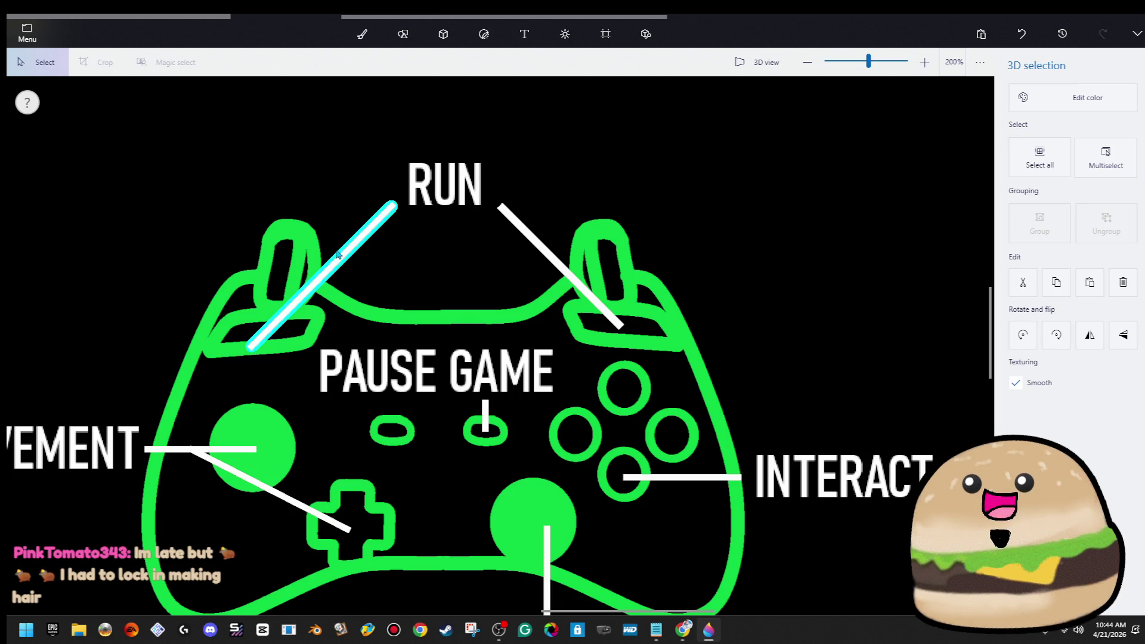
Step: Delete the misplaced left RUN line, then flip the right line and move it to RUN's left
{"action": "key", "text": "ctrl+x"}
{"action": "left_click", "coordinate": [566, 280]}
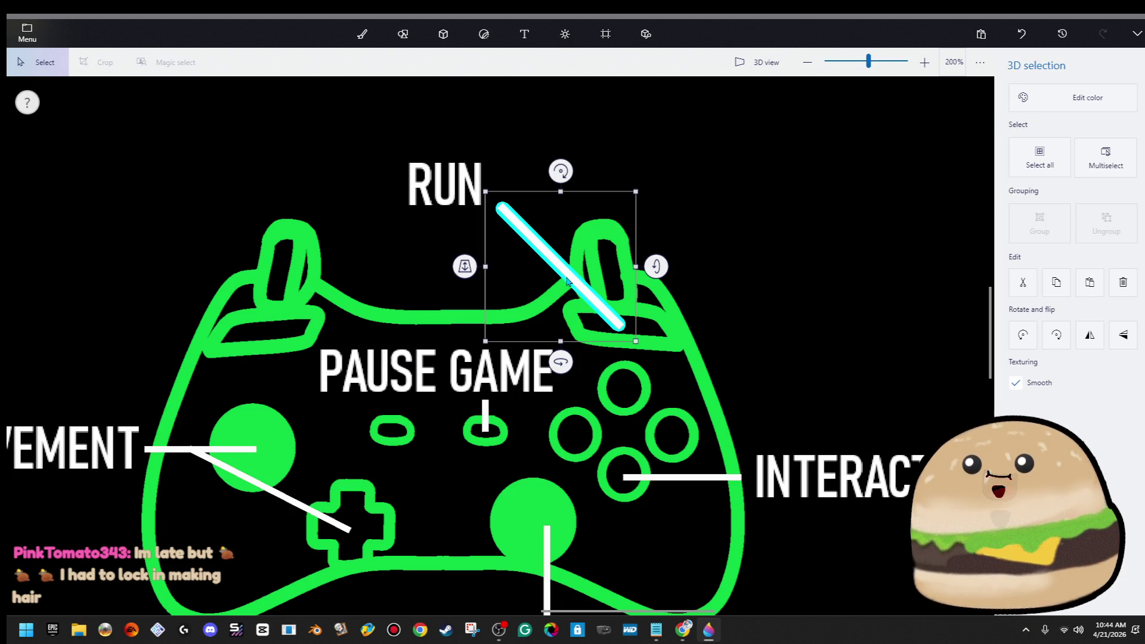
{"action": "mouse_move", "coordinate": [559, 160]}
{"action": "left_mouse_down"}
{"action": "mouse_move", "coordinate": [793, 317]}
{"action": "mouse_move", "coordinate": [746, 250]}
{"action": "left_mouse_up"}
{"action": "mouse_move", "coordinate": [621, 251]}
{"action": "left_mouse_down"}
{"action": "mouse_move", "coordinate": [456, 262]}
{"action": "mouse_move", "coordinate": [346, 253]}
{"action": "mouse_move", "coordinate": [360, 251]}
{"action": "mouse_move", "coordinate": [360, 197]}
{"action": "left_mouse_up"}
Step: Raise the remaining white line beside RUN's right and lift the RUN label slightly
{"action": "left_click", "coordinate": [597, 291]}
{"action": "left_click_drag", "start_coordinate": [585, 291], "coordinate": [579, 240]}
{"action": "mouse_move", "coordinate": [475, 197]}
{"action": "left_mouse_down"}
{"action": "mouse_move", "coordinate": [476, 127]}
{"action": "mouse_move", "coordinate": [477, 196]}
{"action": "left_mouse_up"}
{"action": "left_click", "coordinate": [535, 194]}
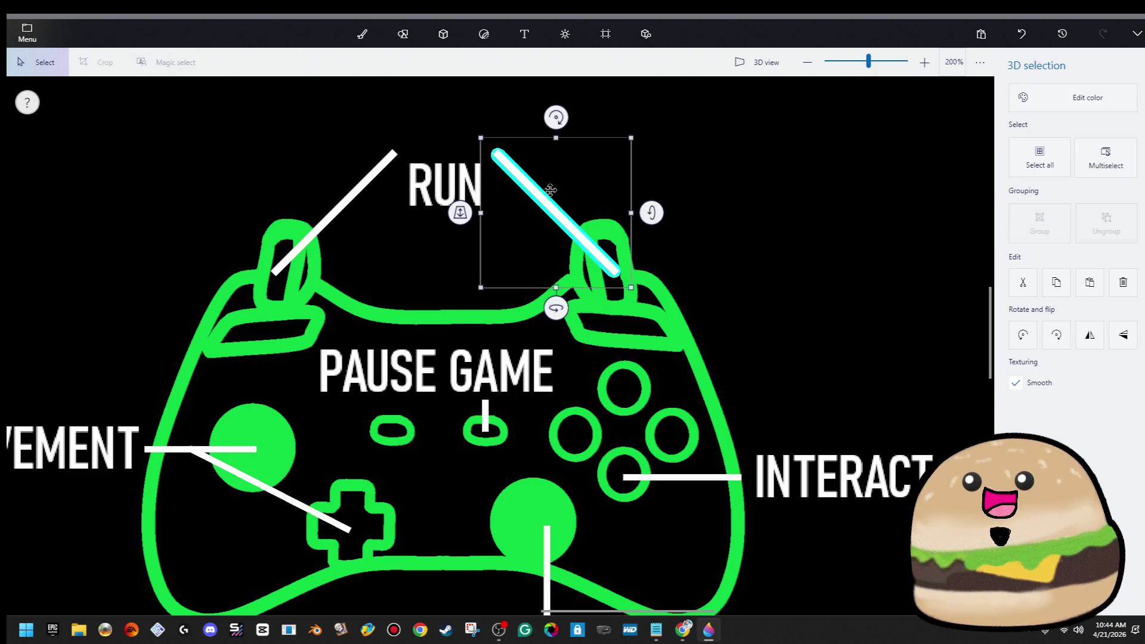
{"action": "scroll", "coordinate": [657, 241], "scroll_direction": "down", "scroll_amount": 3}
{"action": "left_click", "coordinate": [966, 277]}
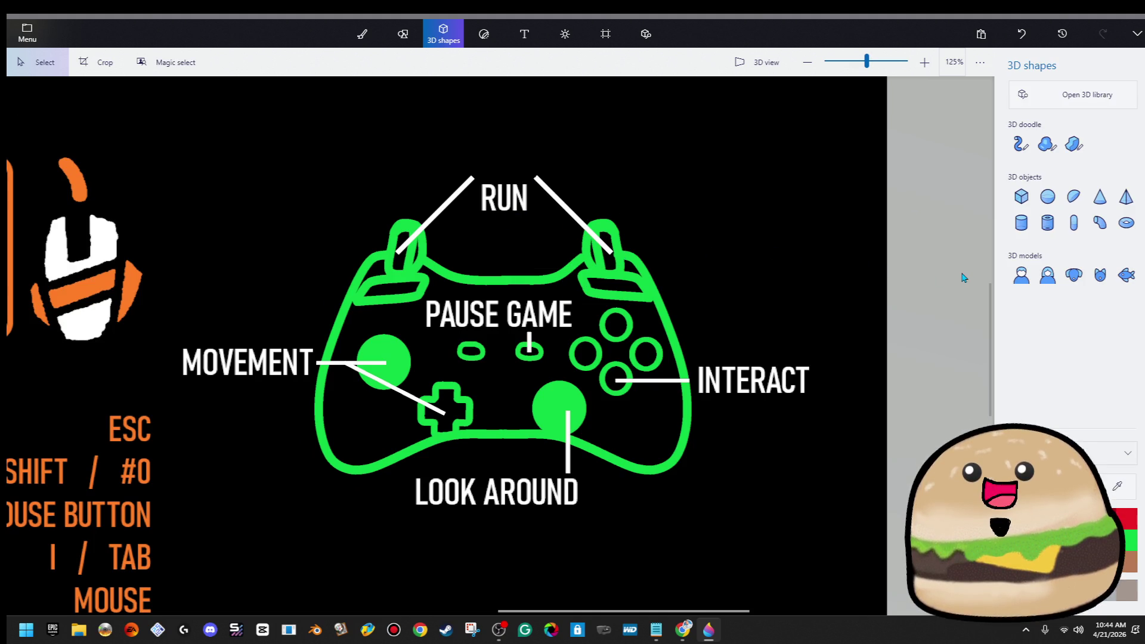
Step: Drag in the top ends of the right and left RUN lines, undoing one accidental stretch
{"action": "scroll", "coordinate": [550, 202], "scroll_direction": "up", "scroll_amount": 3}
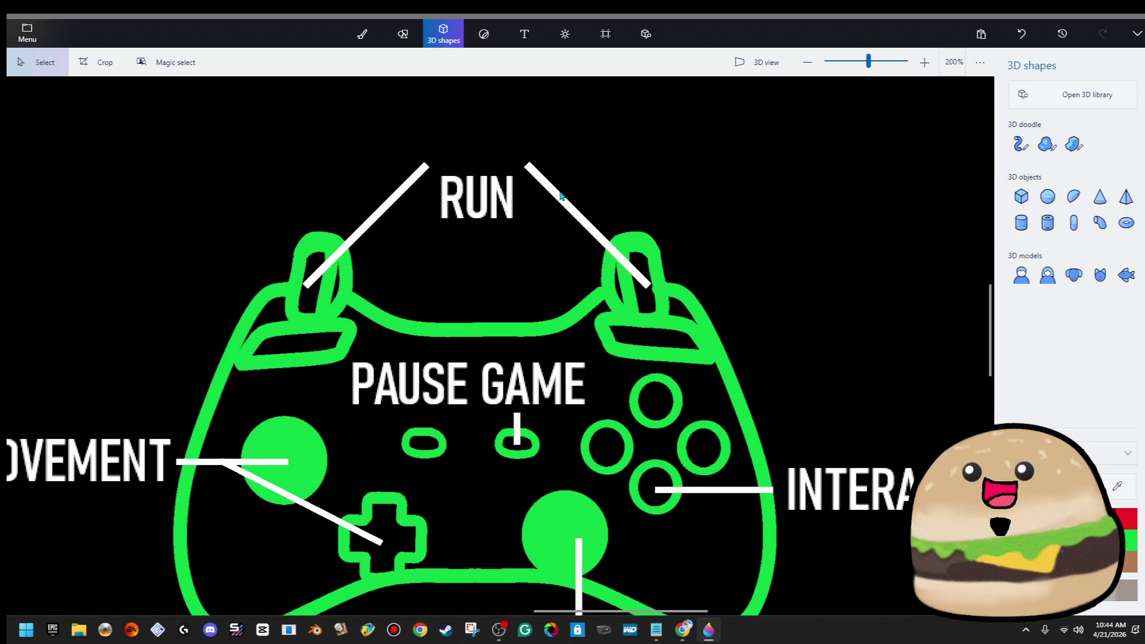
{"action": "left_click", "coordinate": [568, 198]}
{"action": "left_click_drag", "start_coordinate": [605, 154], "coordinate": [598, 161]}
{"action": "key", "text": "ctrl+z"}
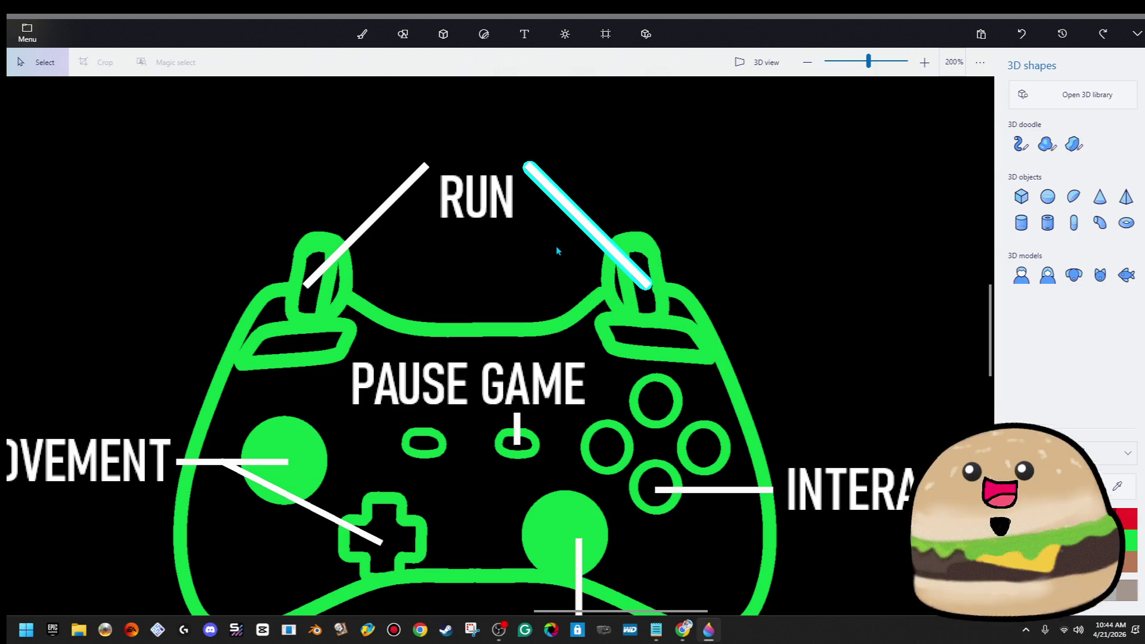
{"action": "left_click", "coordinate": [587, 229]}
{"action": "left_click_drag", "start_coordinate": [491, 225], "coordinate": [542, 231]}
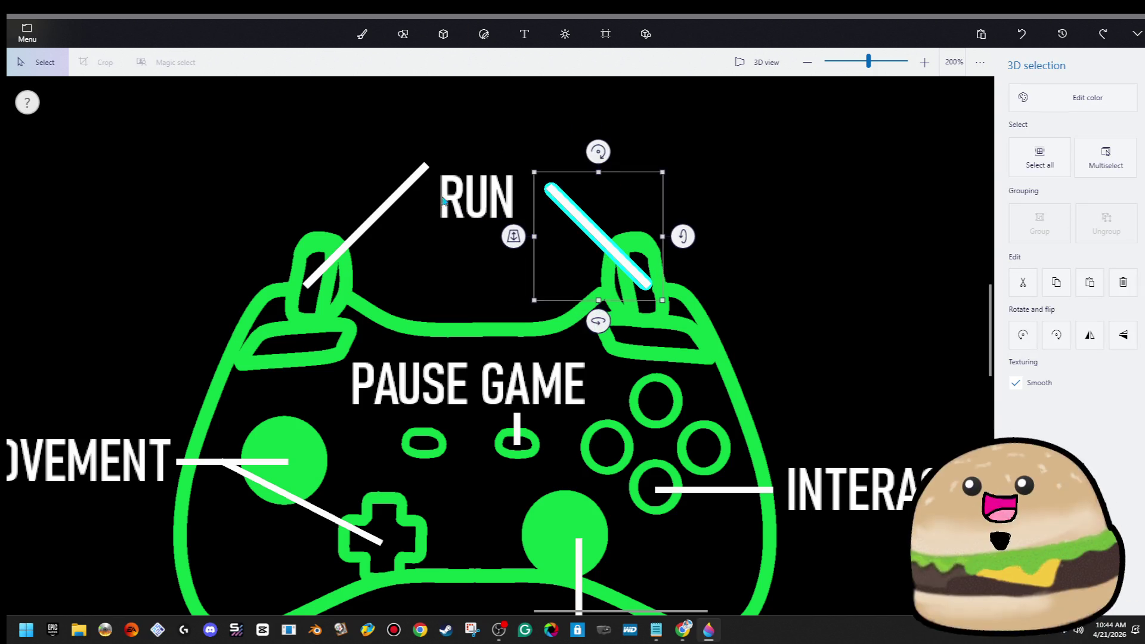
{"action": "left_click", "coordinate": [412, 190]}
{"action": "left_click_drag", "start_coordinate": [465, 233], "coordinate": [406, 239]}
{"action": "left_click", "coordinate": [721, 157]}
{"action": "scroll", "coordinate": [733, 159], "scroll_direction": "down", "scroll_amount": 10}
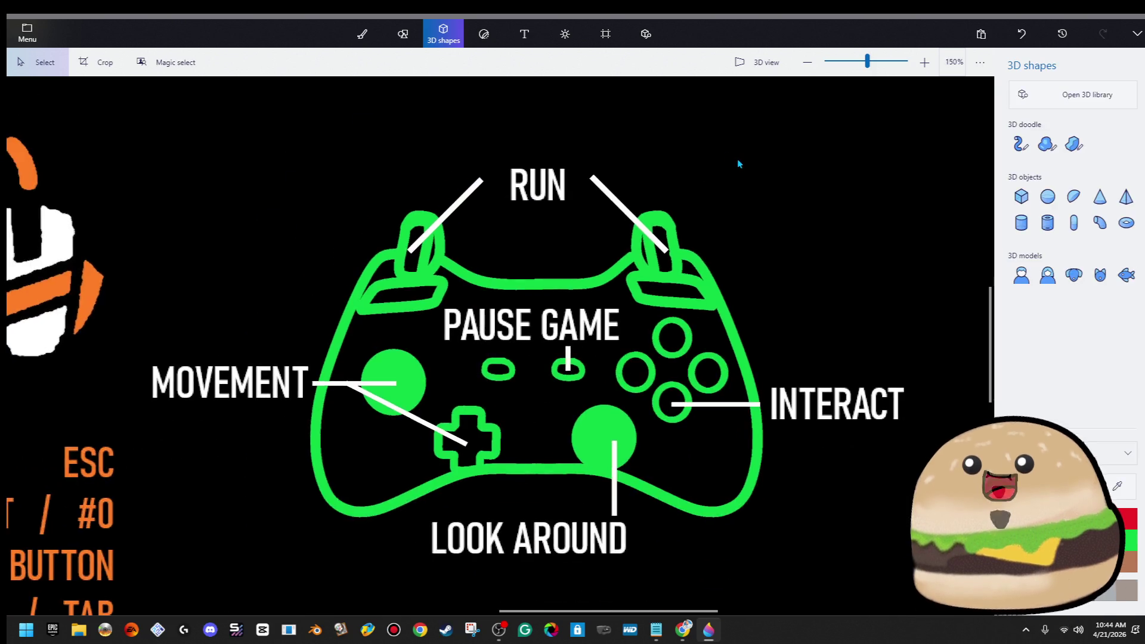
Step: Zoom in and nudge the right RUN line left and the left line right
{"action": "scroll", "coordinate": [865, 177], "scroll_direction": "down", "scroll_amount": 2}
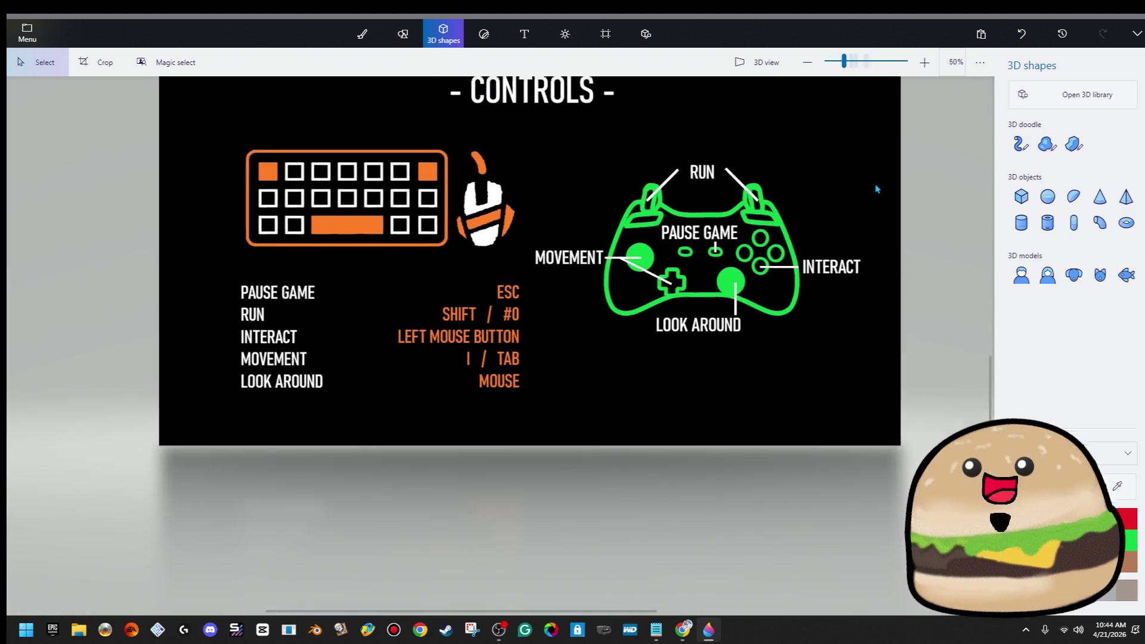
{"action": "scroll", "coordinate": [875, 184], "scroll_direction": "down", "scroll_amount": 2}
{"action": "scroll", "coordinate": [888, 188], "scroll_direction": "up", "scroll_amount": 2}
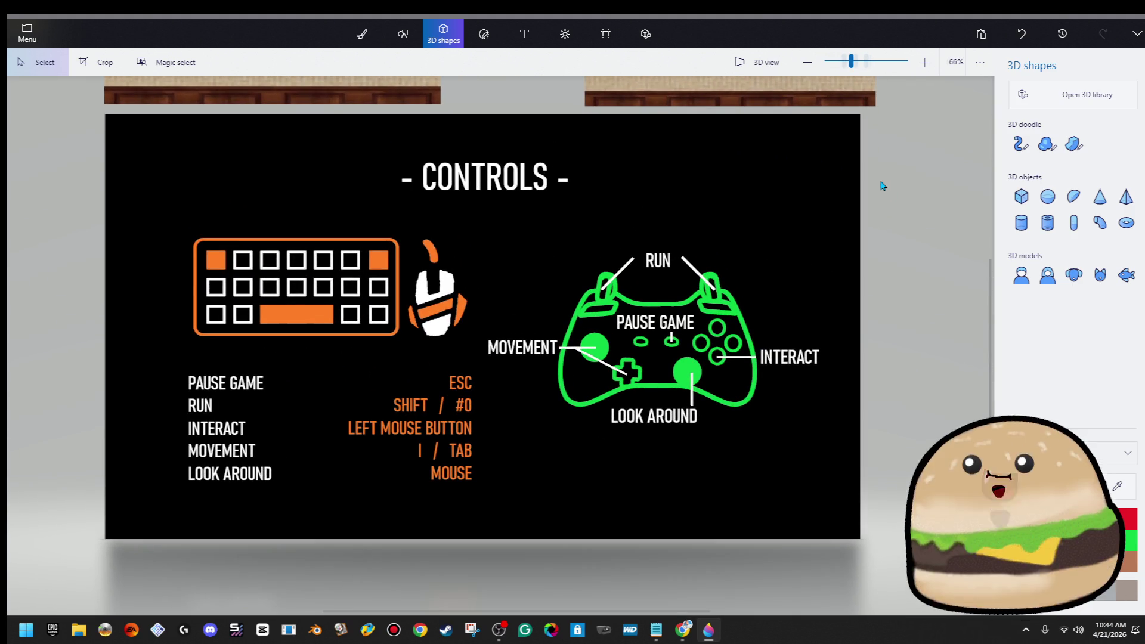
{"action": "scroll", "coordinate": [797, 273], "scroll_direction": "up", "scroll_amount": 5}
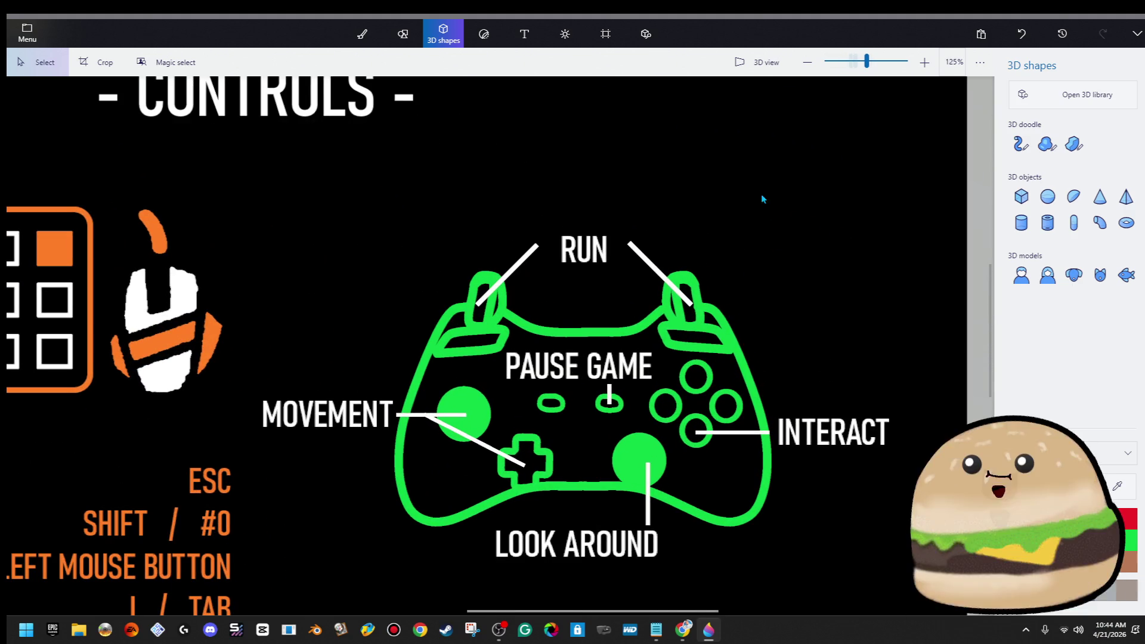
{"action": "left_click", "coordinate": [674, 292]}
{"action": "key", "text": "ctrl+z"}
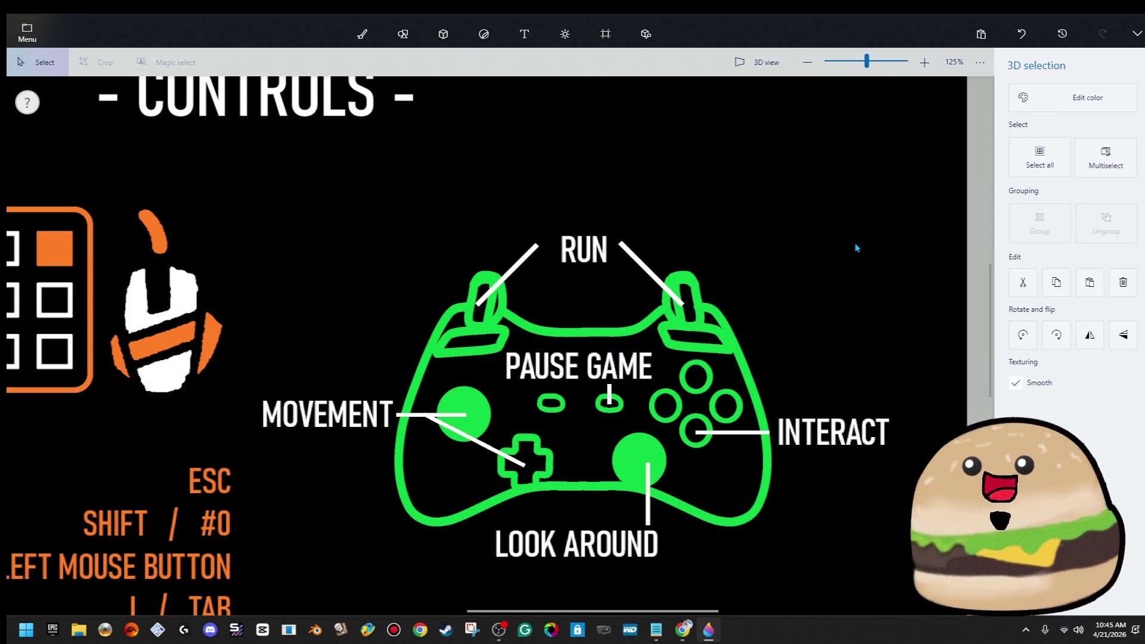
{"action": "left_click", "coordinate": [507, 285]}
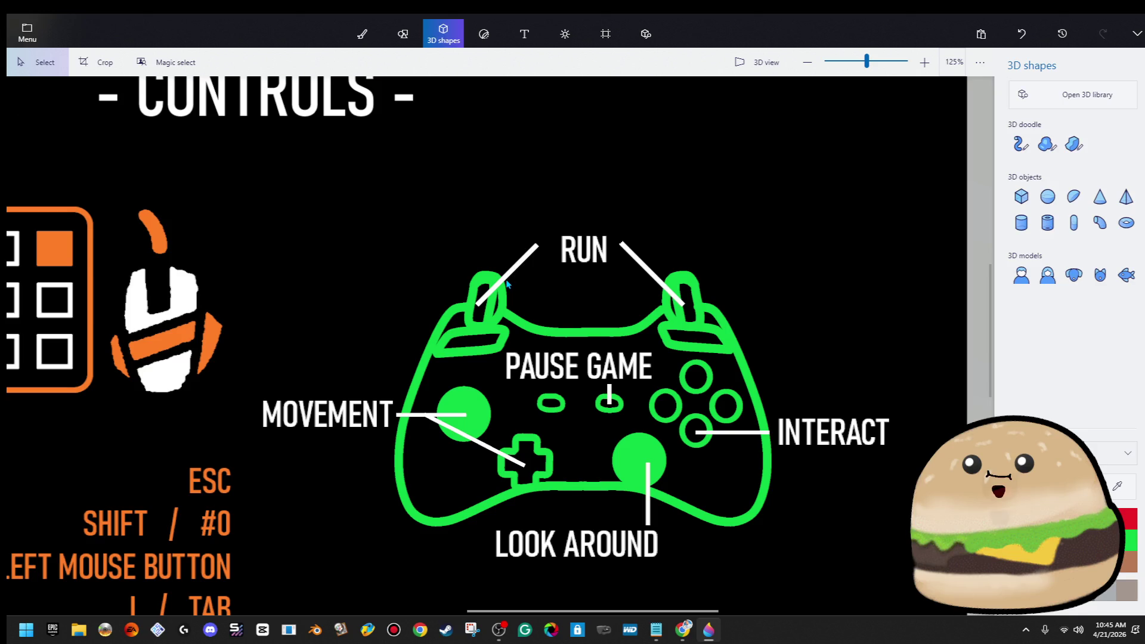
{"action": "left_click_drag", "start_coordinate": [507, 285], "coordinate": [515, 285]}
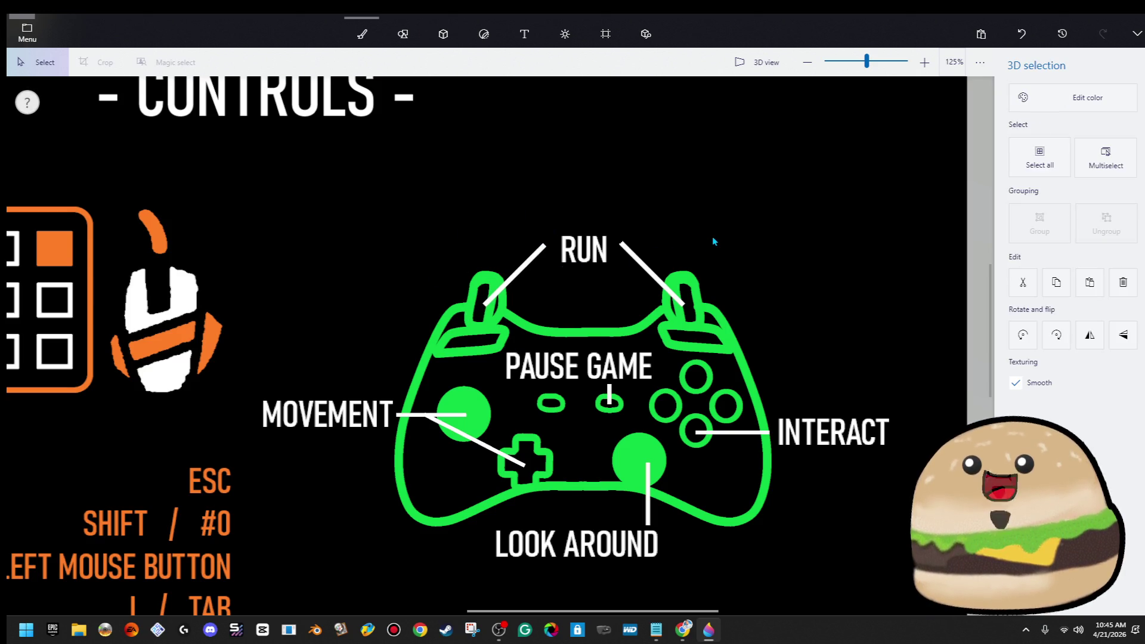
{"action": "left_click", "coordinate": [739, 193]}
Step: Zoom out and select the RUN label and controller artwork to check the whole Controls image
{"action": "scroll", "coordinate": [738, 195], "scroll_direction": "down", "scroll_amount": 1}
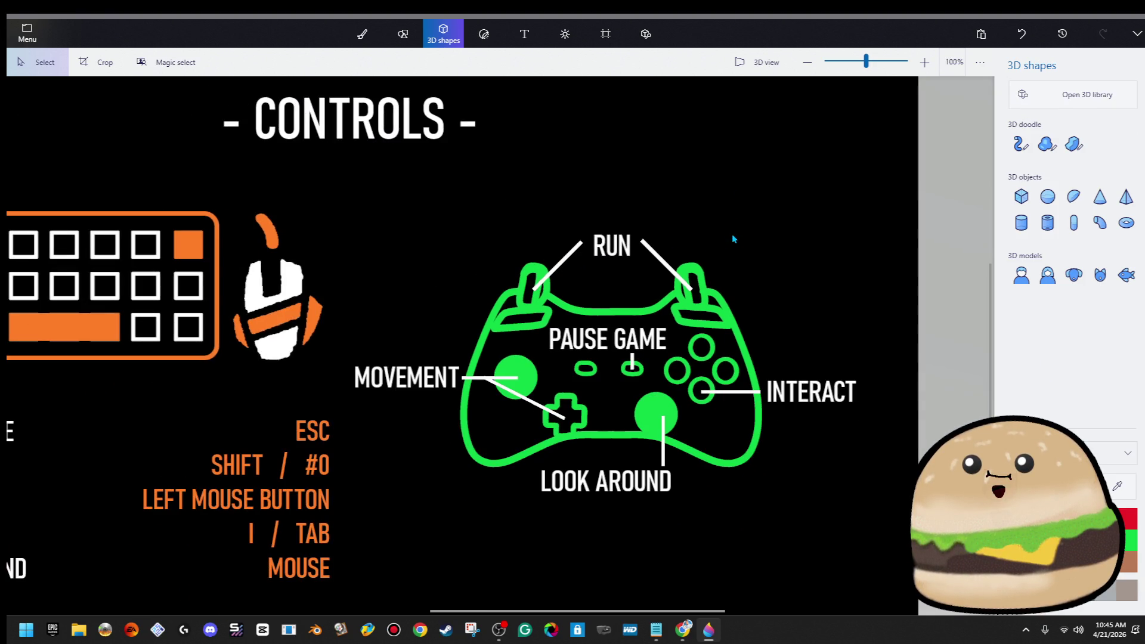
{"action": "left_click", "coordinate": [660, 256]}
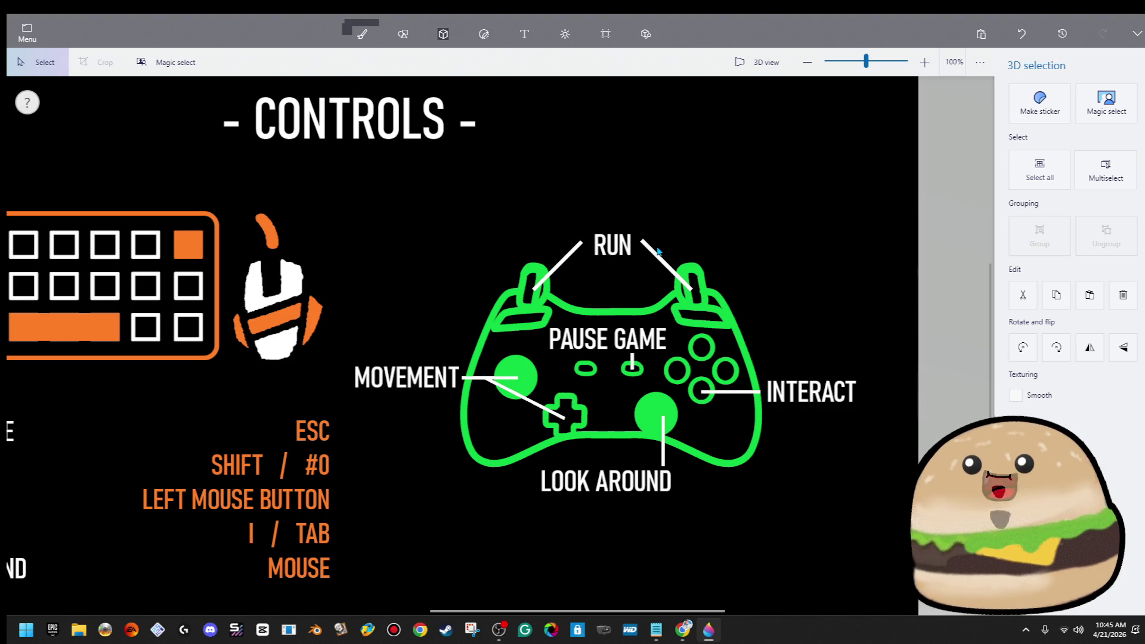
{"action": "left_click", "coordinate": [443, 33]}
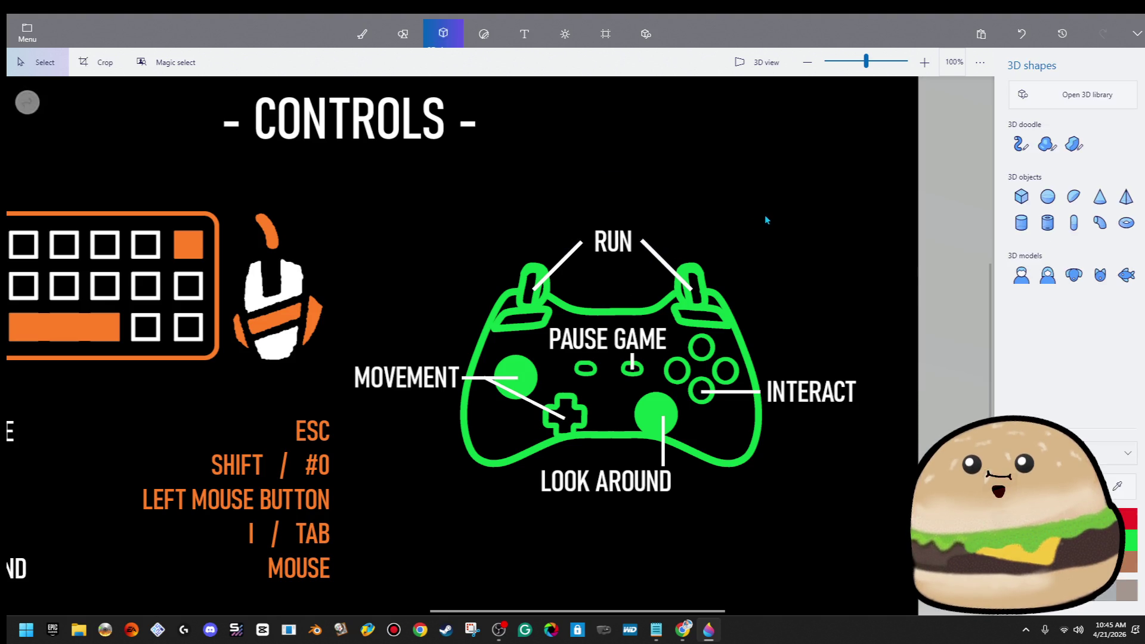
{"action": "scroll", "coordinate": [771, 234], "scroll_direction": "down", "scroll_amount": 2}
{"action": "scroll", "coordinate": [845, 259], "scroll_direction": "down", "scroll_amount": 2}
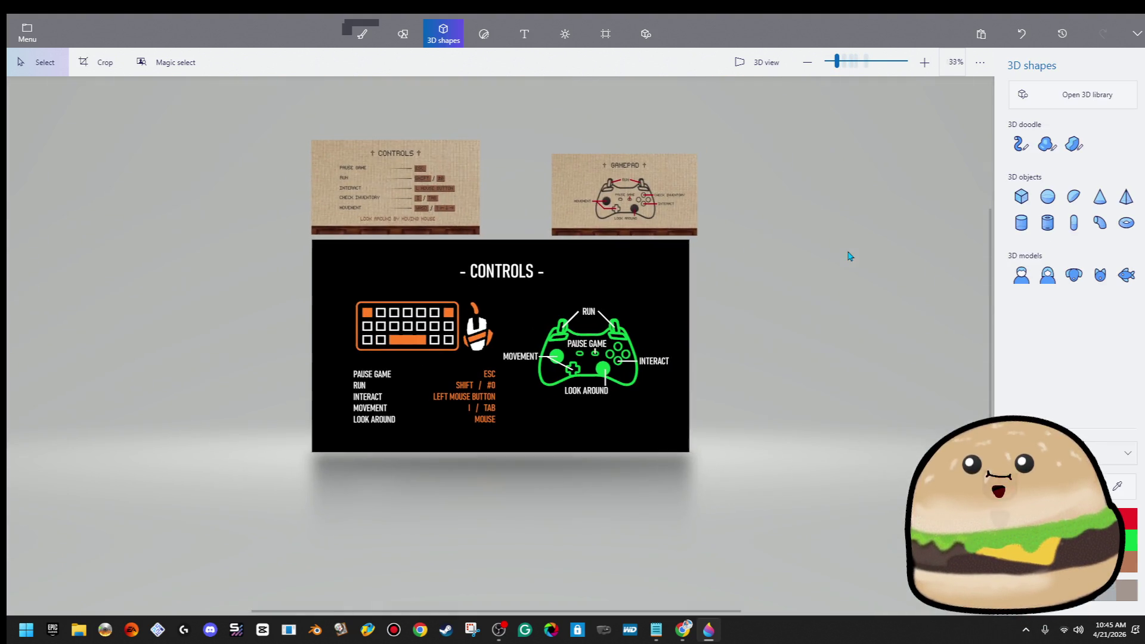
{"action": "mouse_move", "coordinate": [733, 272]}
{"action": "left_mouse_down"}
{"action": "mouse_move", "coordinate": [494, 480]}
{"action": "mouse_move", "coordinate": [305, 497]}
{"action": "left_mouse_up"}
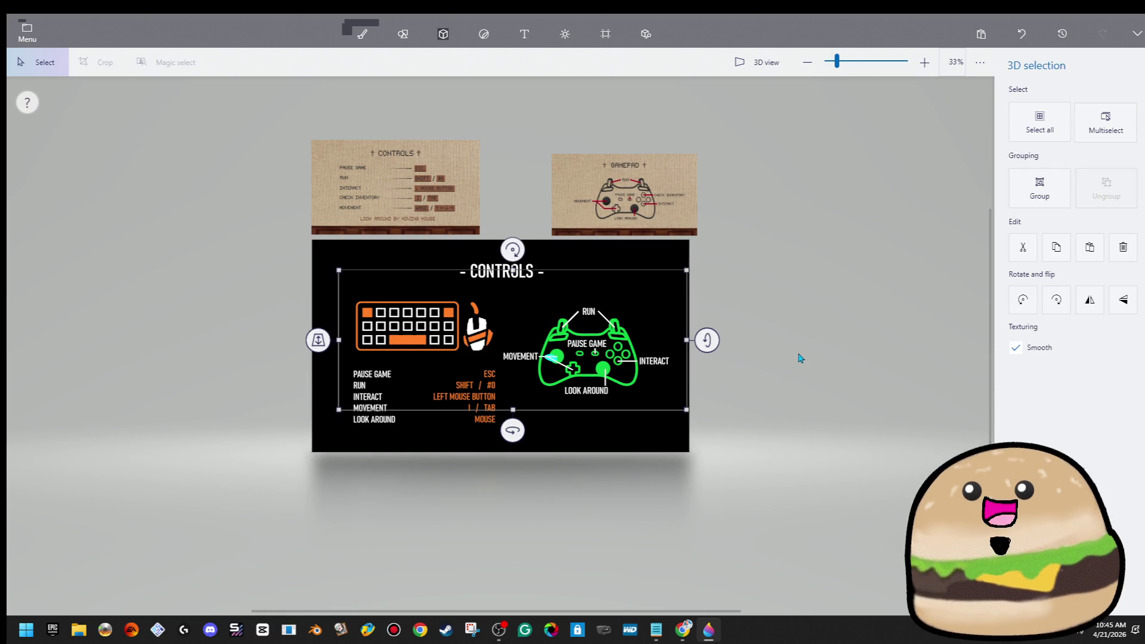
{"action": "key", "text": "Escape"}
{"action": "scroll", "coordinate": [745, 344], "scroll_direction": "up", "scroll_amount": 2}
{"action": "mouse_move", "coordinate": [750, 244]}
{"action": "left_mouse_down"}
{"action": "mouse_move", "coordinate": [651, 411]}
{"action": "mouse_move", "coordinate": [430, 549]}
{"action": "mouse_move", "coordinate": [461, 547]}
{"action": "left_mouse_up"}
{"action": "left_click", "coordinate": [815, 346]}
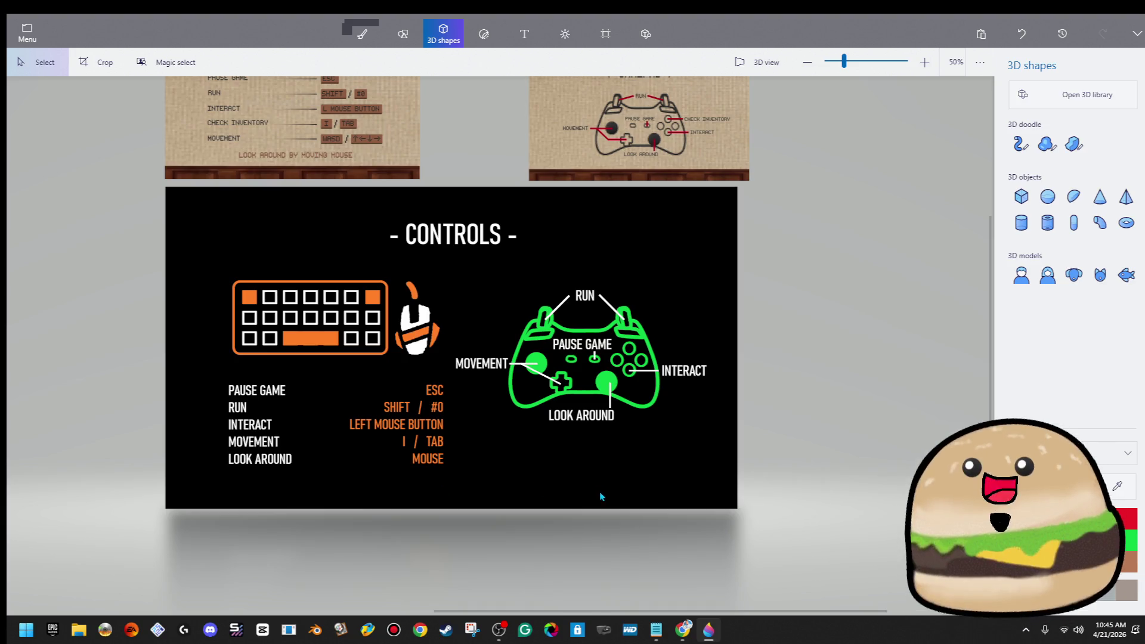
{"action": "scroll", "coordinate": [668, 423], "scroll_direction": "up", "scroll_amount": 2}
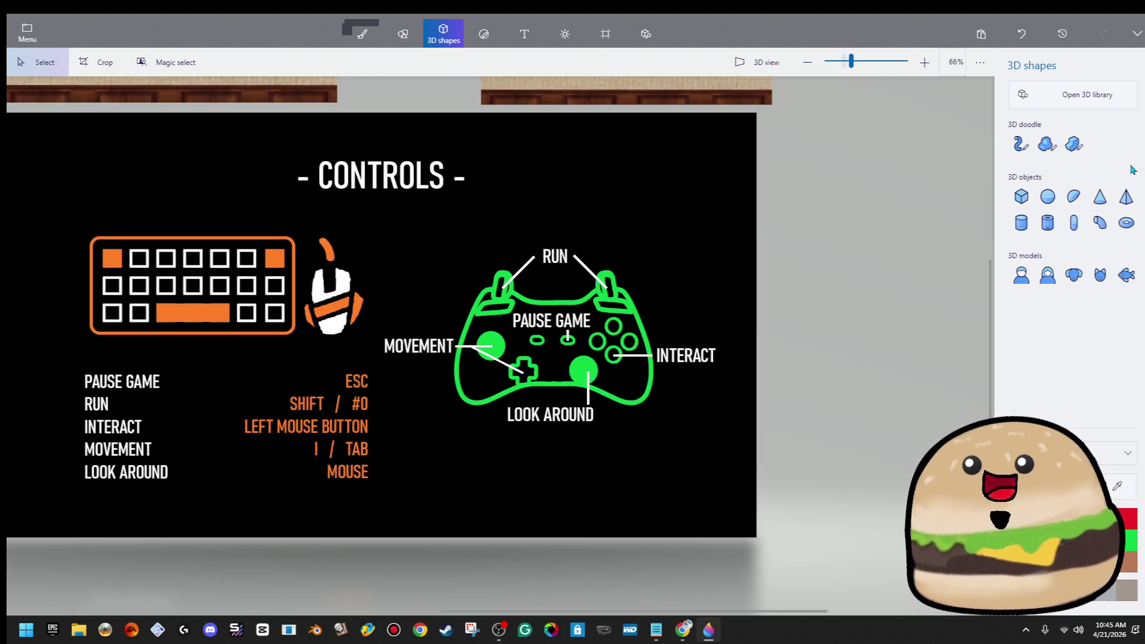
{"action": "scroll", "coordinate": [260, 497], "scroll_direction": "up", "scroll_amount": 5}
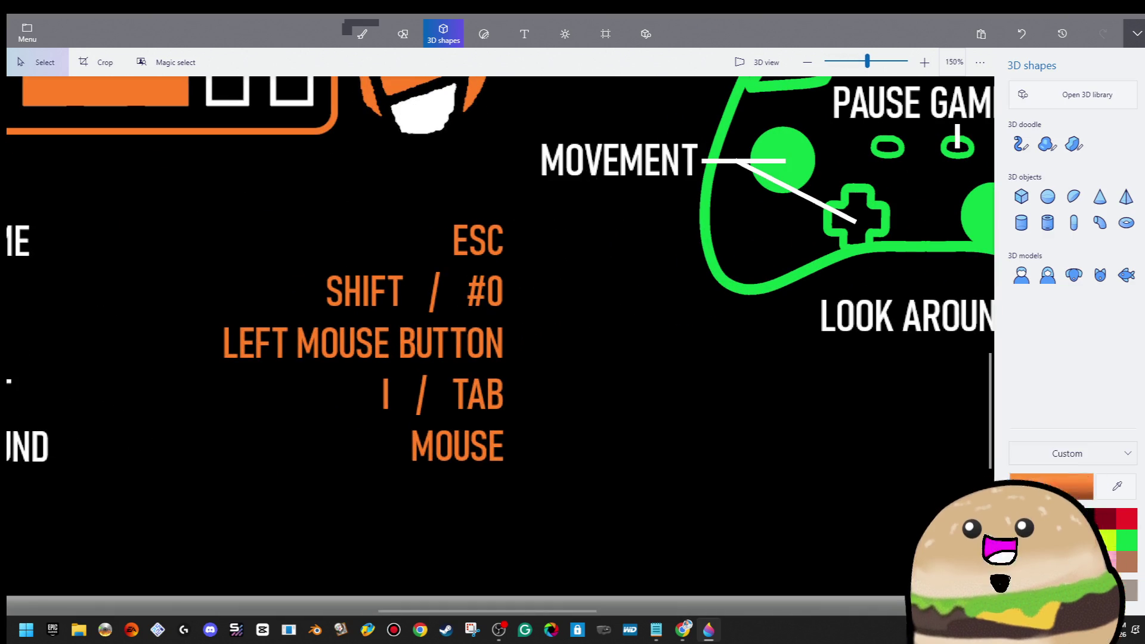
Step: Add a 2D text box below the bindings list reading MOVE
{"action": "key", "text": "t"}
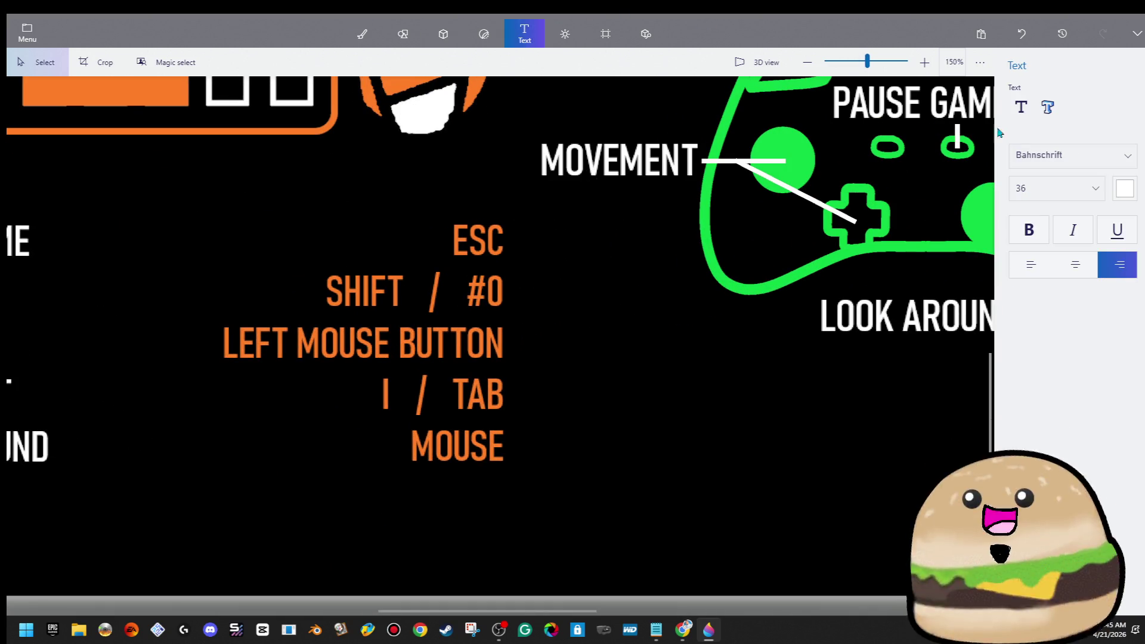
{"action": "left_click", "coordinate": [1021, 107]}
{"action": "left_click", "coordinate": [318, 504]}
{"action": "type", "text": "late"}
{"action": "key", "text": "BackSpace"}
{"action": "key", "text": "BackSpace"}
{"action": "key", "text": "BackSpace"}
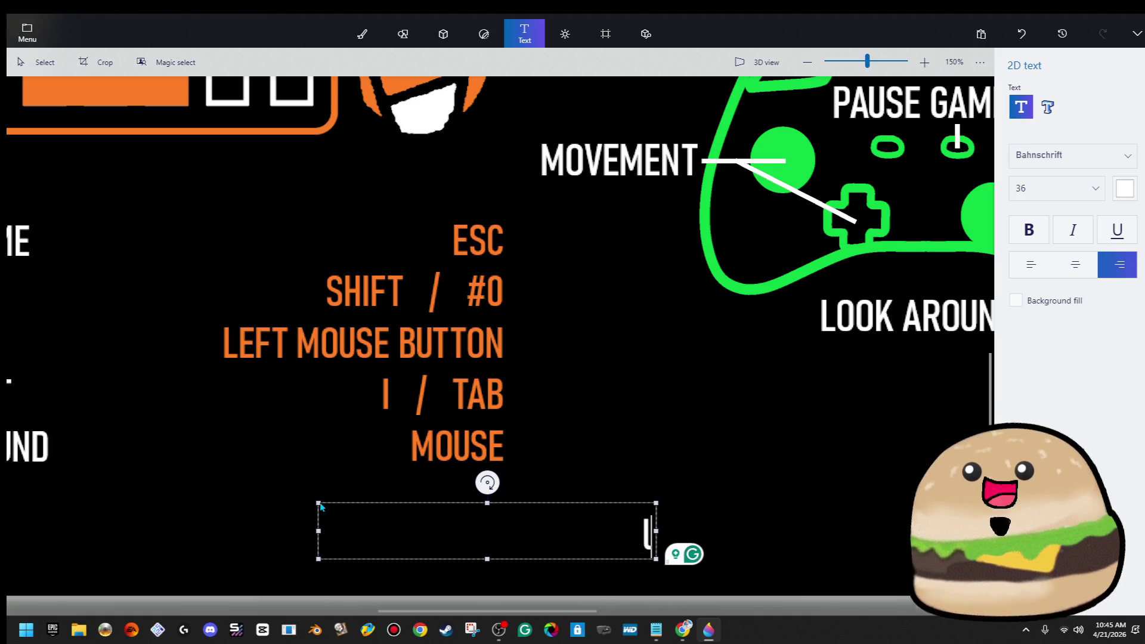
{"action": "type", "text": "ATE"}
{"action": "key", "text": "BackSpace"}
{"action": "key", "text": "BackSpace"}
{"action": "key", "text": "BackSpace"}
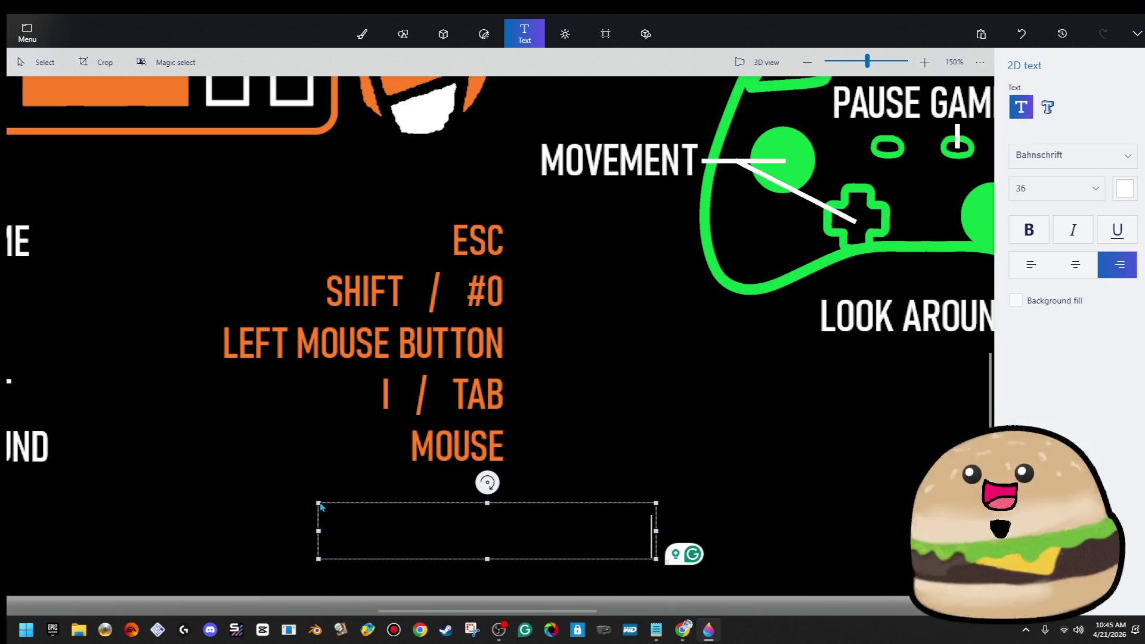
{"action": "type", "text": "MOVE"}
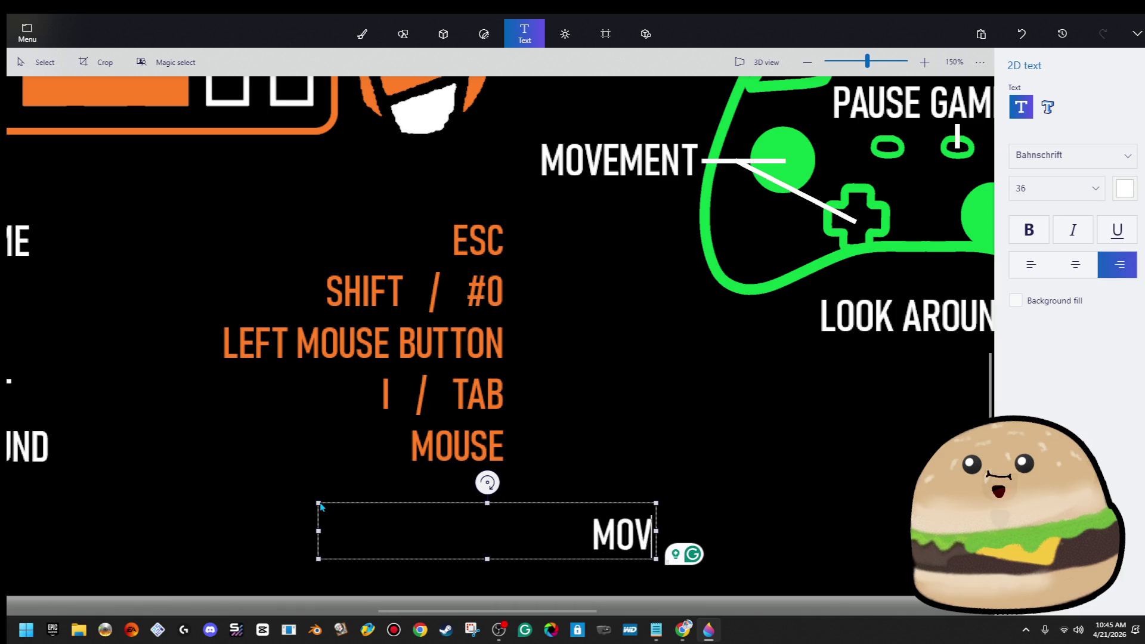
Step: Colour the MOVE text orange to match the other bindings
{"action": "key", "text": "ctrl+a"}
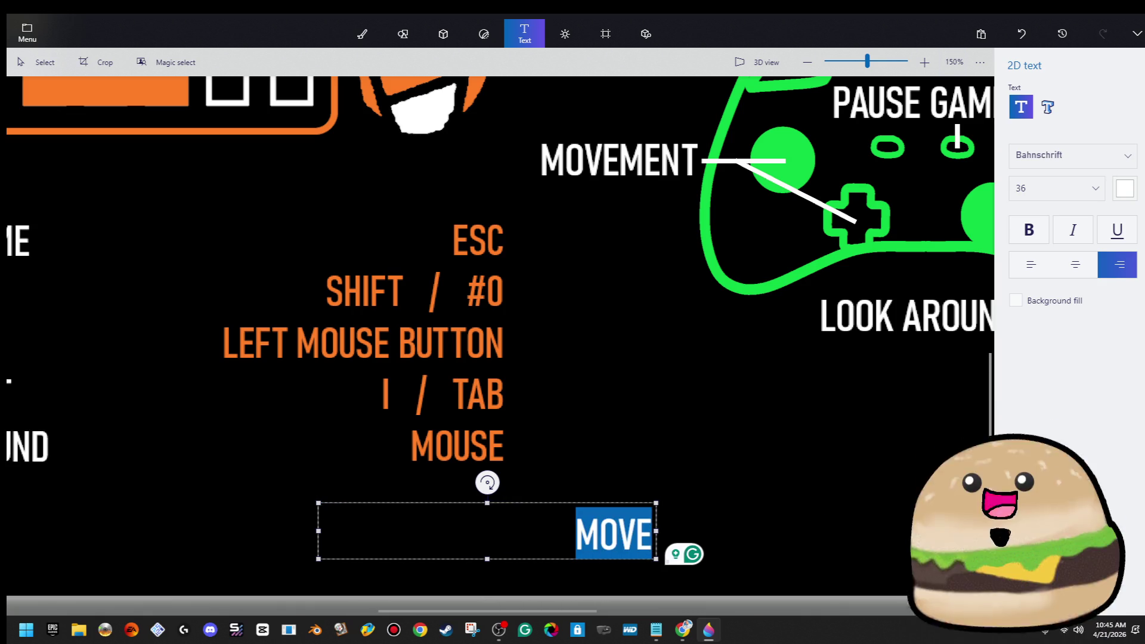
{"action": "left_click", "coordinate": [1096, 163]}
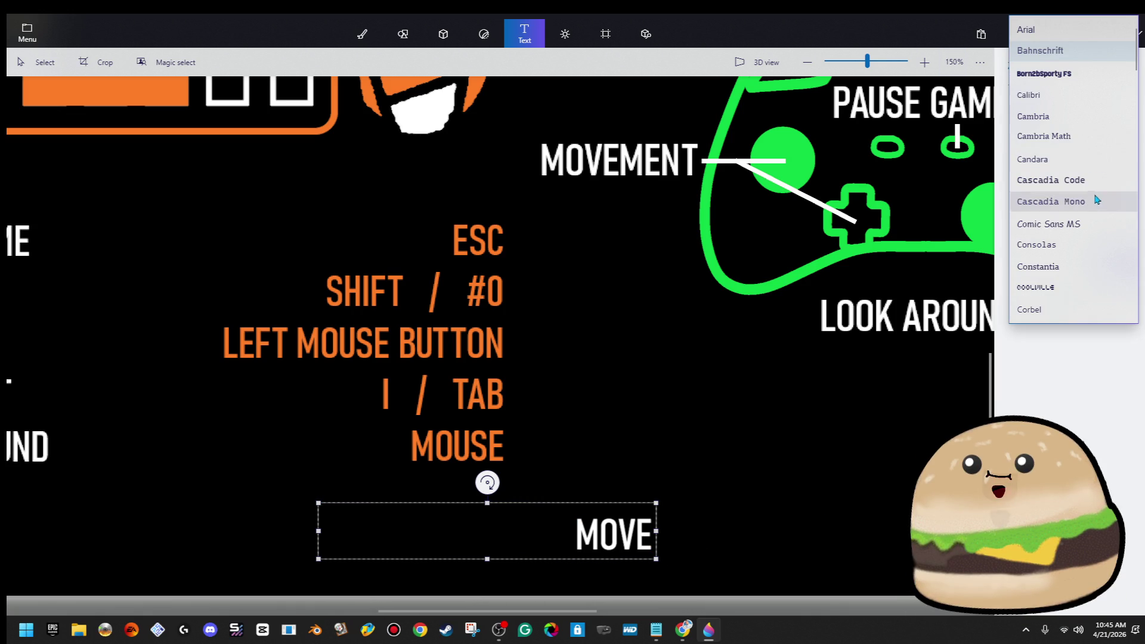
{"action": "key", "text": "Escape"}
{"action": "left_click", "coordinate": [1117, 190]}
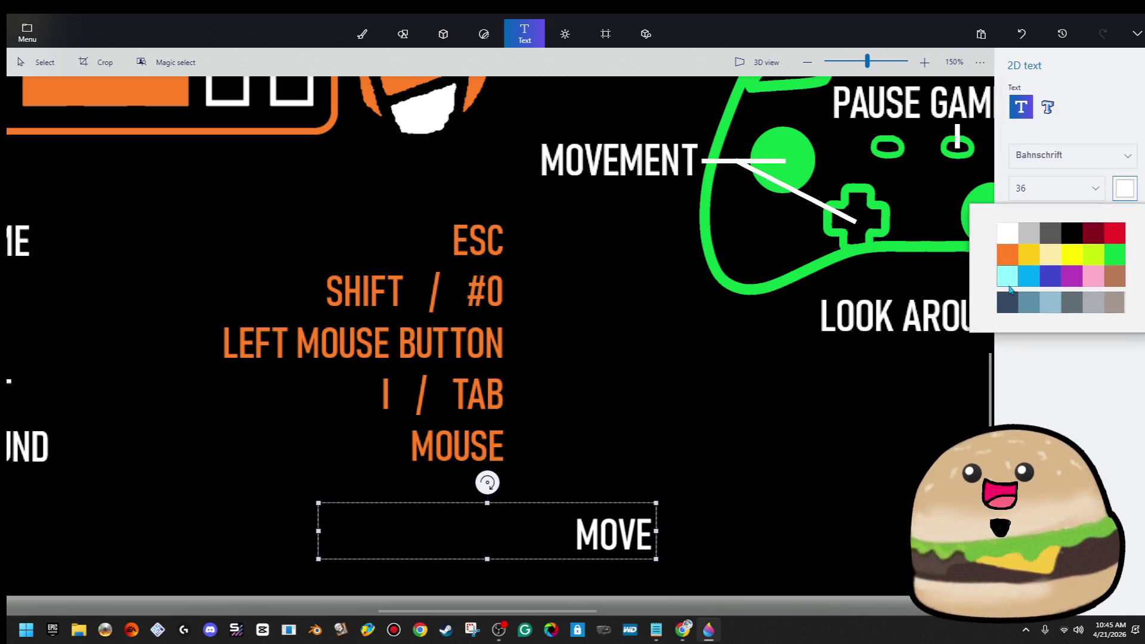
{"action": "left_click", "coordinate": [1012, 259]}
{"action": "left_click", "coordinate": [733, 328]}
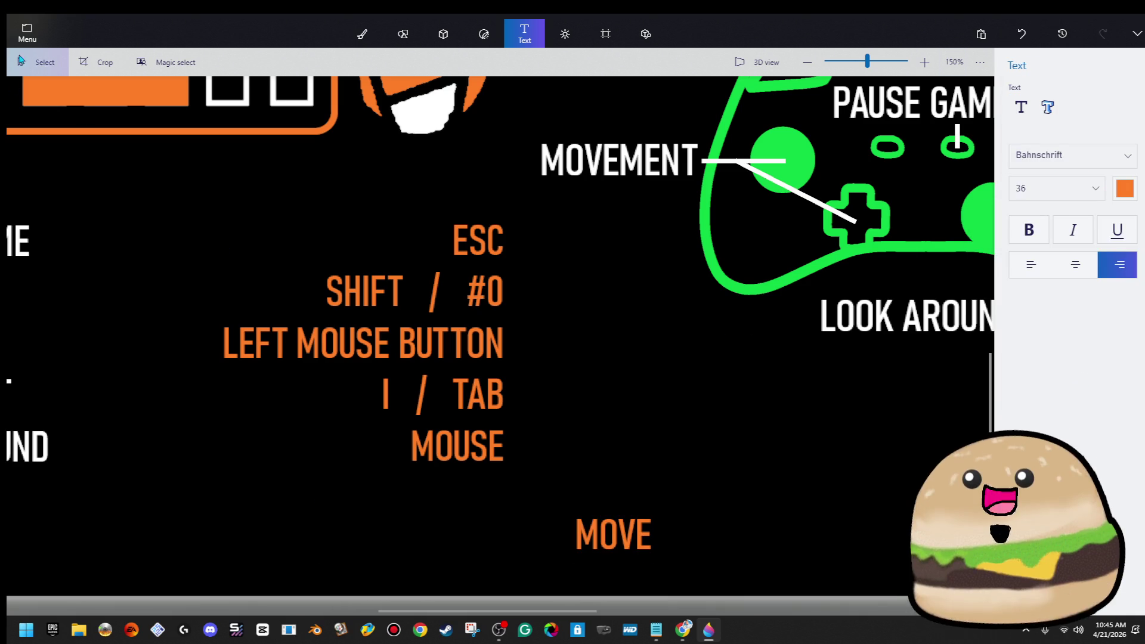
Step: Make MOVE a 3D object and position it just before MOUSE in the list
{"action": "mouse_move", "coordinate": [571, 512]}
{"action": "left_mouse_down"}
{"action": "mouse_move", "coordinate": [674, 540]}
{"action": "mouse_move", "coordinate": [655, 558]}
{"action": "left_mouse_up"}
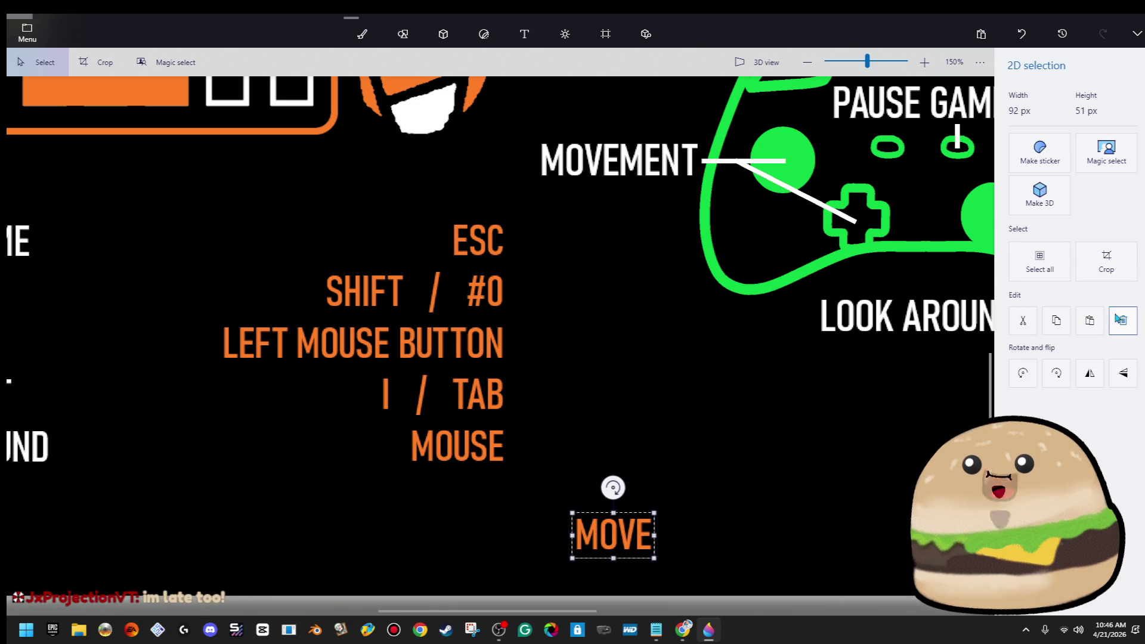
{"action": "left_click", "coordinate": [1039, 191]}
{"action": "mouse_move", "coordinate": [592, 499]}
{"action": "left_mouse_down"}
{"action": "mouse_move", "coordinate": [551, 513]}
{"action": "mouse_move", "coordinate": [380, 432]}
{"action": "mouse_move", "coordinate": [373, 459]}
{"action": "left_mouse_up"}
{"action": "left_click", "coordinate": [394, 440]}
{"action": "left_click", "coordinate": [524, 34]}
{"action": "mouse_move", "coordinate": [536, 492]}
{"action": "left_mouse_down"}
{"action": "mouse_move", "coordinate": [509, 569]}
{"action": "mouse_move", "coordinate": [549, 491]}
{"action": "mouse_move", "coordinate": [670, 492]}
{"action": "left_mouse_up"}
{"action": "scroll", "coordinate": [692, 525], "scroll_direction": "down", "scroll_amount": 2}
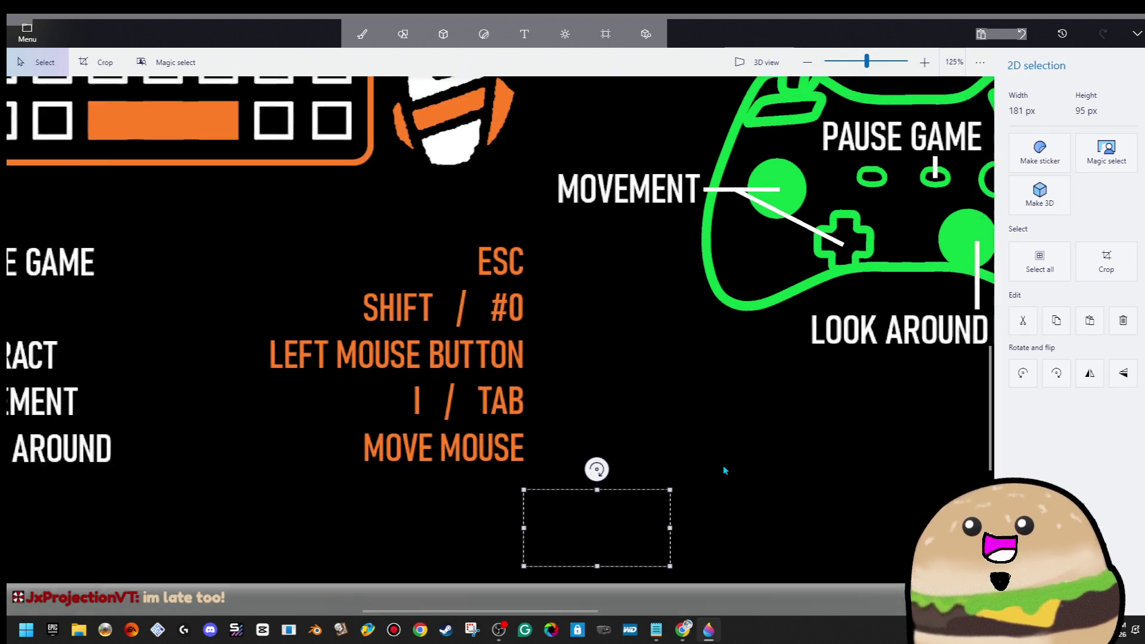
Step: Clear the selection on the MOVE MOUSE text and review the finished slide
{"action": "left_click", "coordinate": [524, 34]}
{"action": "left_click", "coordinate": [417, 451]}
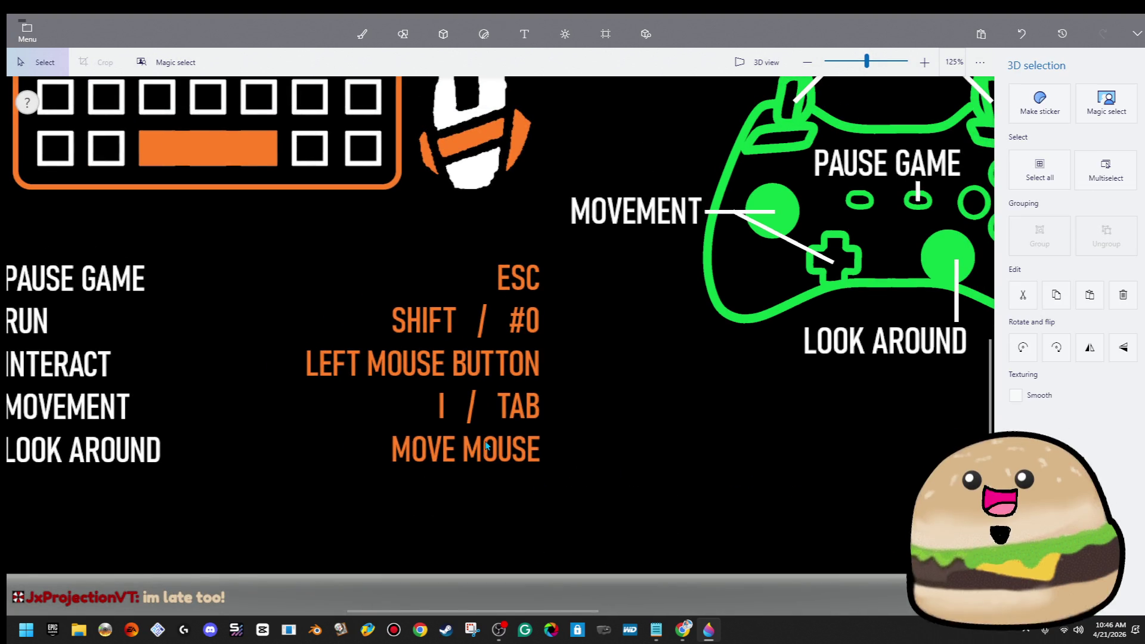
{"action": "left_click", "coordinate": [600, 436]}
{"action": "scroll", "coordinate": [602, 438], "scroll_direction": "down", "scroll_amount": 4}
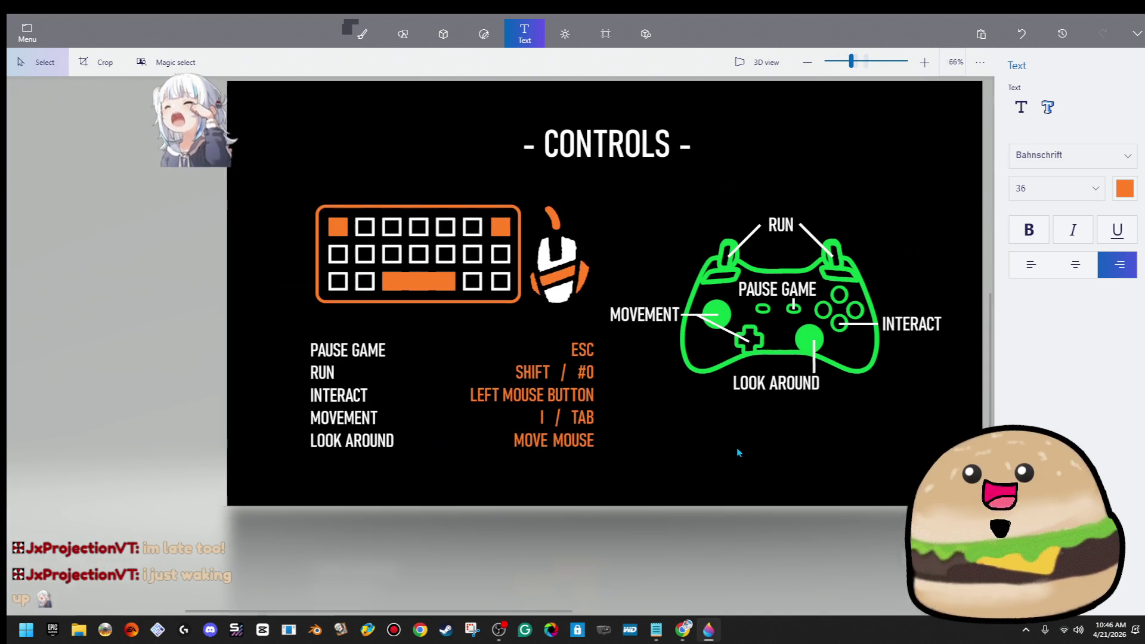
{"action": "scroll", "coordinate": [958, 268], "scroll_direction": "down", "scroll_amount": 2}
{"action": "scroll", "coordinate": [950, 191], "scroll_direction": "up", "scroll_amount": 2}
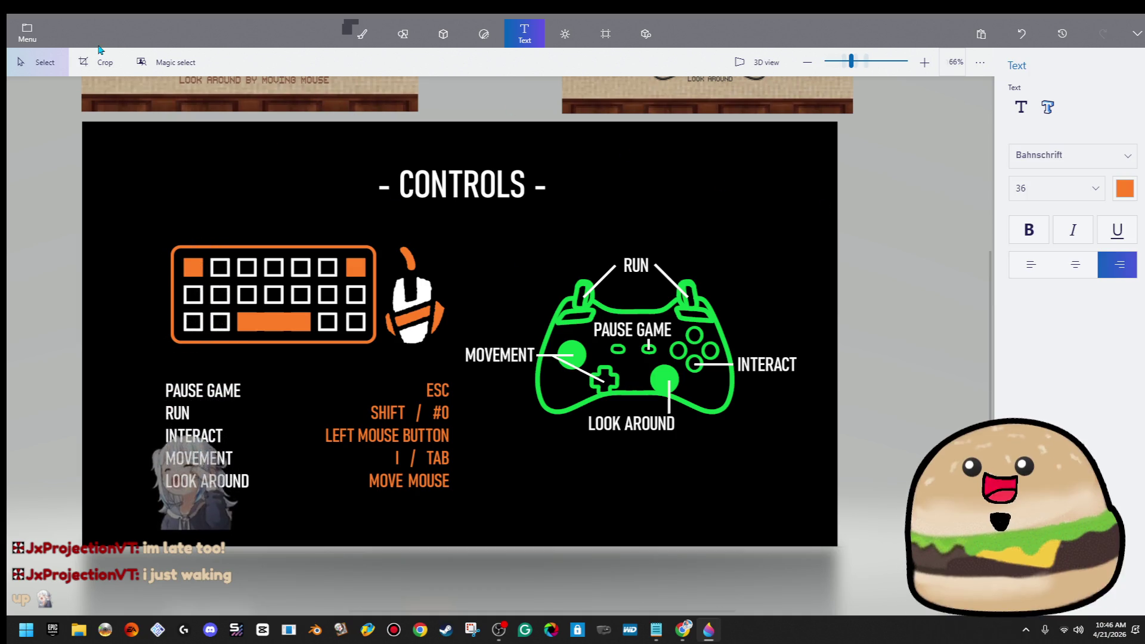
Step: Save a copy of the slide as a PNG image
{"action": "left_click", "coordinate": [27, 34]}
{"action": "left_click", "coordinate": [120, 185]}
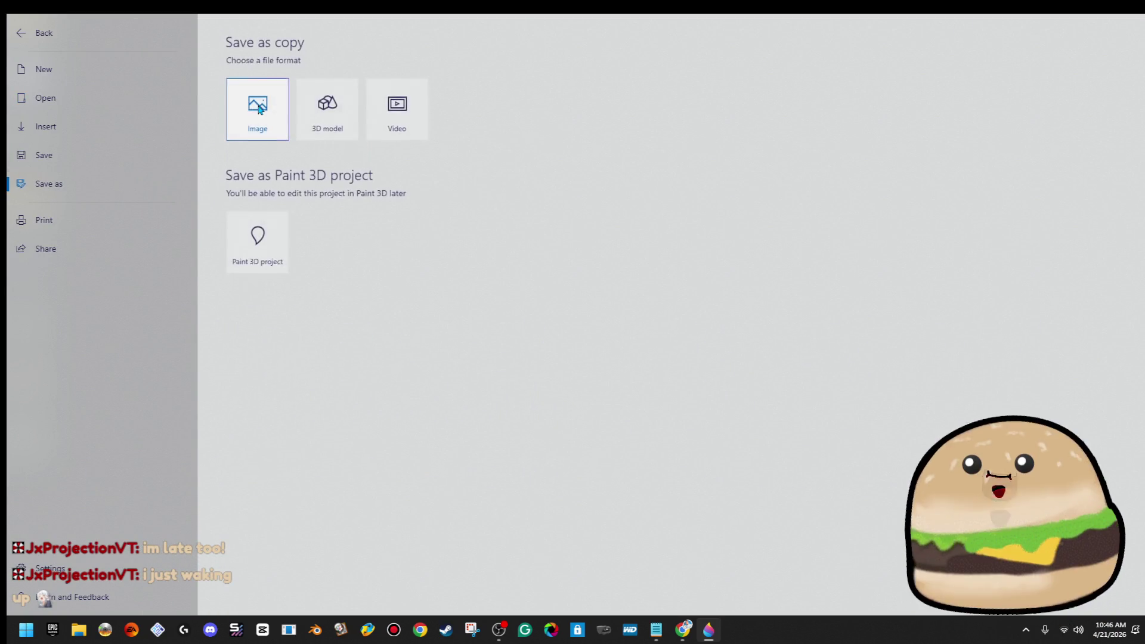
{"action": "left_click", "coordinate": [255, 107]}
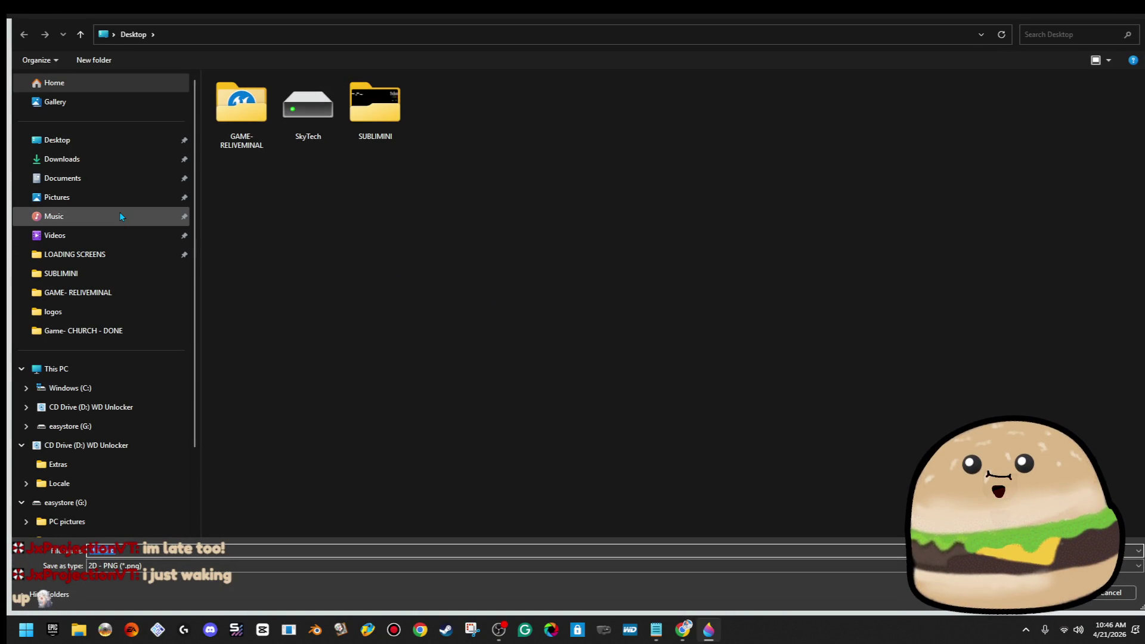
{"action": "left_click", "coordinate": [119, 198]}
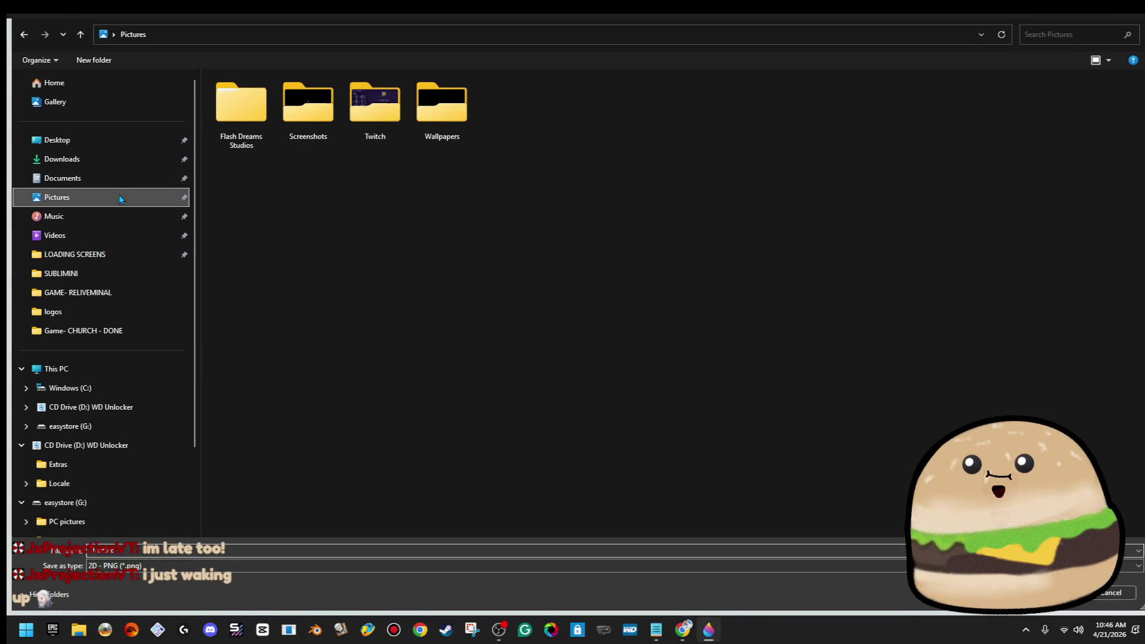
Step: Save the PNG into GAME- RELIVEMINAL > SUBLIMINI, then close Paint 3D
{"action": "mouse_move", "coordinate": [454, 144]}
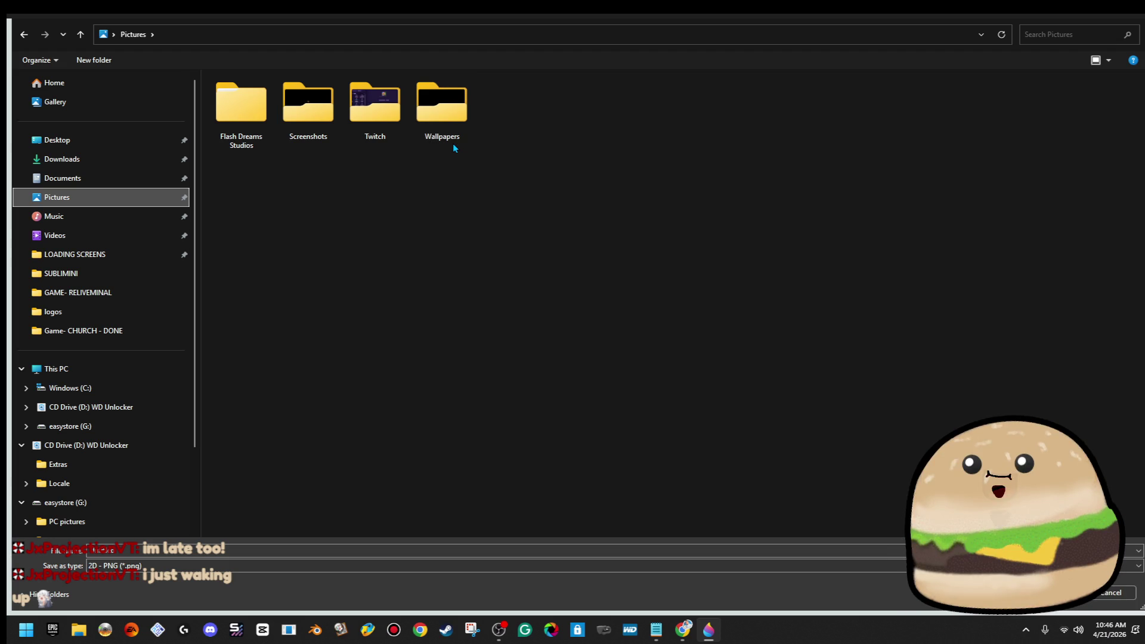
{"action": "left_click", "coordinate": [134, 294]}
{"action": "left_click", "coordinate": [120, 273]}
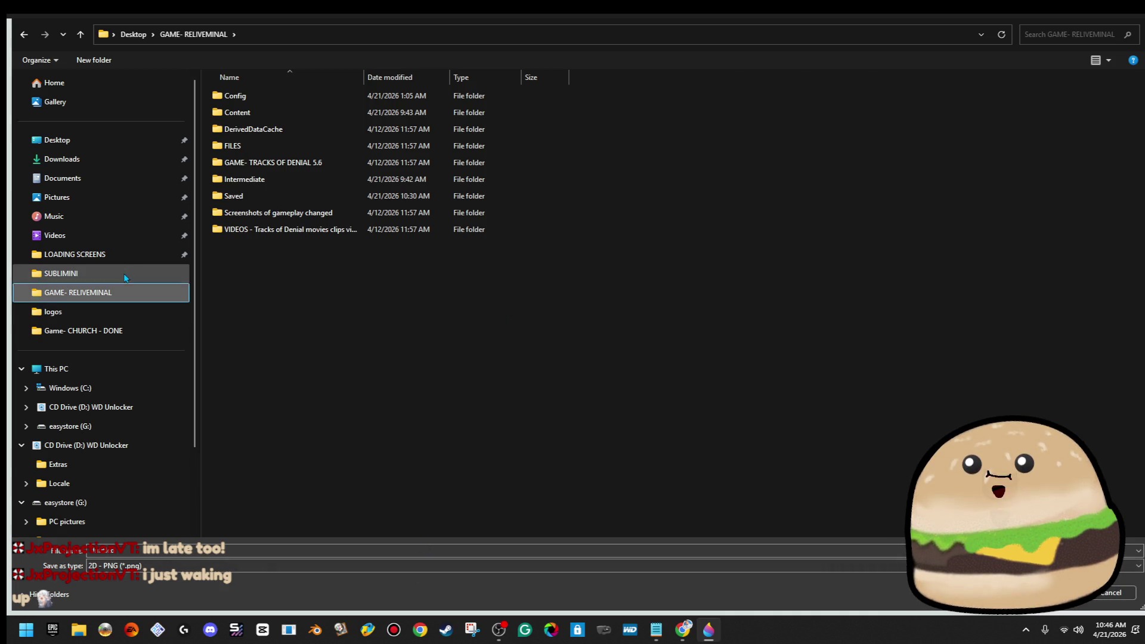
{"action": "left_click", "coordinate": [213, 551]}
{"action": "key", "text": "Escape"}
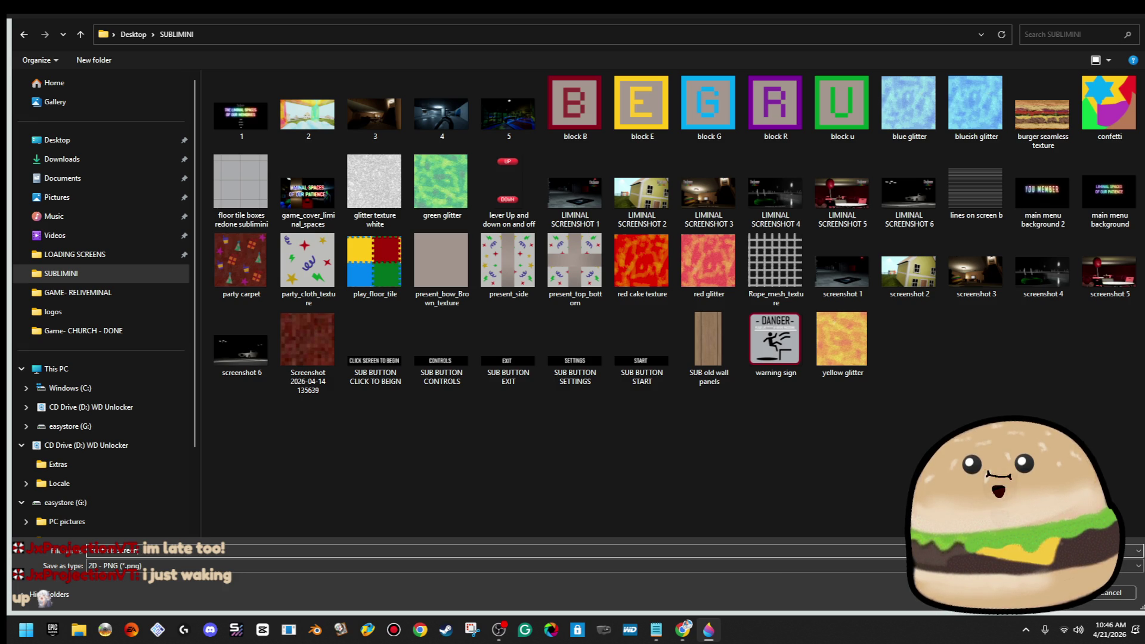
{"action": "key", "text": "Return"}
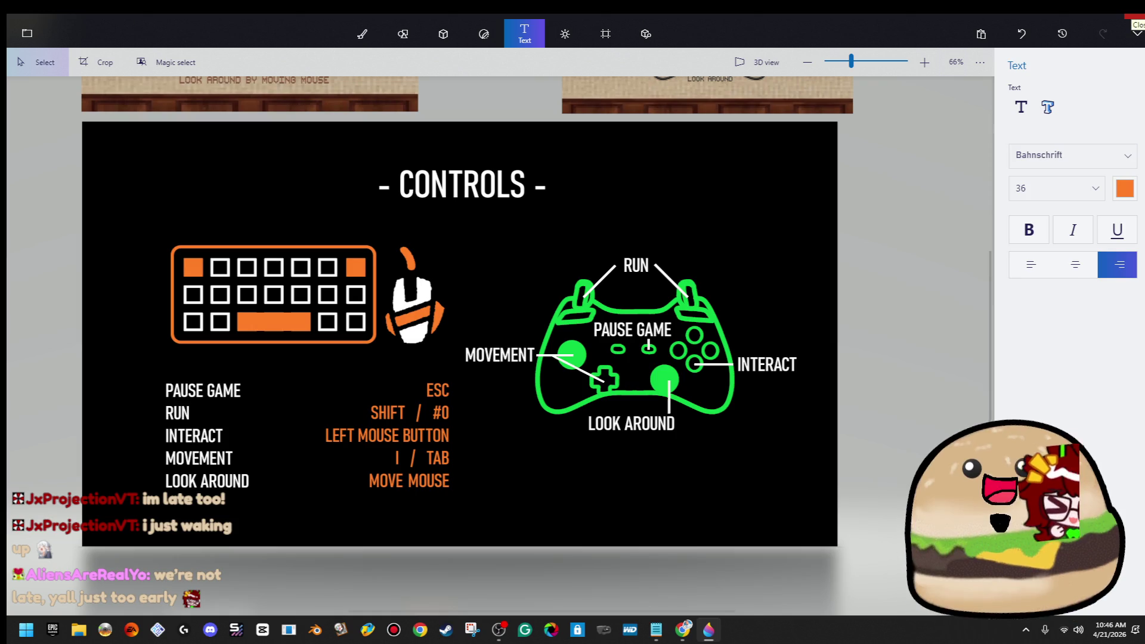
{"action": "left_click", "coordinate": [1135, 16]}
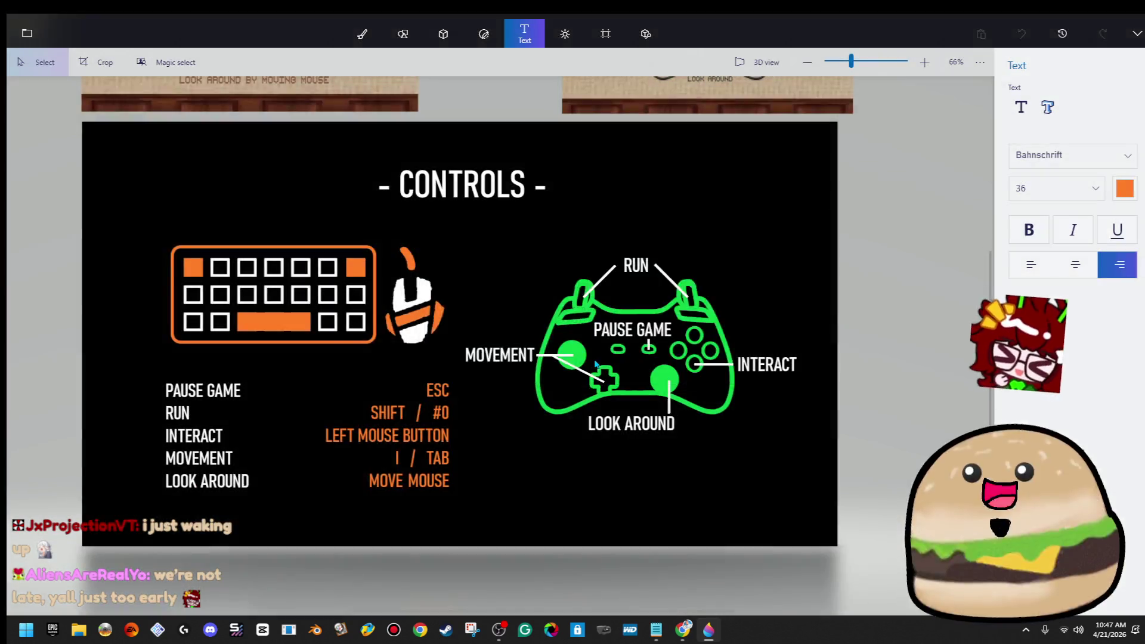
Step: Discard the 3D clipboard data, quit without saving the project, and open File Explorer
{"action": "left_click", "coordinate": [598, 358]}
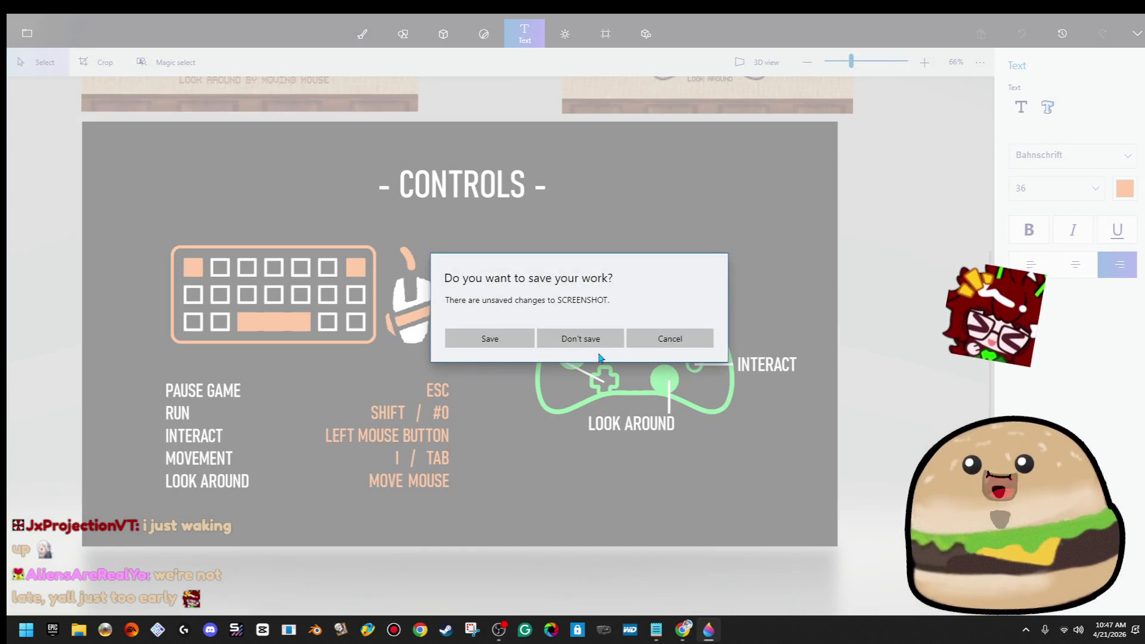
{"action": "left_click", "coordinate": [577, 337]}
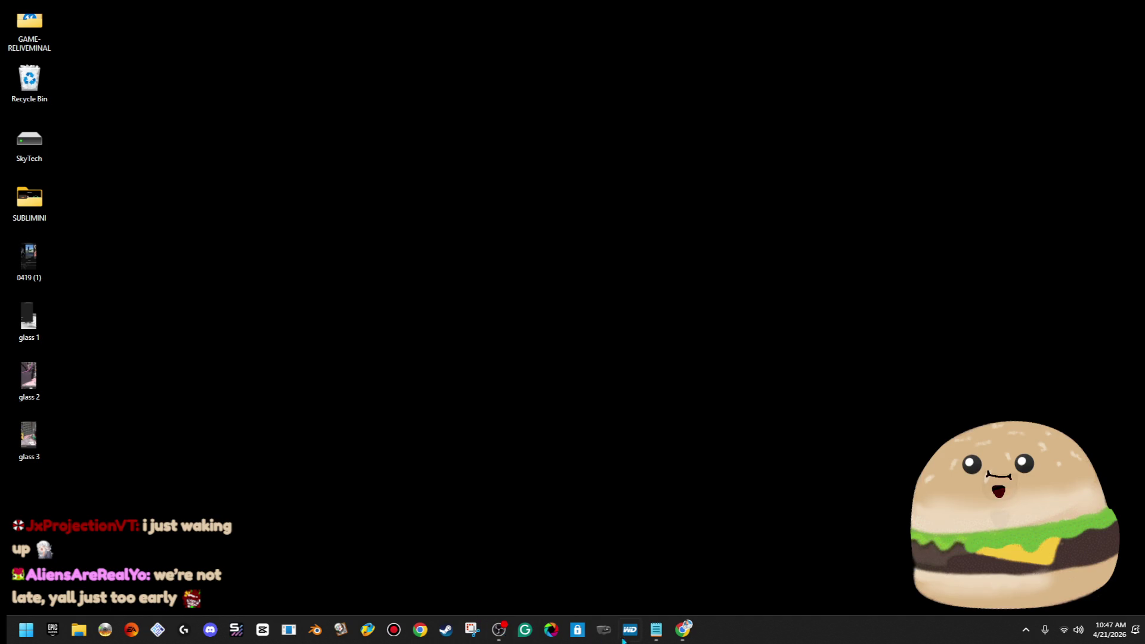
{"action": "left_click", "coordinate": [79, 630]}
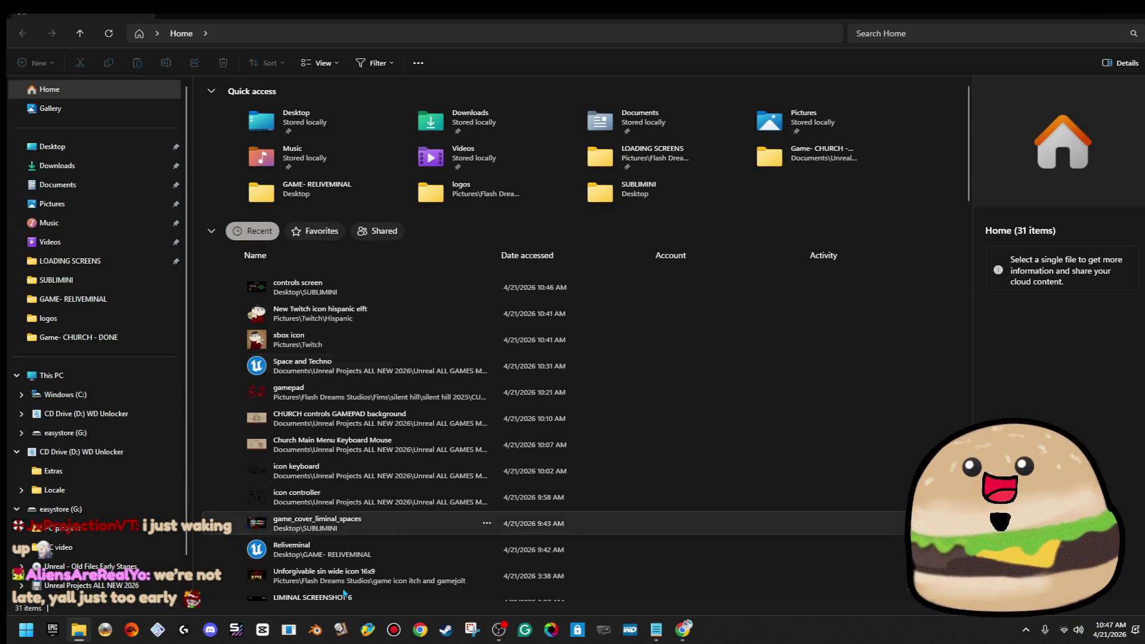
Step: Launch the recent Reliveminal project from File Explorer's Home list in Unreal Engine
{"action": "left_click", "coordinate": [341, 540]}
{"action": "left_click", "coordinate": [1131, 13]}
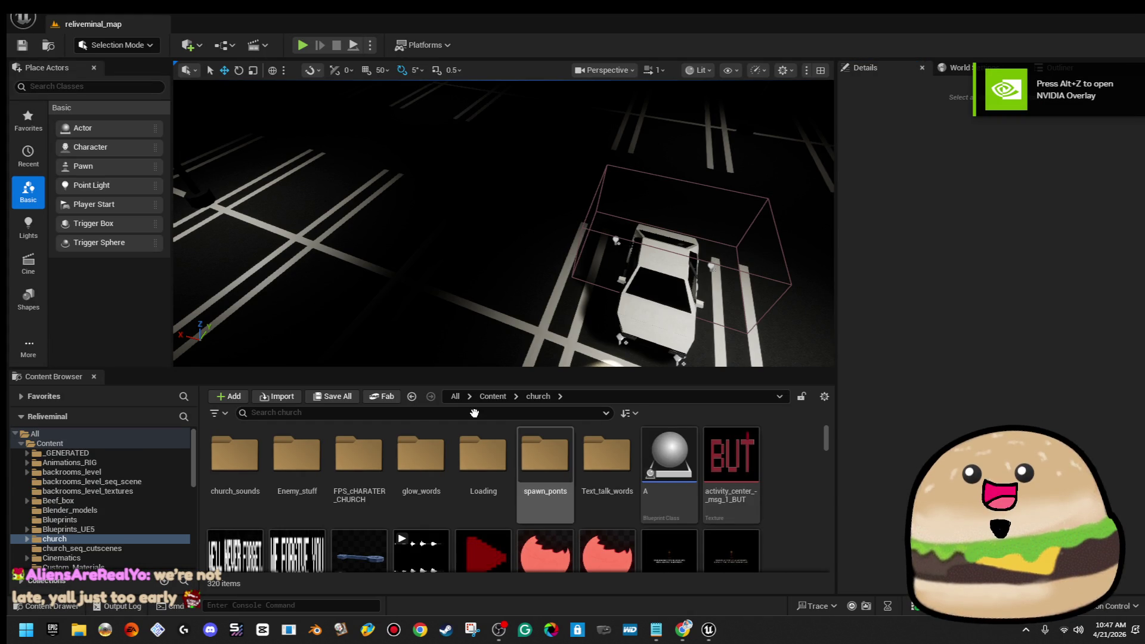
Step: Search 'widget main menu' and open SUBLIMINI_MAIN_MENU from the Reliveminal folder
{"action": "left_click", "coordinate": [412, 412]}
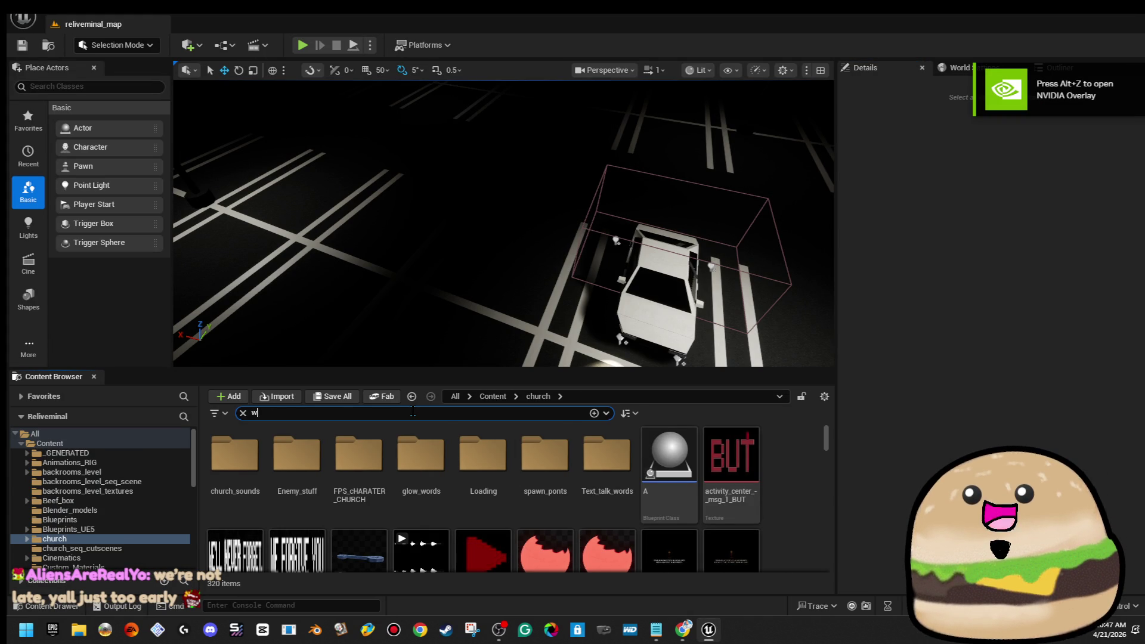
{"action": "type", "text": "idget"}
{"action": "key", "text": "Return"}
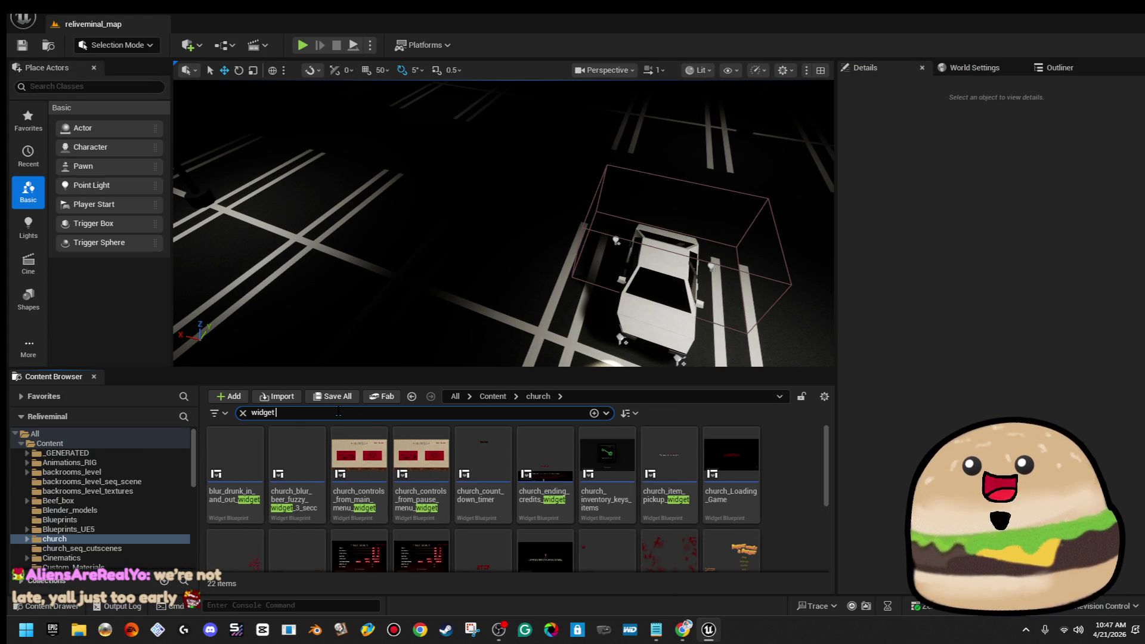
{"action": "type", "text": "main menu"}
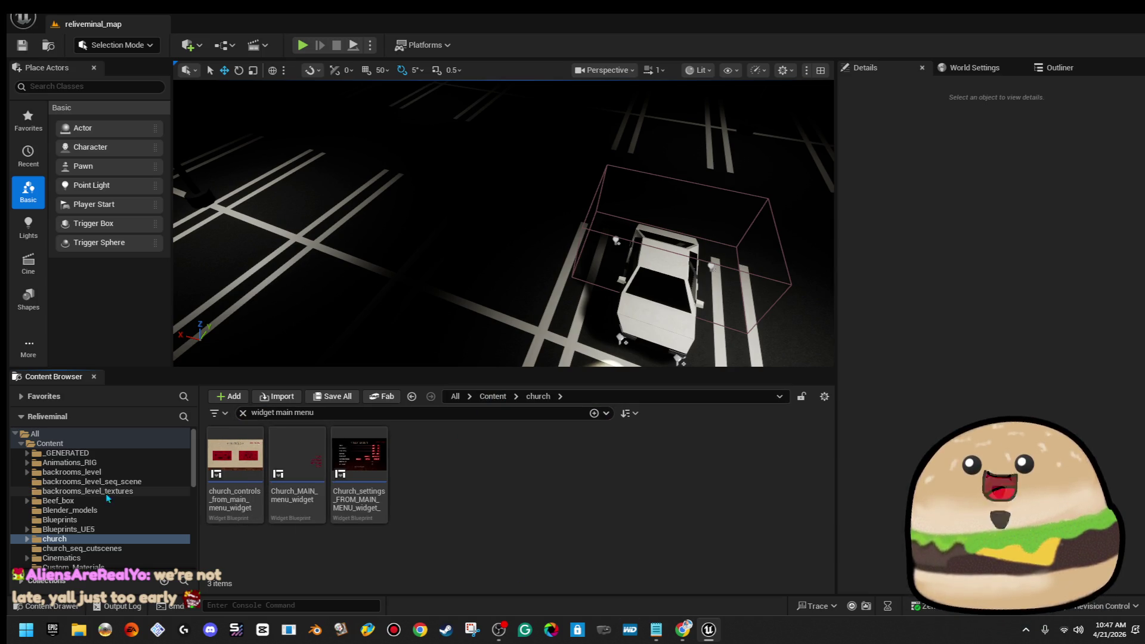
{"action": "scroll", "coordinate": [119, 496], "scroll_direction": "down", "scroll_amount": 5}
{"action": "scroll", "coordinate": [121, 498], "scroll_direction": "down", "scroll_amount": 6}
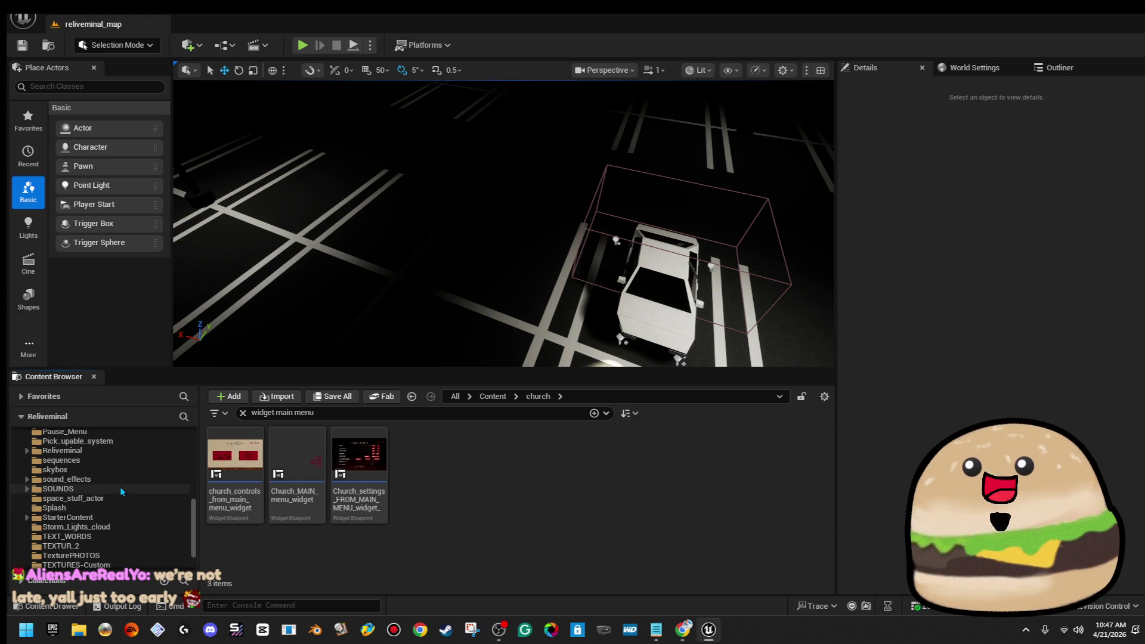
{"action": "left_click", "coordinate": [123, 460]}
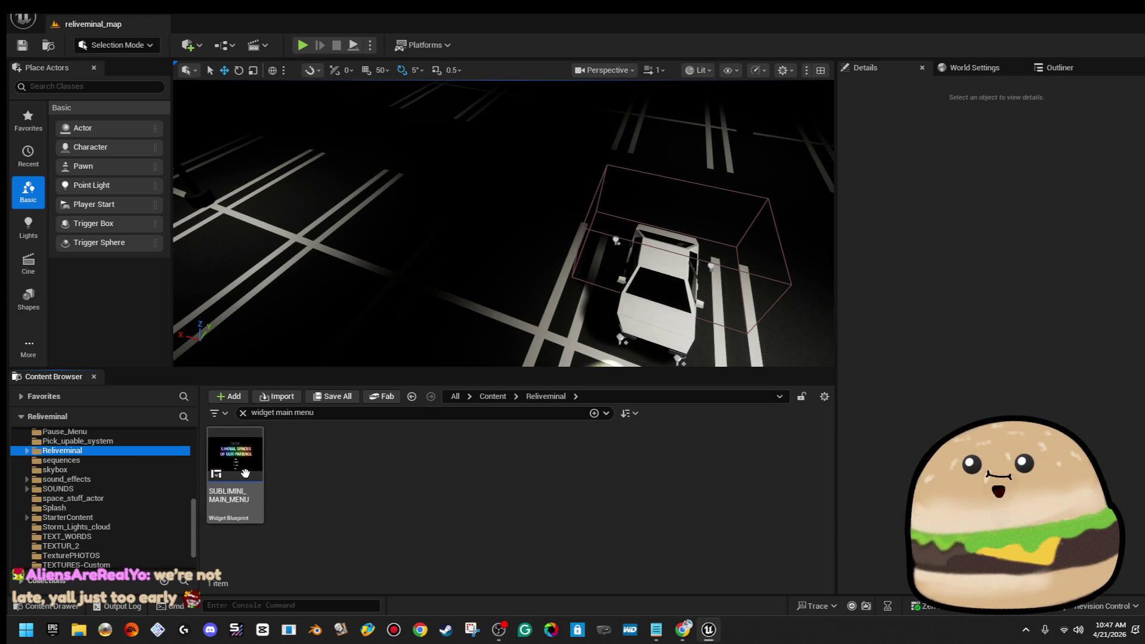
{"action": "double_click", "coordinate": [246, 476]}
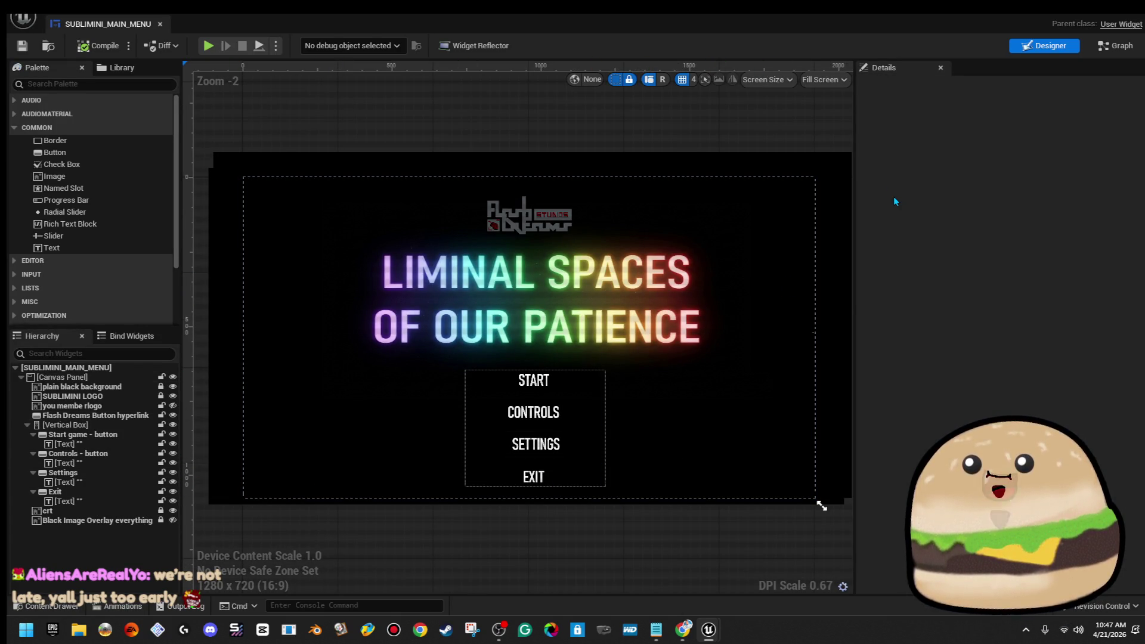
Step: Delete every node after the CONTROLS button's On Released event, then return to Designer
{"action": "left_click", "coordinate": [534, 412]}
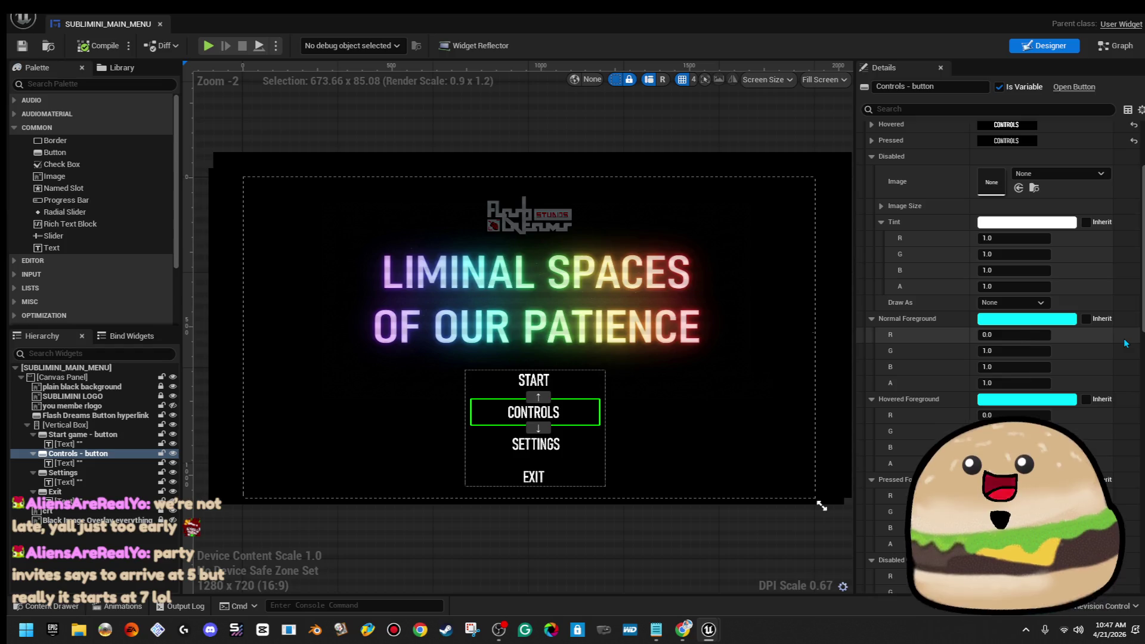
{"action": "scroll", "coordinate": [1126, 344], "scroll_direction": "down", "scroll_amount": 15}
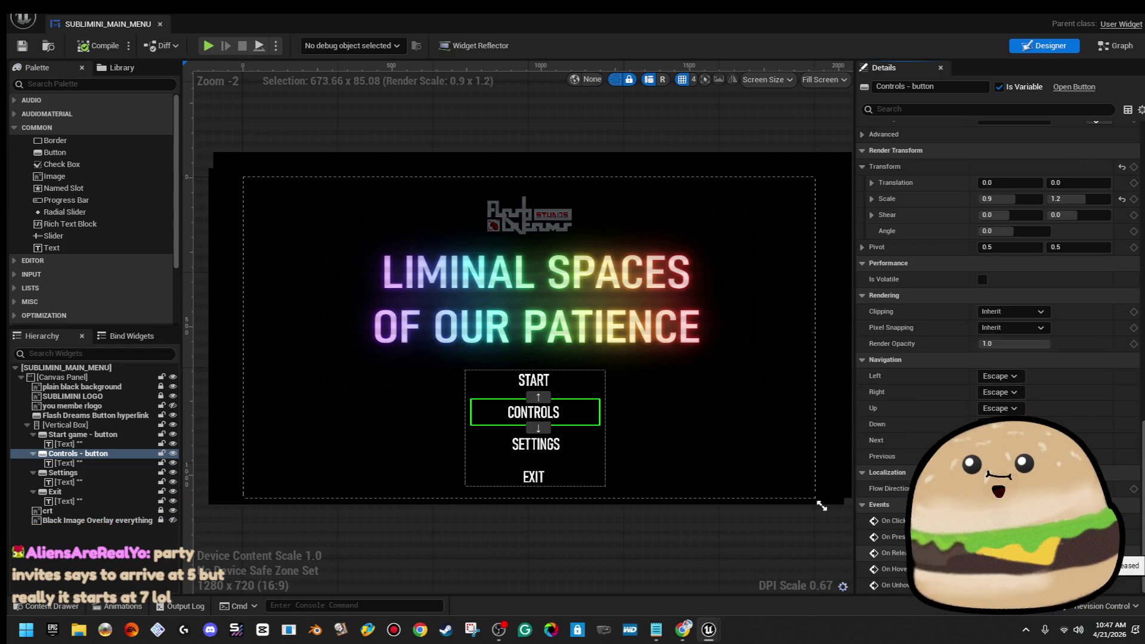
{"action": "left_click", "coordinate": [1130, 565]}
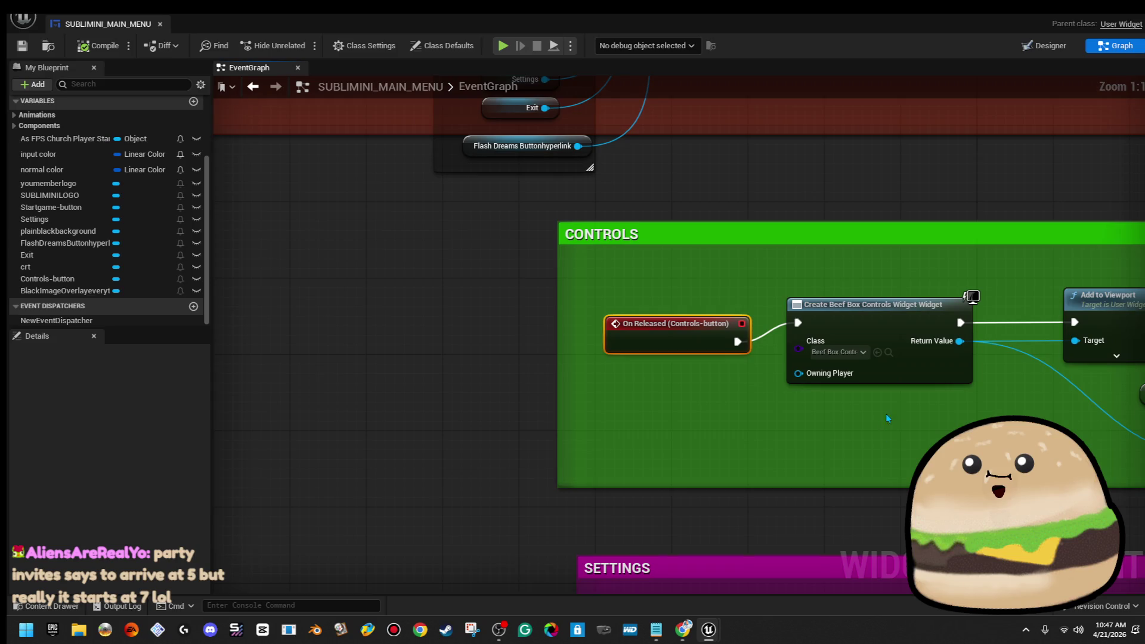
{"action": "scroll", "coordinate": [882, 416], "scroll_direction": "down", "scroll_amount": 1}
{"action": "mouse_move", "coordinate": [529, 295]}
{"action": "left_mouse_down"}
{"action": "mouse_move", "coordinate": [975, 412]}
{"action": "mouse_move", "coordinate": [765, 452]}
{"action": "mouse_move", "coordinate": [775, 451]}
{"action": "left_mouse_up"}
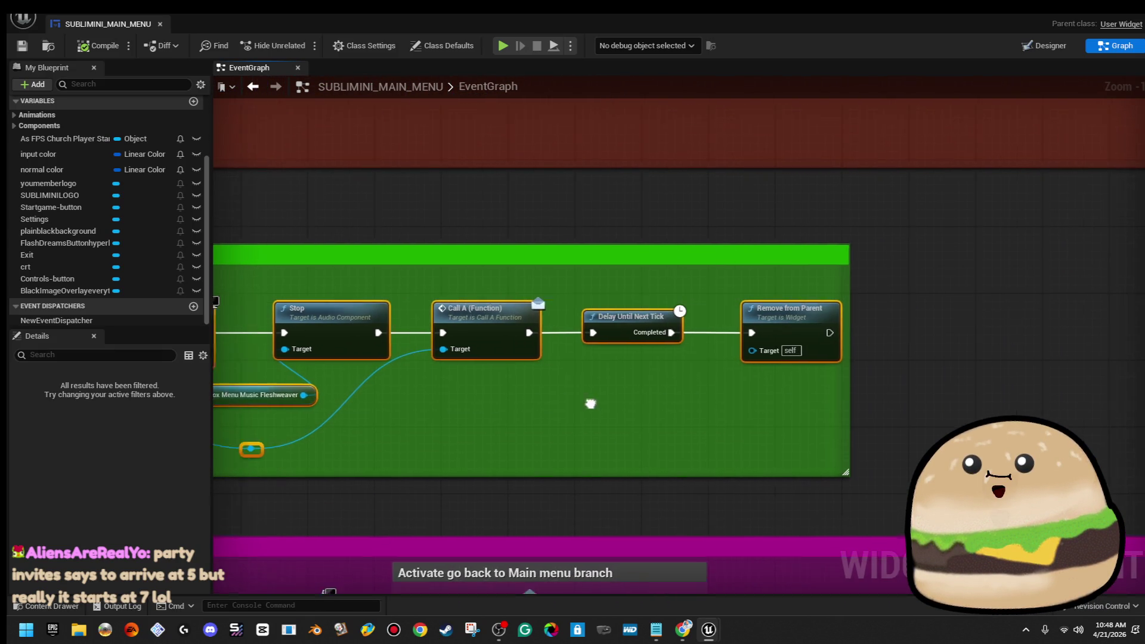
{"action": "key", "text": "Delete"}
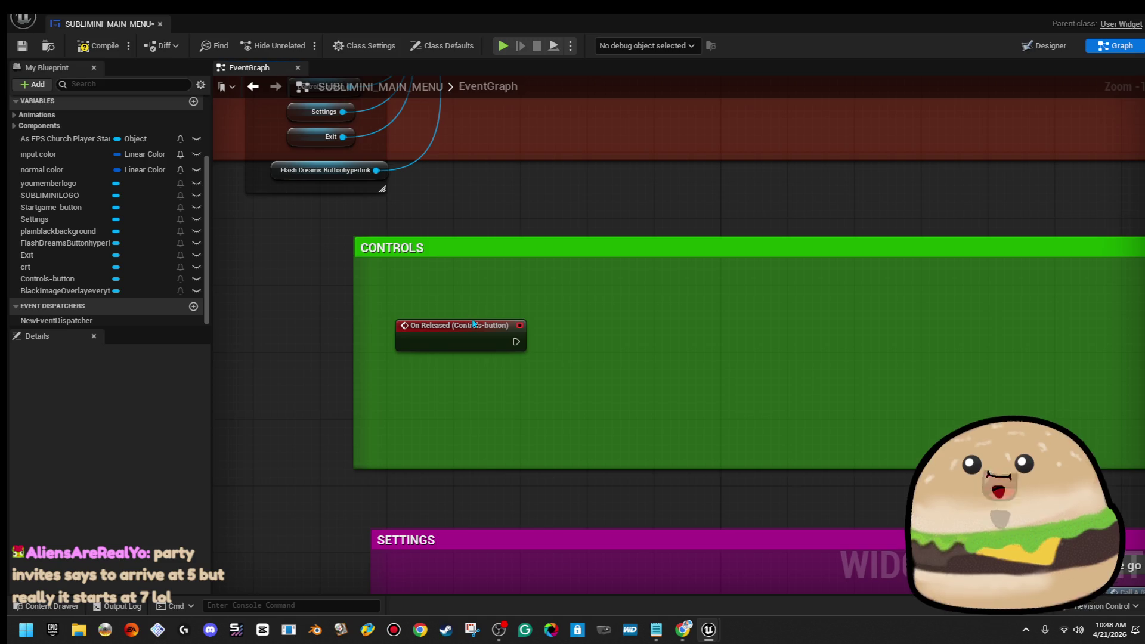
{"action": "left_click", "coordinate": [1043, 45]}
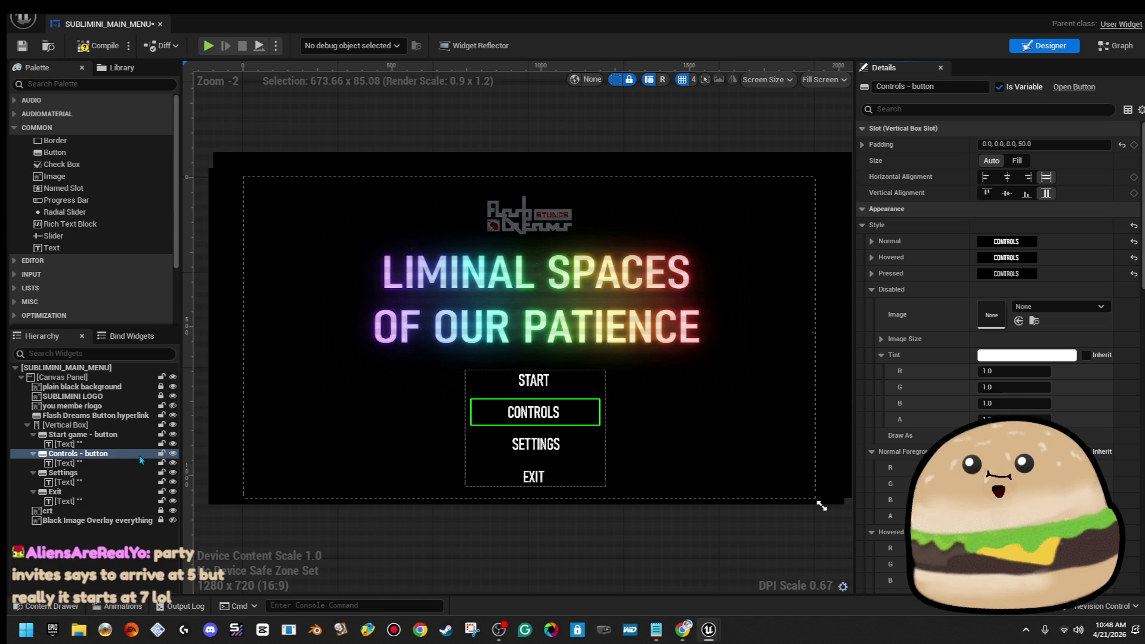
Step: Duplicate the plain black background image in the widget hierarchy and toggle its lock
{"action": "right_click", "coordinate": [129, 409]}
{"action": "right_click", "coordinate": [96, 401]}
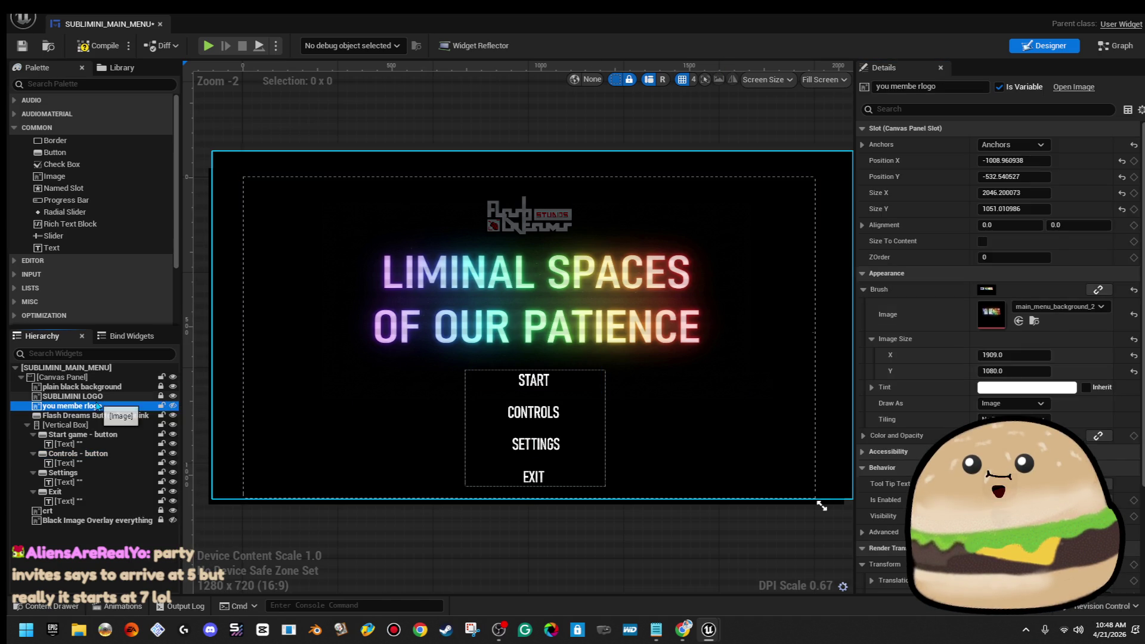
{"action": "left_click", "coordinate": [98, 387]}
{"action": "right_click", "coordinate": [103, 386]}
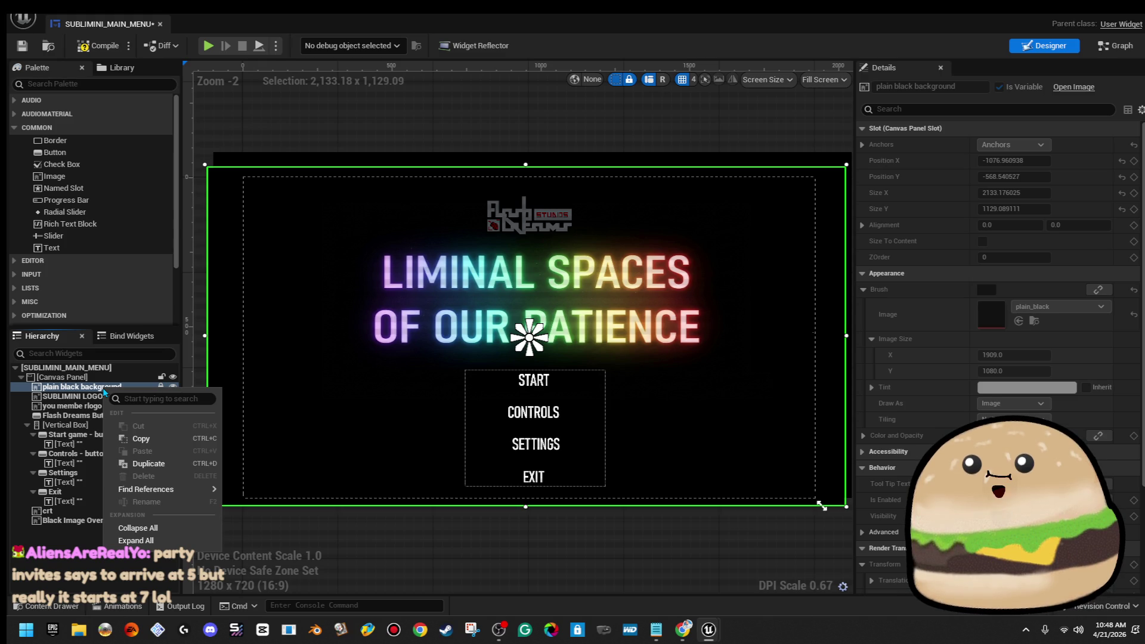
{"action": "left_click", "coordinate": [151, 464]}
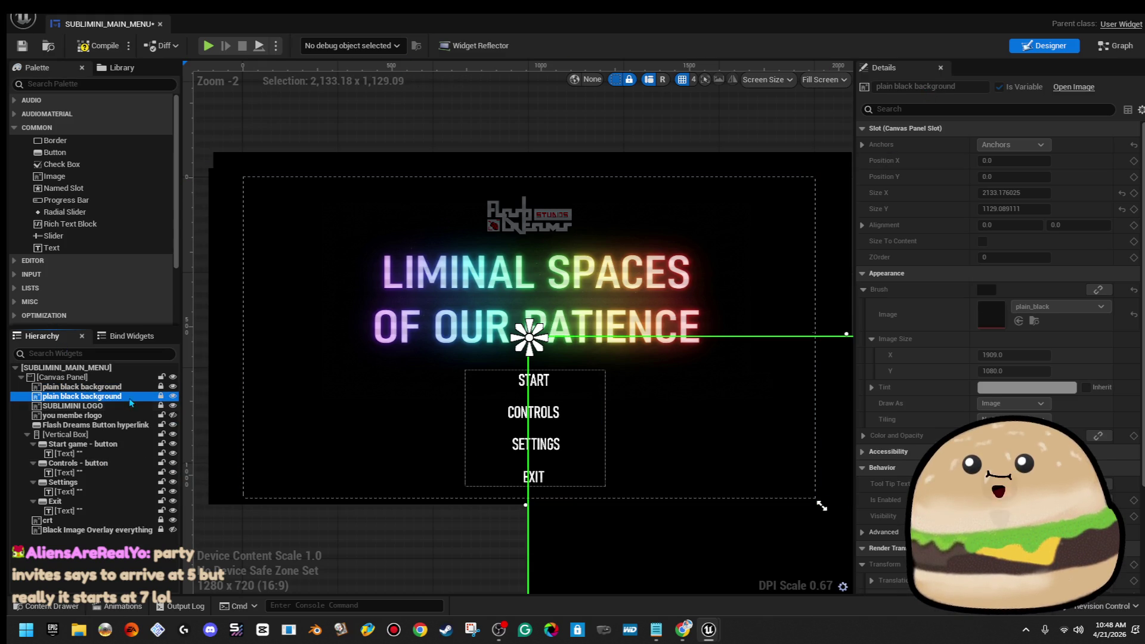
{"action": "left_click", "coordinate": [162, 397]}
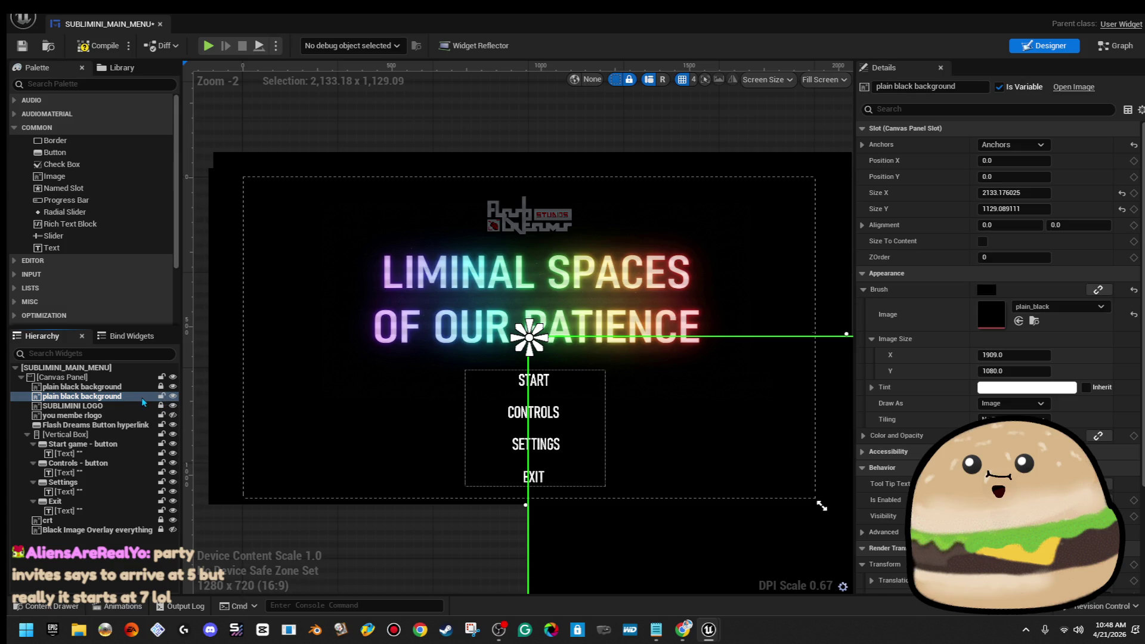
Step: Rename the duplicate to 'CONTROLS - background', then start an import from the level's Content Browser
{"action": "left_click", "coordinate": [942, 88]}
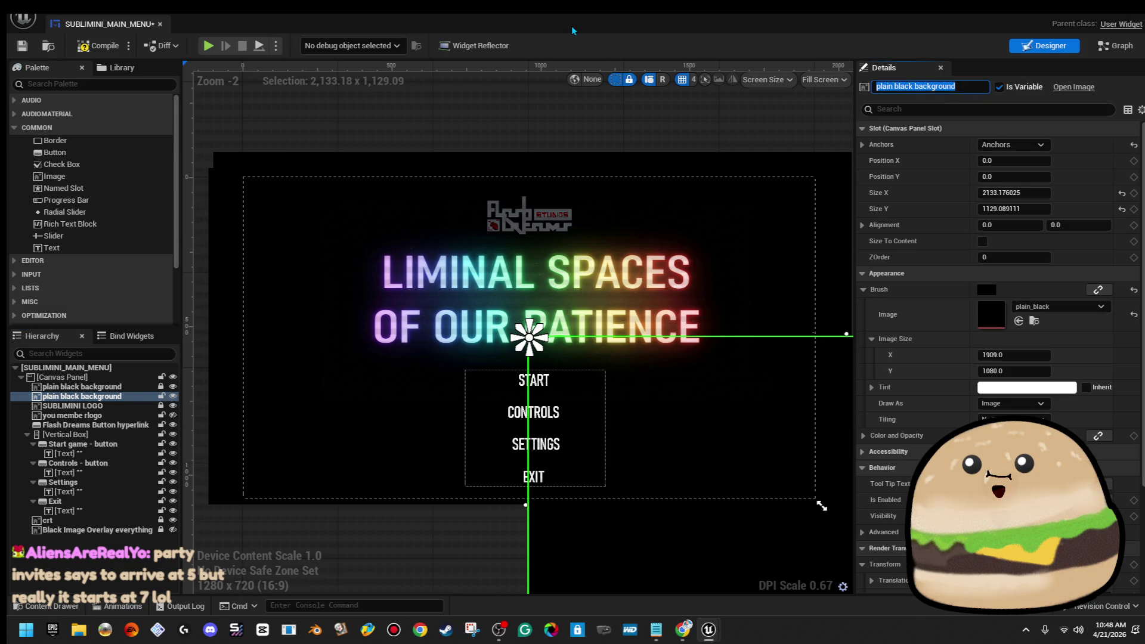
{"action": "type", "text": "CONTROLS -"}
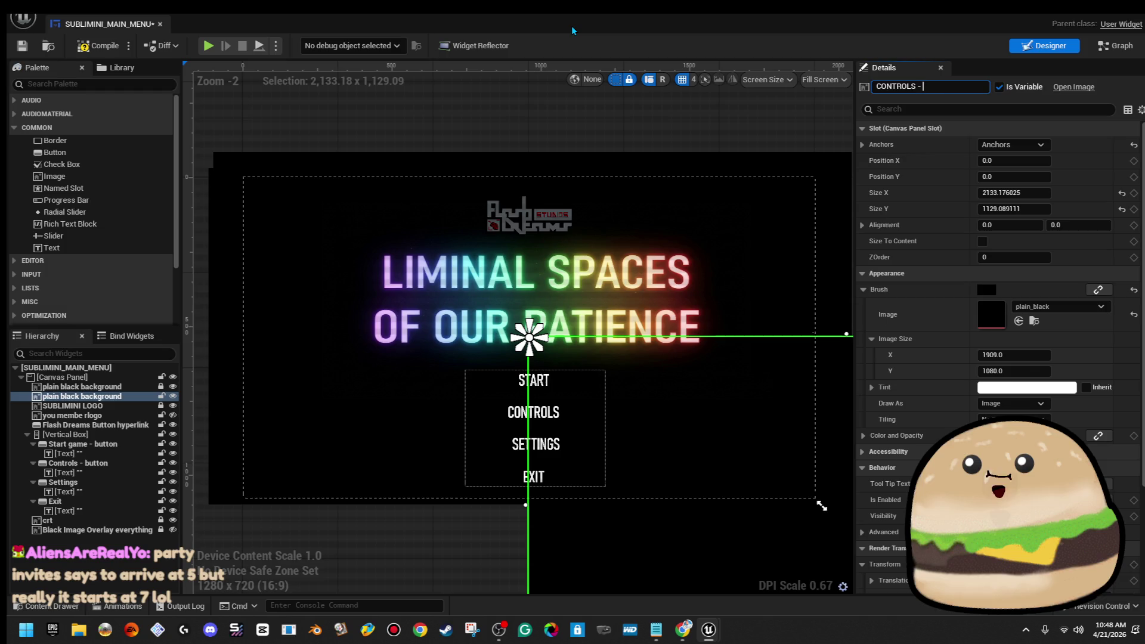
{"action": "key", "text": "BackSpace"}
{"action": "type", "text": "background"}
{"action": "key", "text": "Return"}
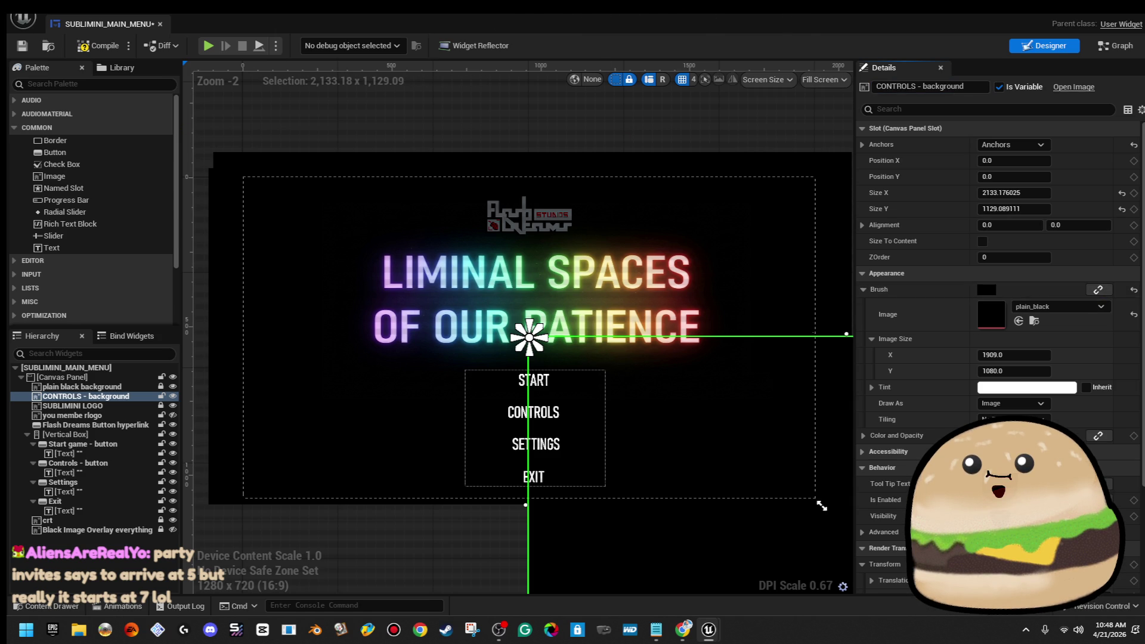
{"action": "key", "text": "alt+Tab"}
{"action": "left_click", "coordinate": [276, 396]}
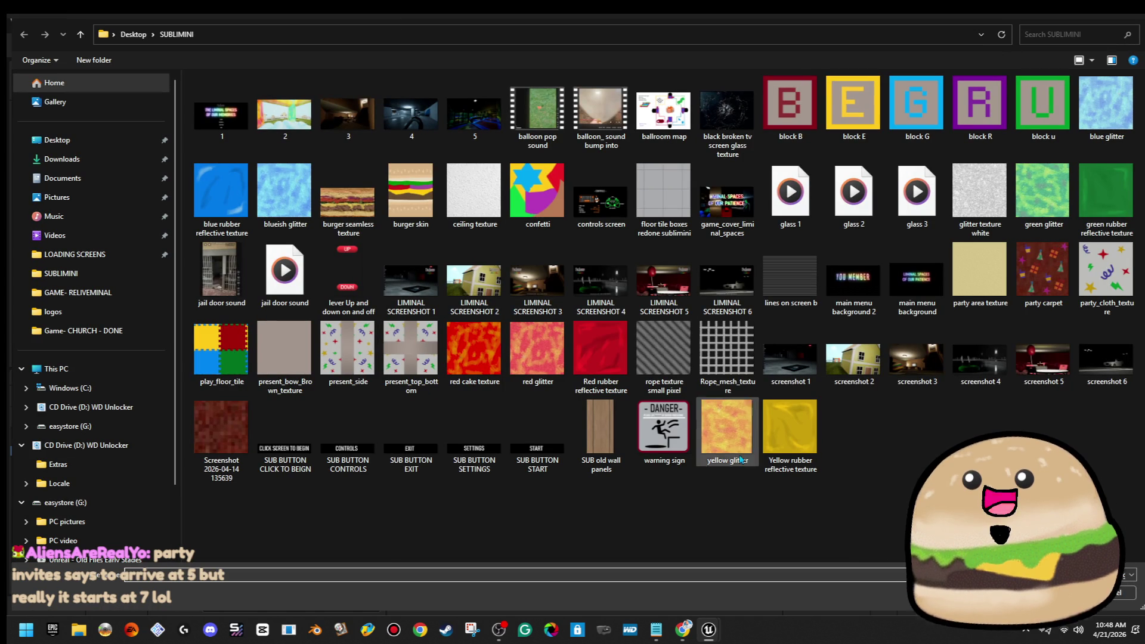
Step: Cancel the Import file dialog without bringing in any file
{"action": "key", "text": "Escape"}
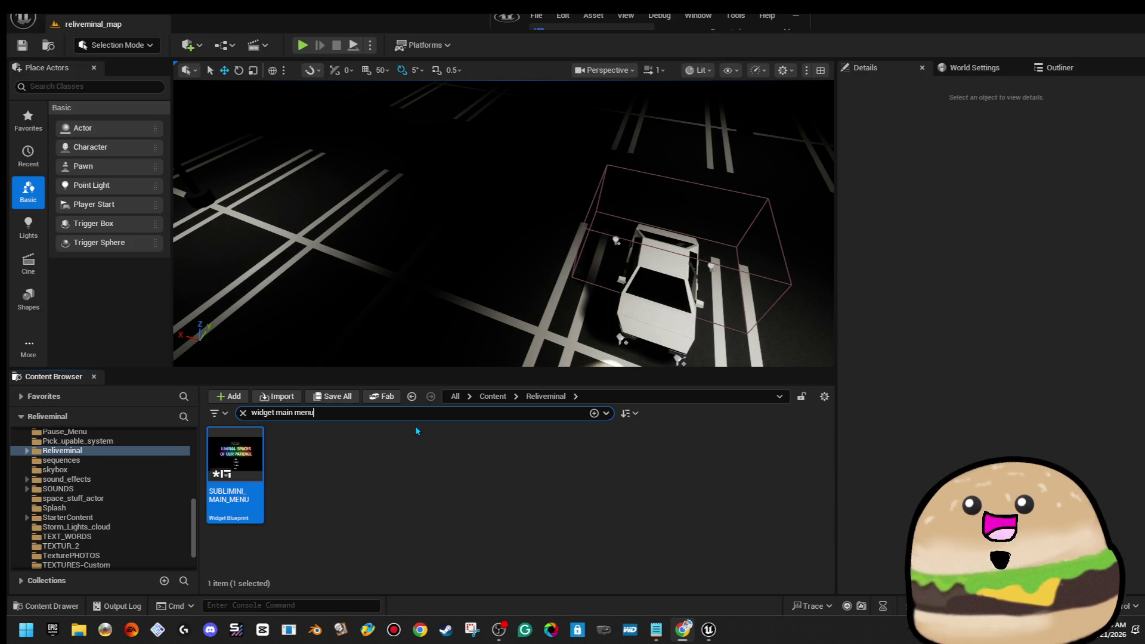
Step: Clear the Content Browser search to list all 149 assets, then go to the SUBLIMINI folder
{"action": "left_click", "coordinate": [243, 413]}
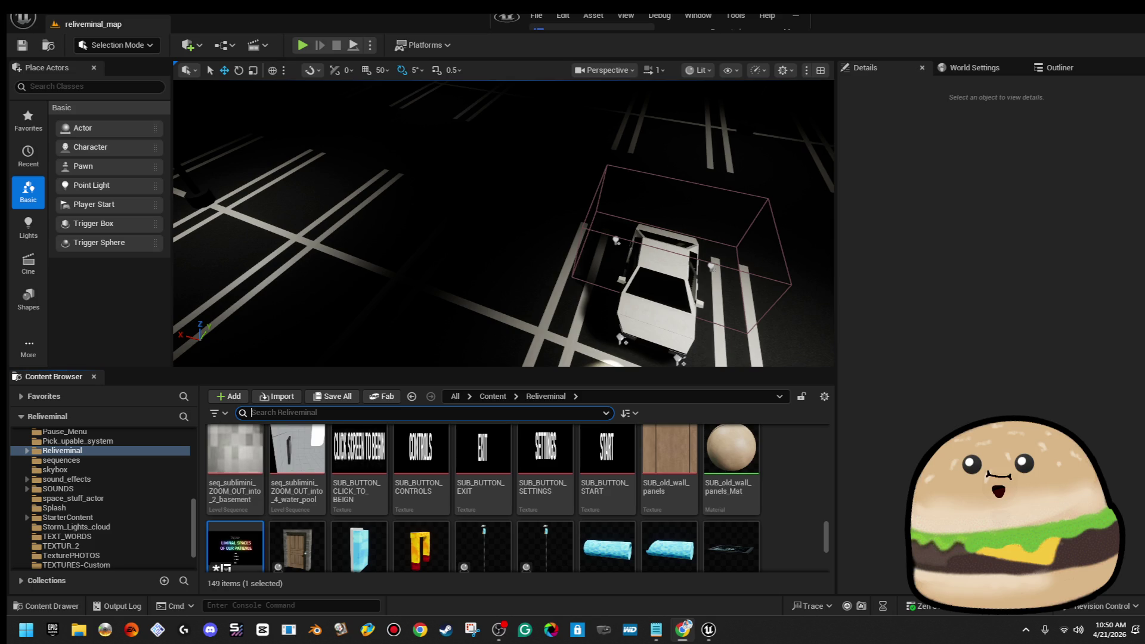
{"action": "key", "text": "alt+Tab"}
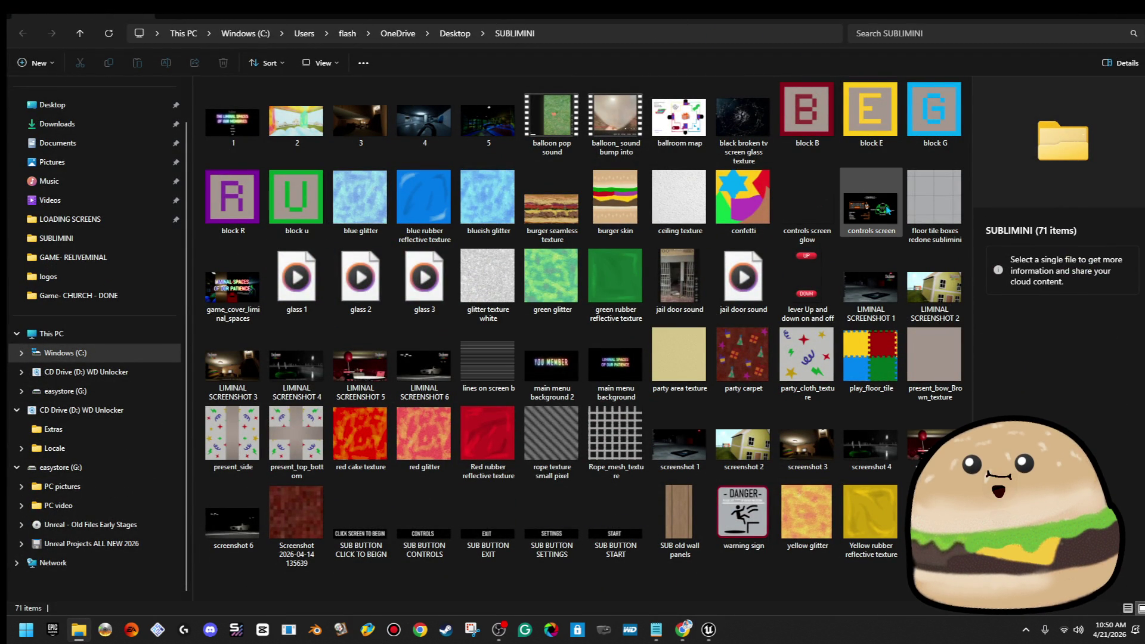
Step: Search SUBLIMINI for 'glow', open the controls screen glow image in Paint, and close the search window
{"action": "left_click", "coordinate": [878, 206]}
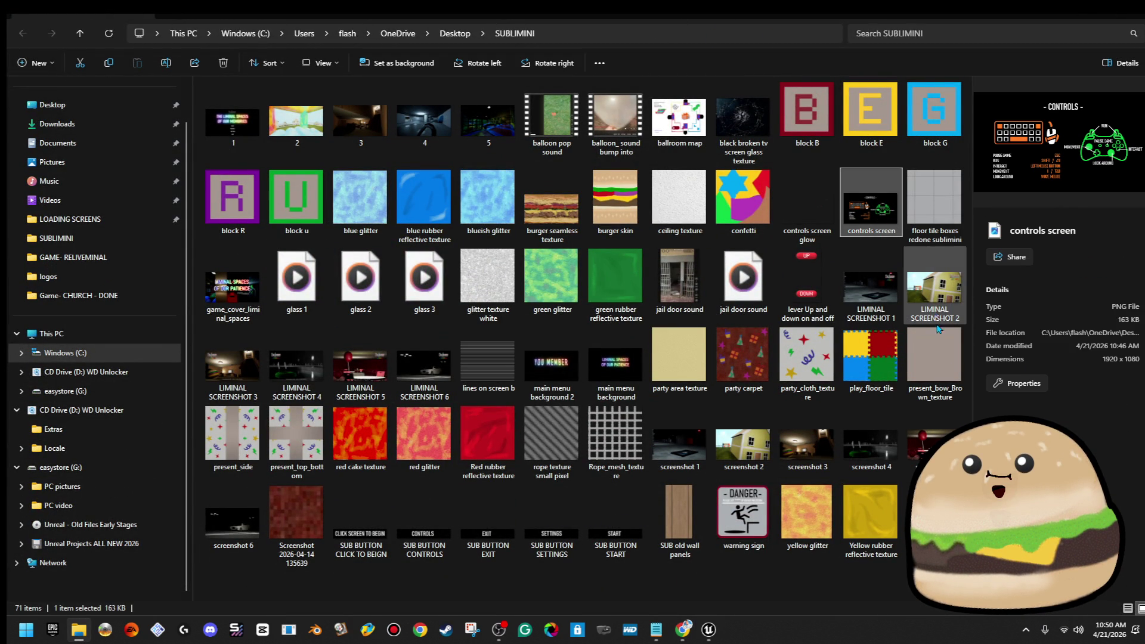
{"action": "left_click", "coordinate": [1027, 33]}
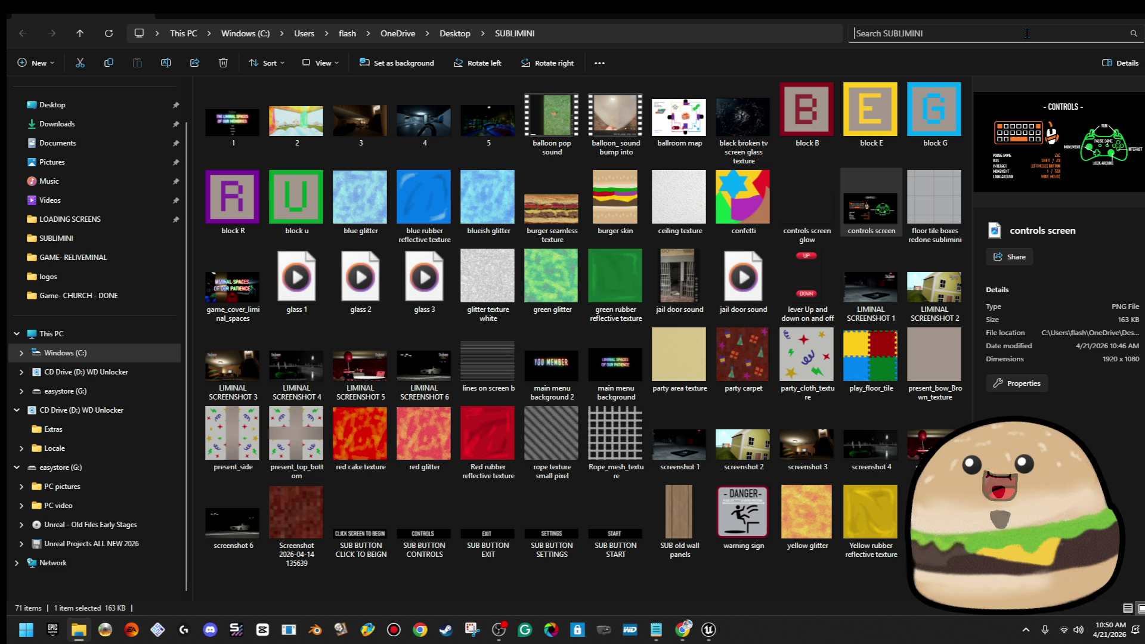
{"action": "type", "text": "glow"}
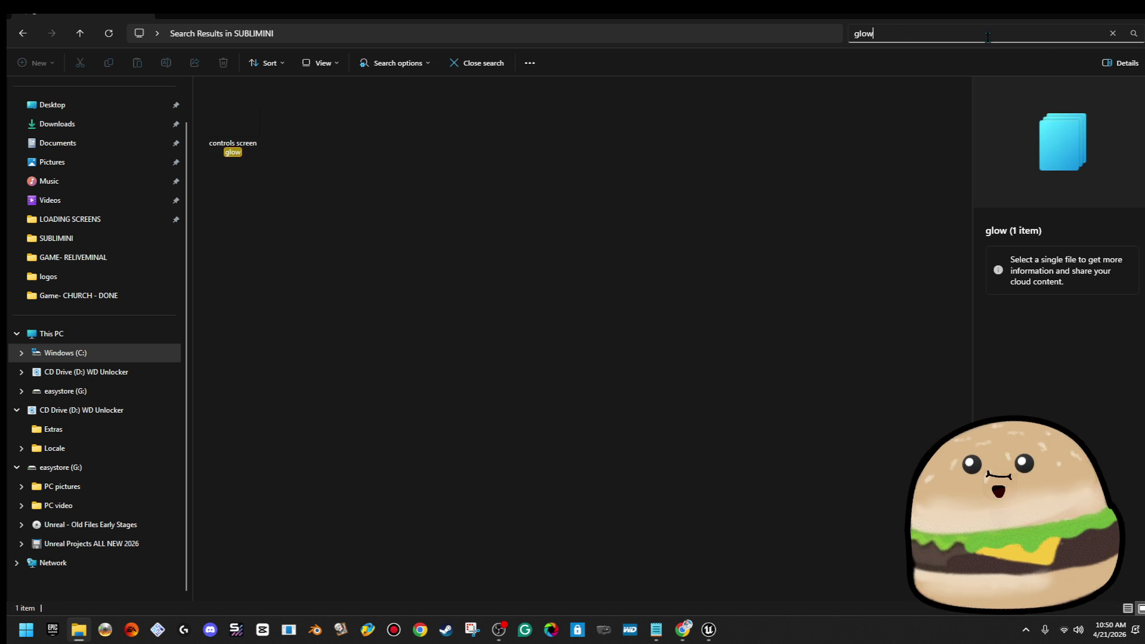
{"action": "left_click", "coordinate": [342, 156]}
{"action": "right_click", "coordinate": [244, 127]}
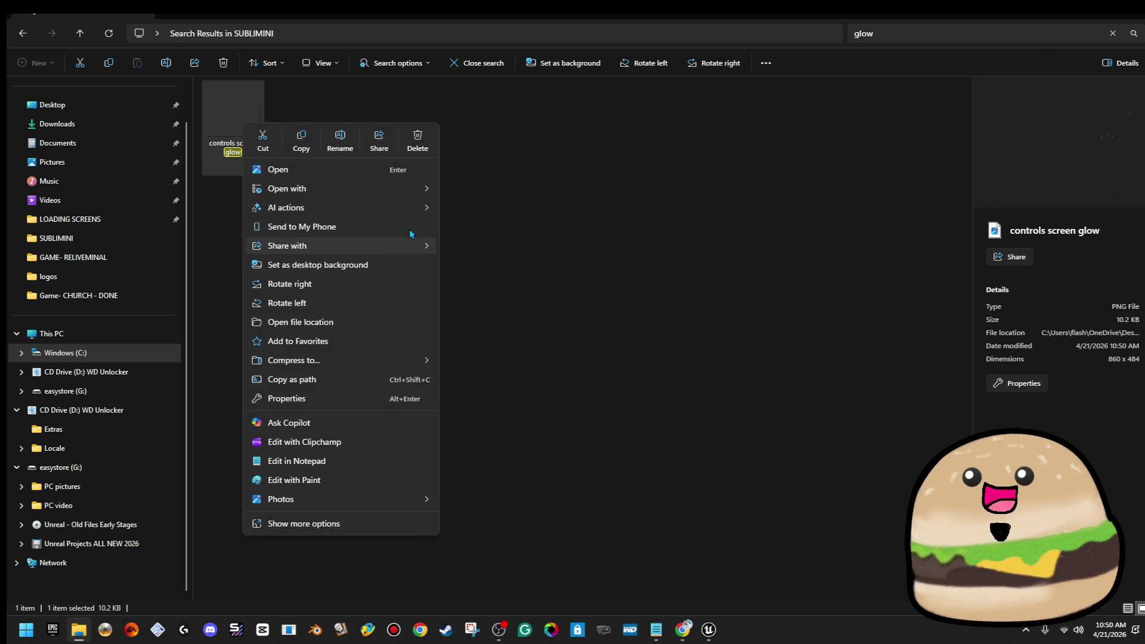
{"action": "mouse_move", "coordinate": [422, 192]}
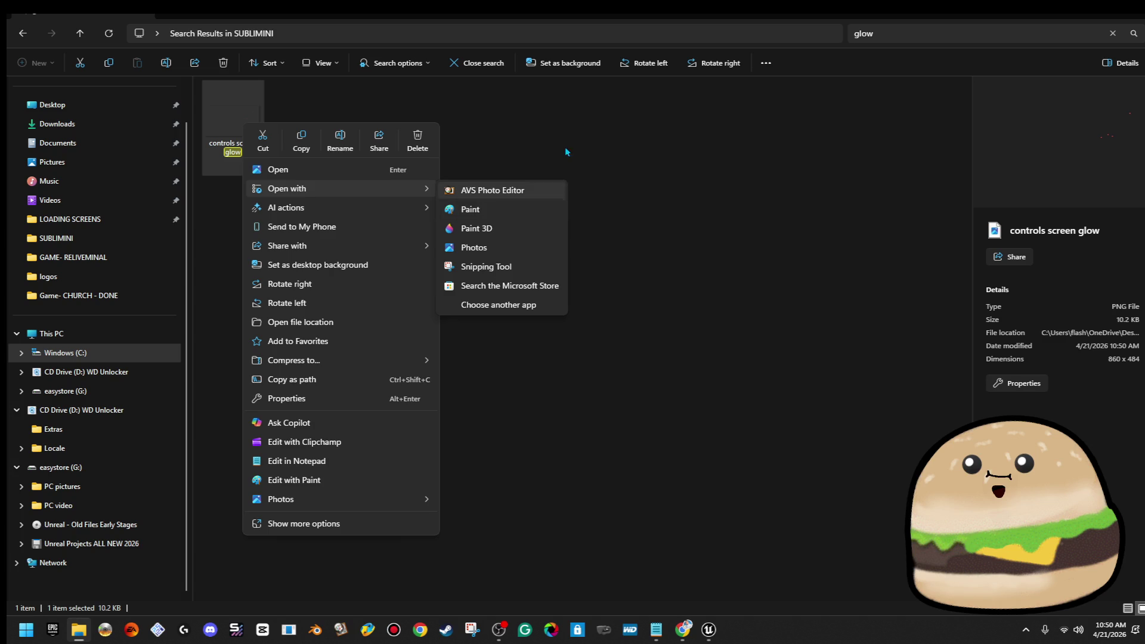
{"action": "left_click", "coordinate": [518, 202]}
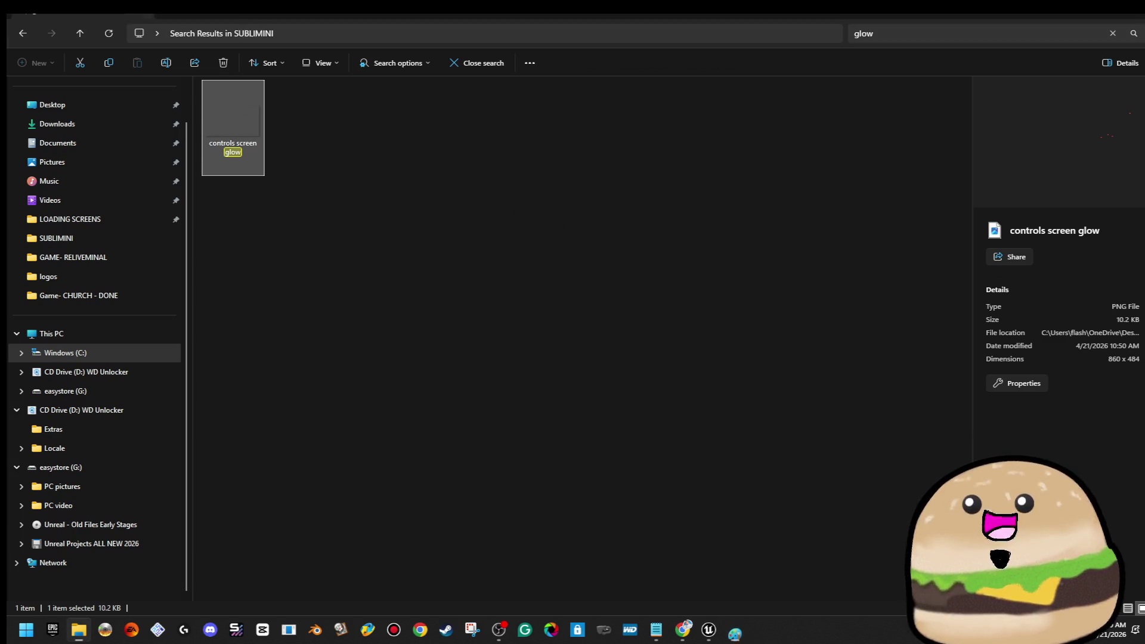
{"action": "left_click", "coordinate": [1136, 14]}
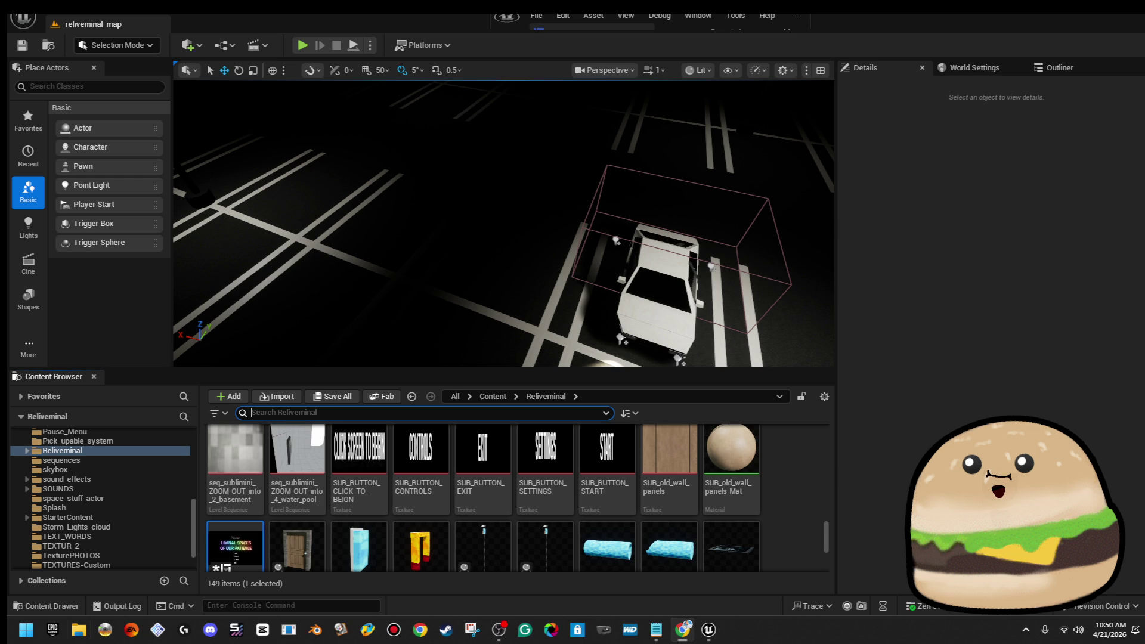
Step: Delete the controls screen glowx, controls screen glow and glow controls files from SUBLIMINI
{"action": "key", "text": "alt+Tab"}
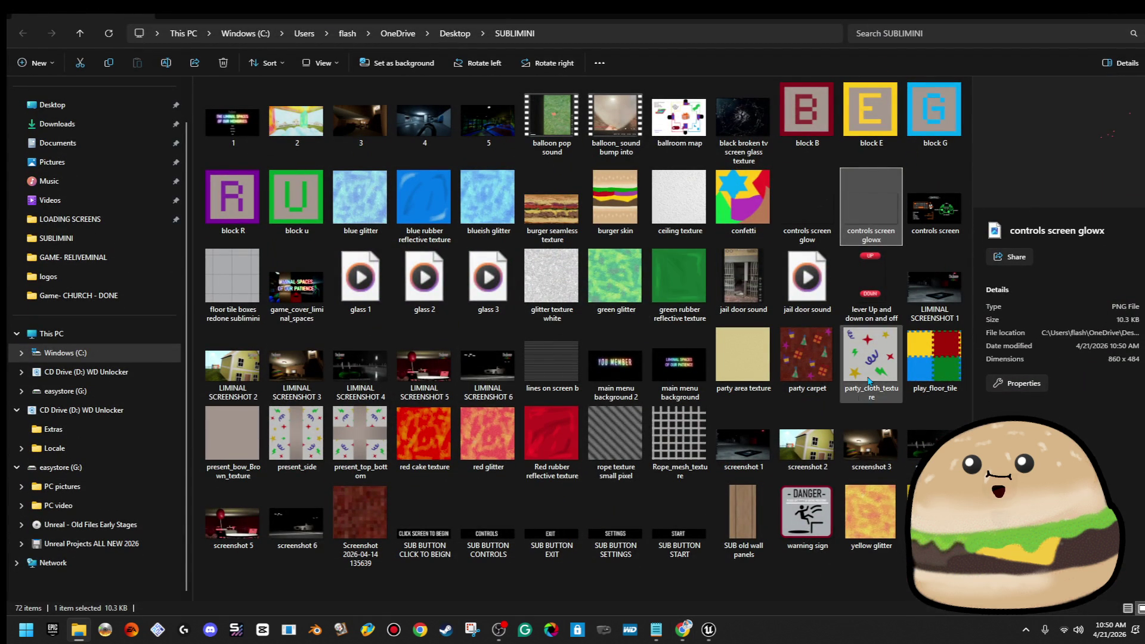
{"action": "left_click", "coordinate": [850, 446]}
{"action": "left_click", "coordinate": [850, 285]}
{"action": "left_click", "coordinate": [850, 228]}
{"action": "key", "text": "Delete"}
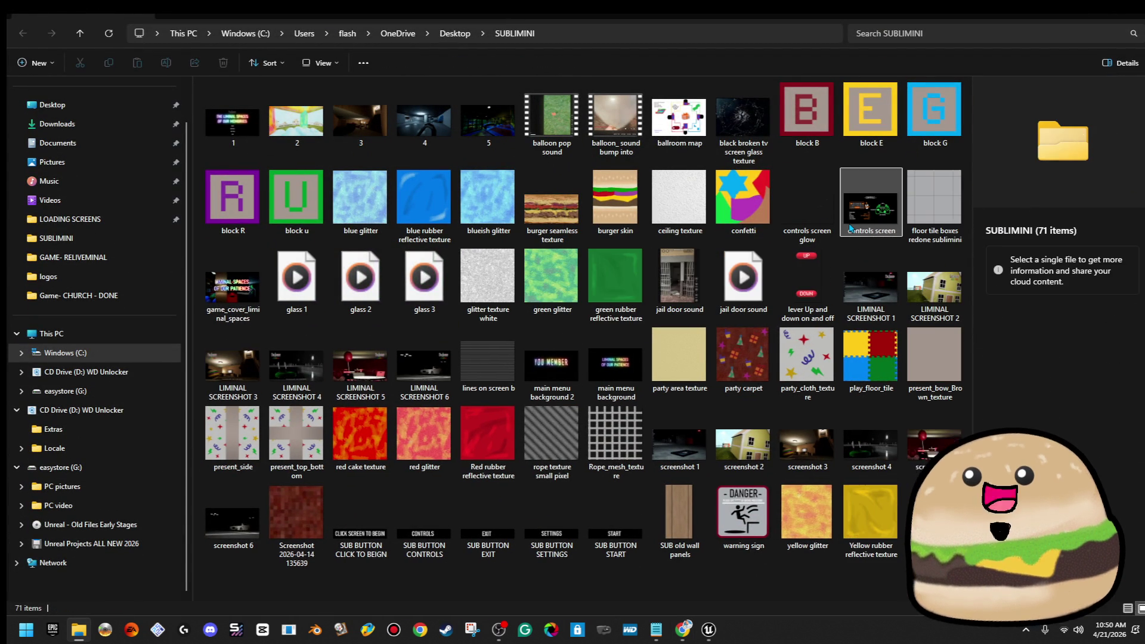
{"action": "left_click", "coordinate": [808, 203]}
{"action": "key", "text": "Delete"}
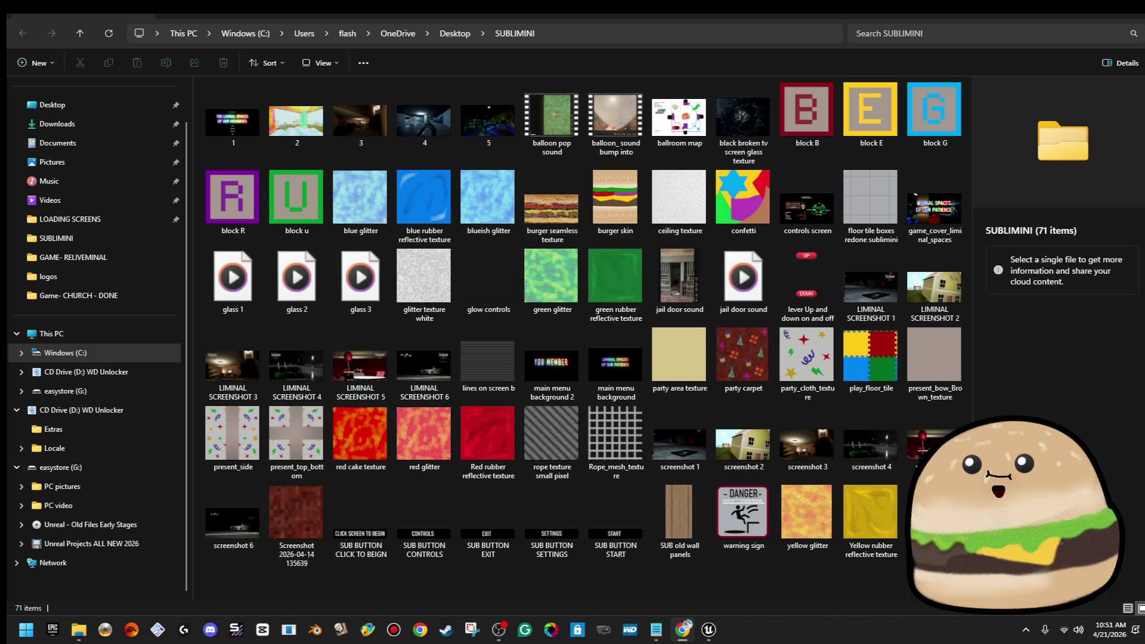
{"action": "left_click", "coordinate": [488, 277]}
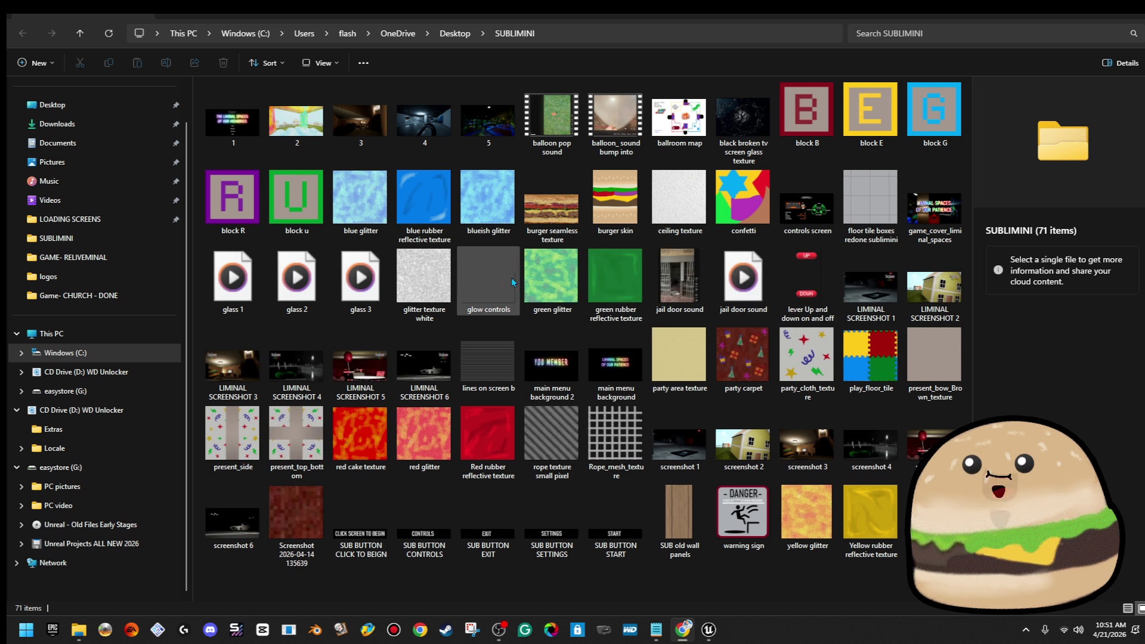
{"action": "key", "text": "Delete"}
Step: Search the folder for 'glow' and try opening the glow controls file
{"action": "key", "text": "alt+Tab"}
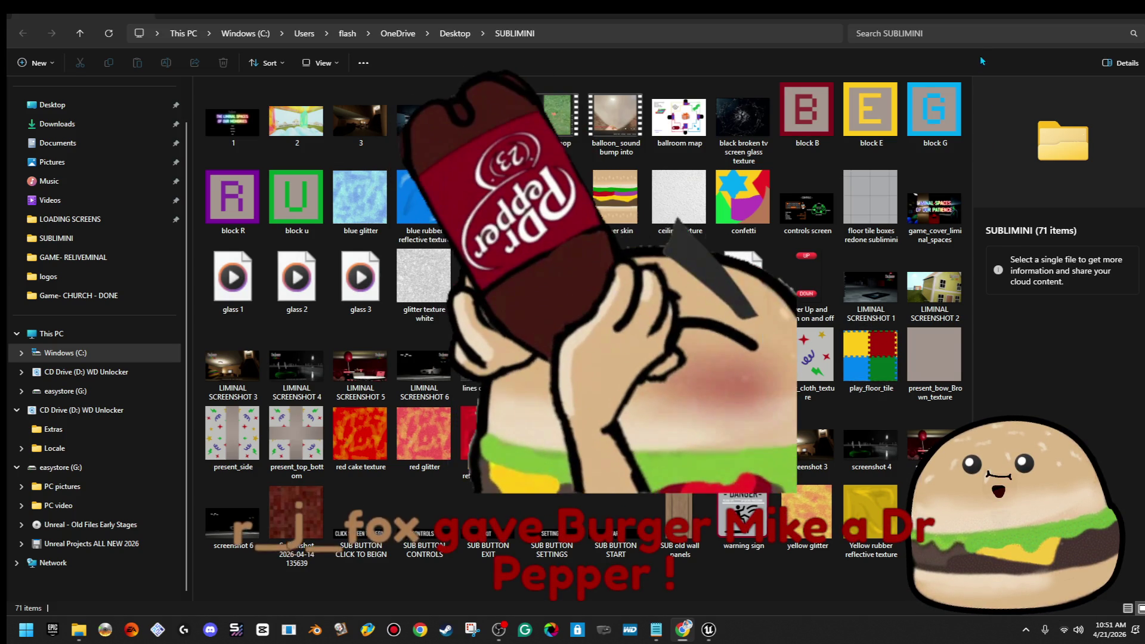
{"action": "left_click", "coordinate": [982, 38]}
{"action": "type", "text": "glow"}
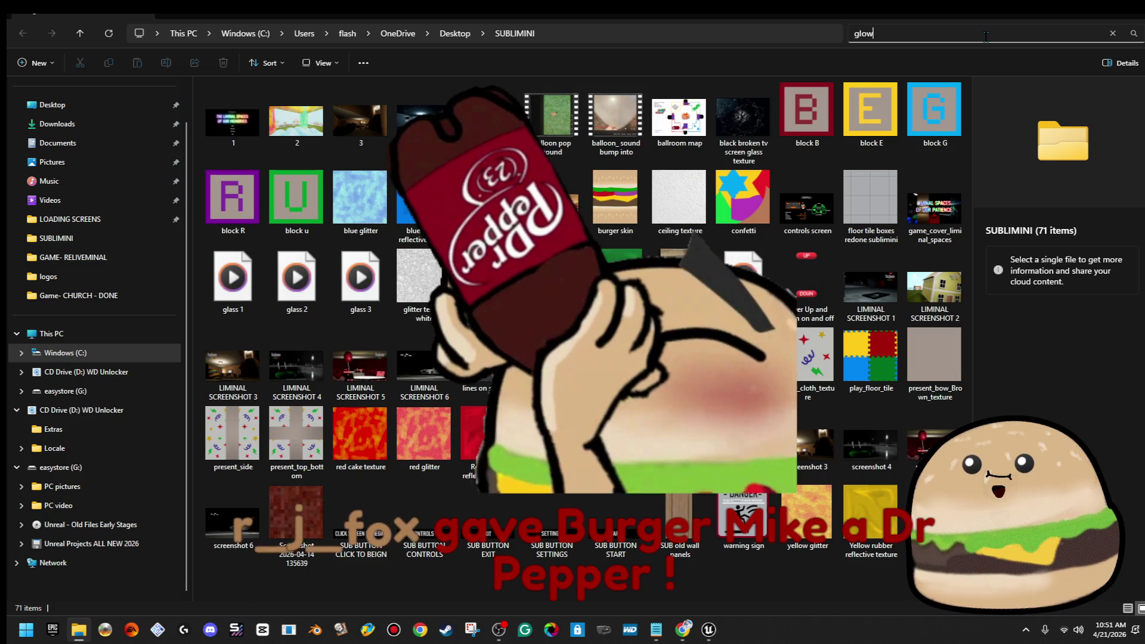
{"action": "left_click", "coordinate": [244, 127]}
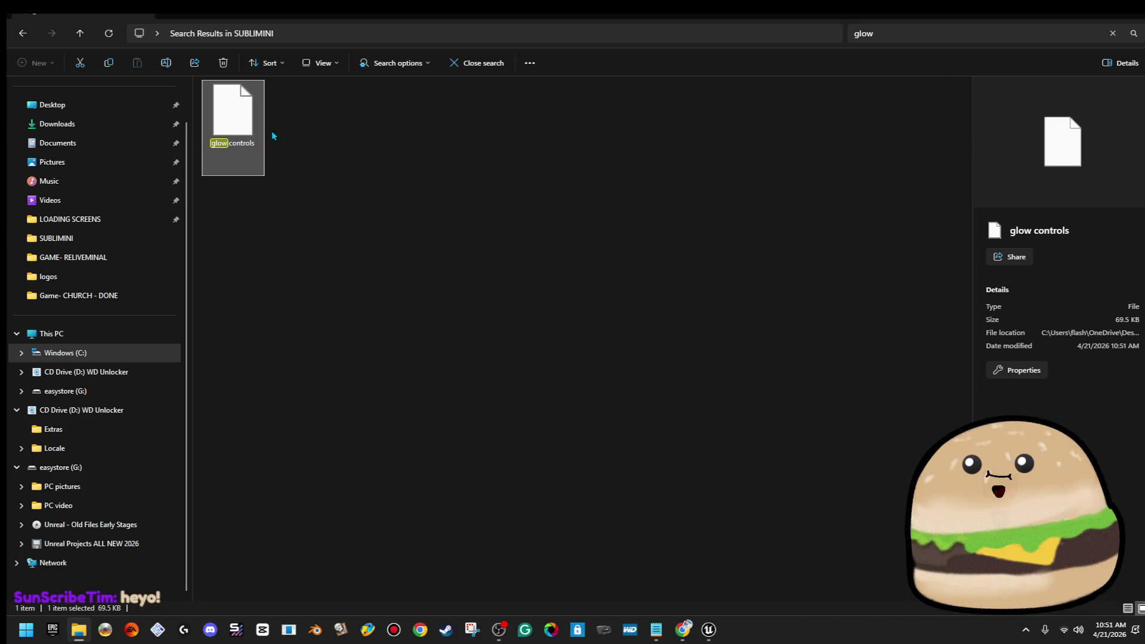
{"action": "left_click", "coordinate": [314, 138]}
{"action": "double_click", "coordinate": [233, 113]}
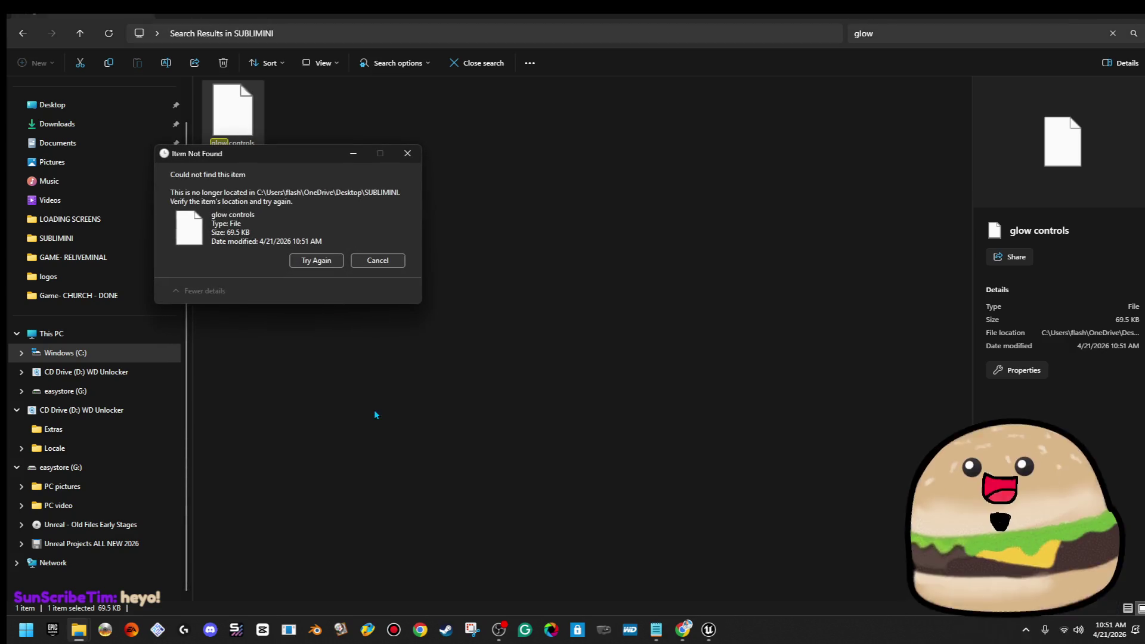
Step: Dismiss the Item Not Found error and capture the controls screen with Snipping Tool as 'glow controls background'
{"action": "left_click", "coordinate": [356, 260]}
{"action": "key", "text": "alt+Left"}
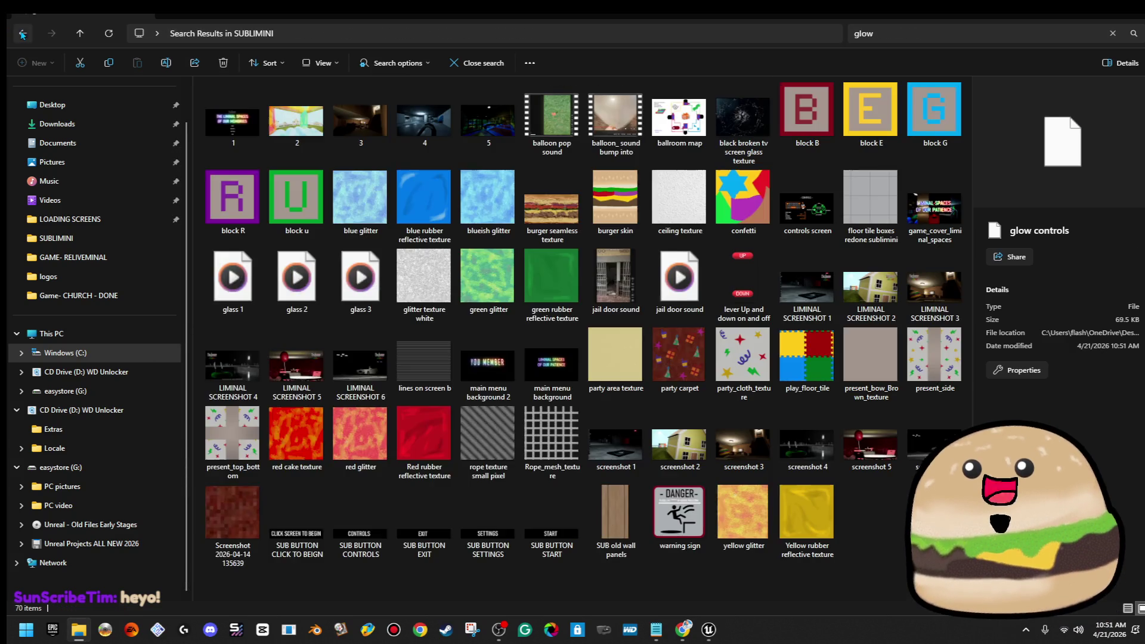
{"action": "key", "text": "super"}
{"action": "type", "text": "snipping Tool"}
{"action": "key", "text": "Return"}
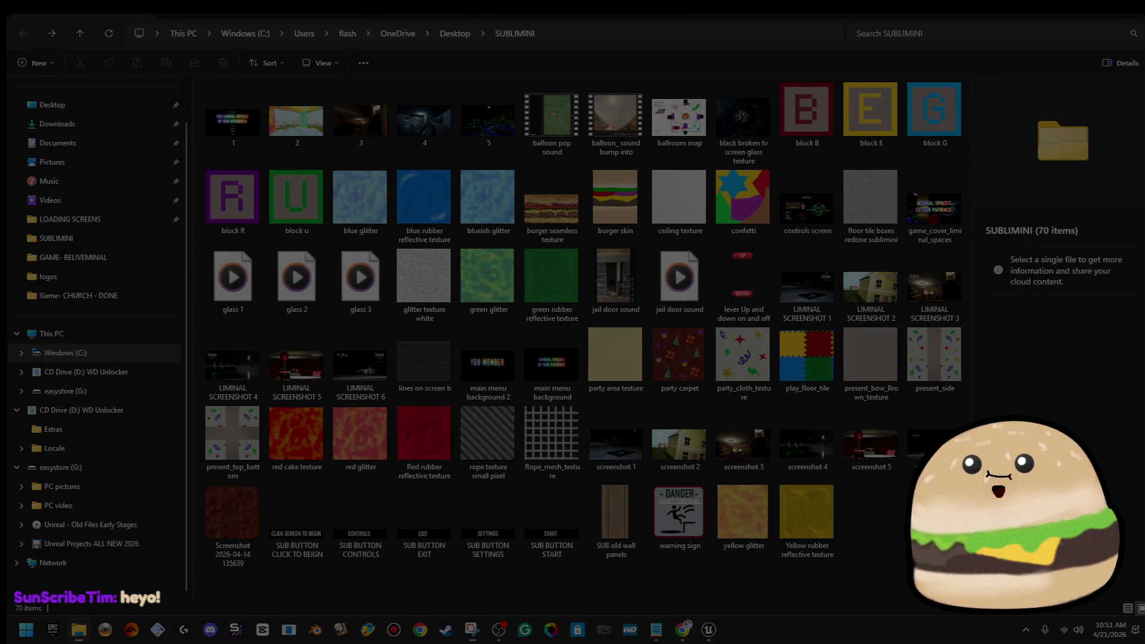
{"action": "key", "text": "Escape"}
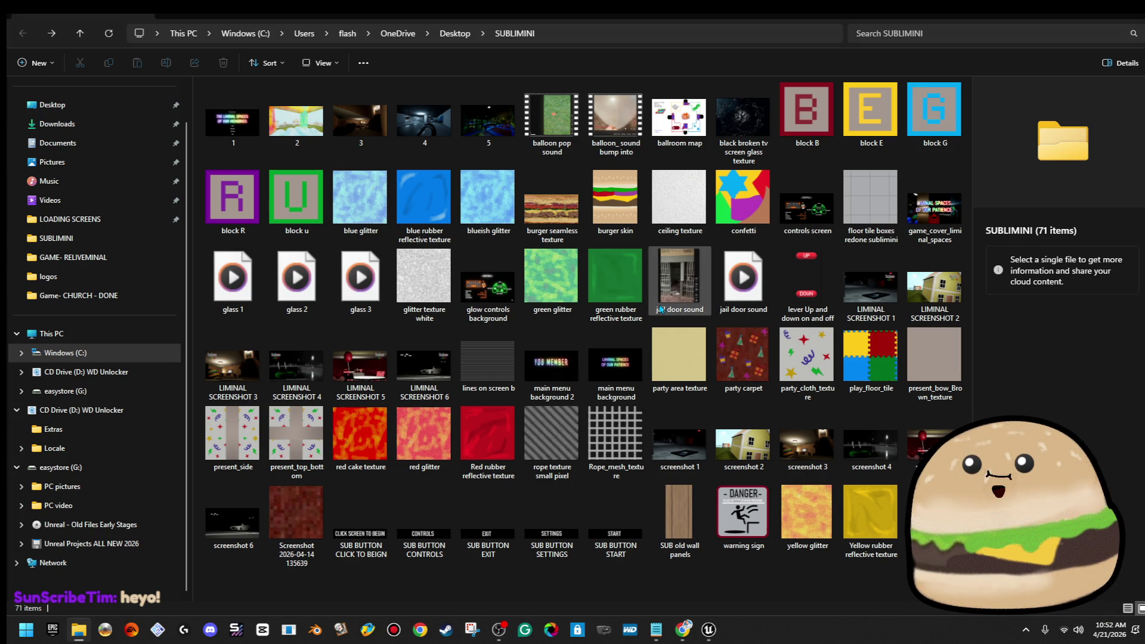
{"action": "right_click", "coordinate": [473, 273]}
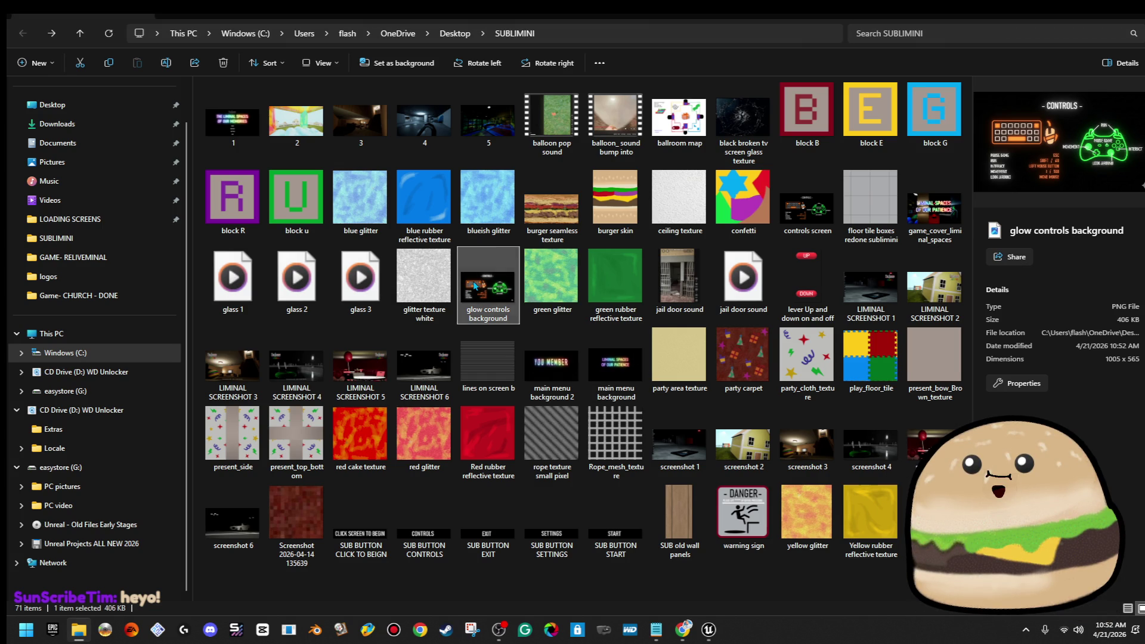
Step: Open the glow controls background image in Paint, edit it, then reselect it in the folder
{"action": "mouse_move", "coordinate": [646, 215]}
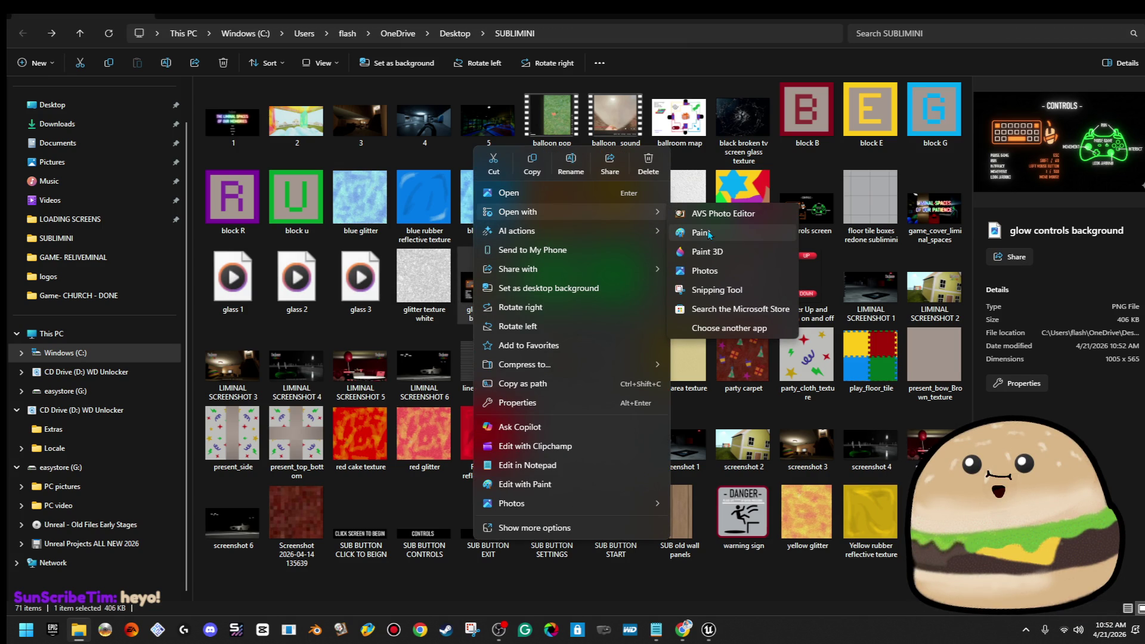
{"action": "left_click", "coordinate": [706, 233]}
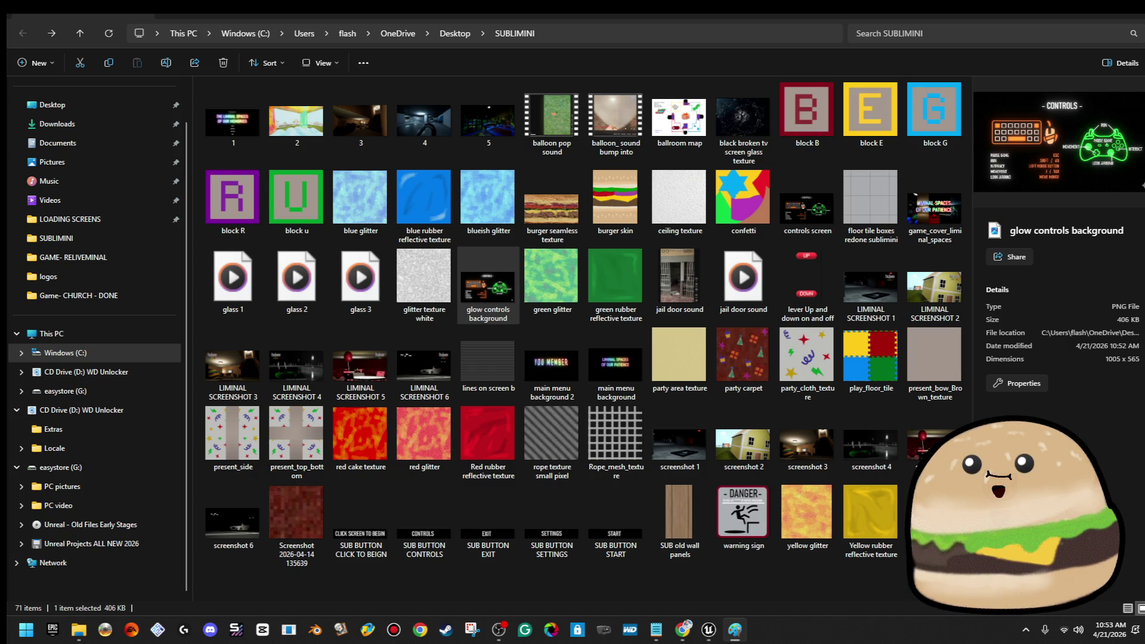
{"action": "key", "text": "ctrl+space"}
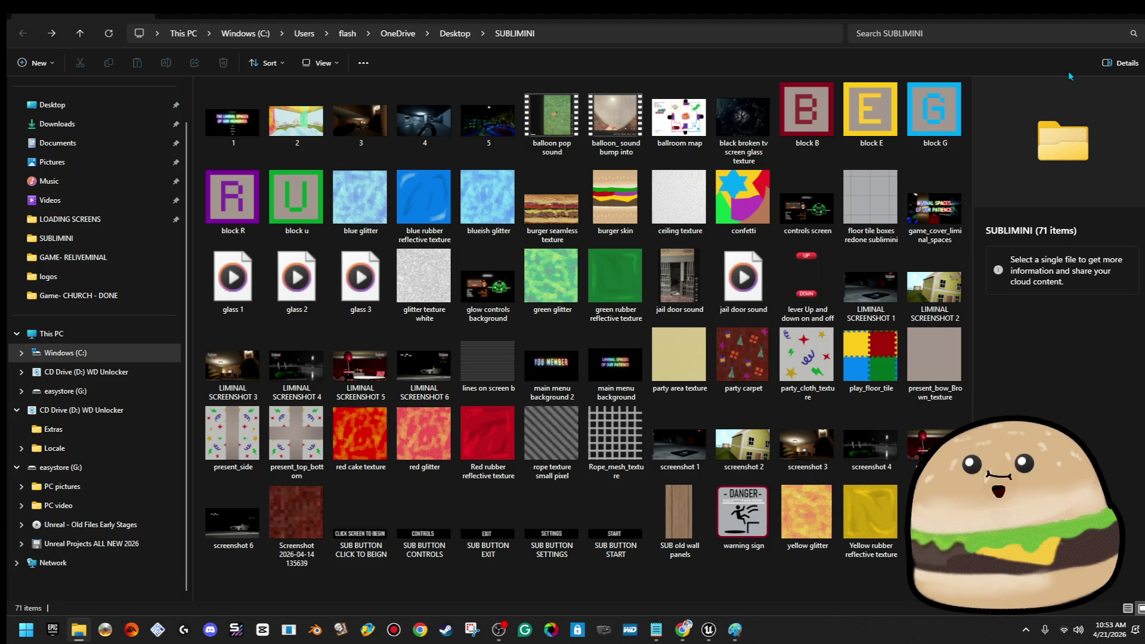
{"action": "left_click", "coordinate": [513, 305]}
{"action": "double_click", "coordinate": [513, 305]}
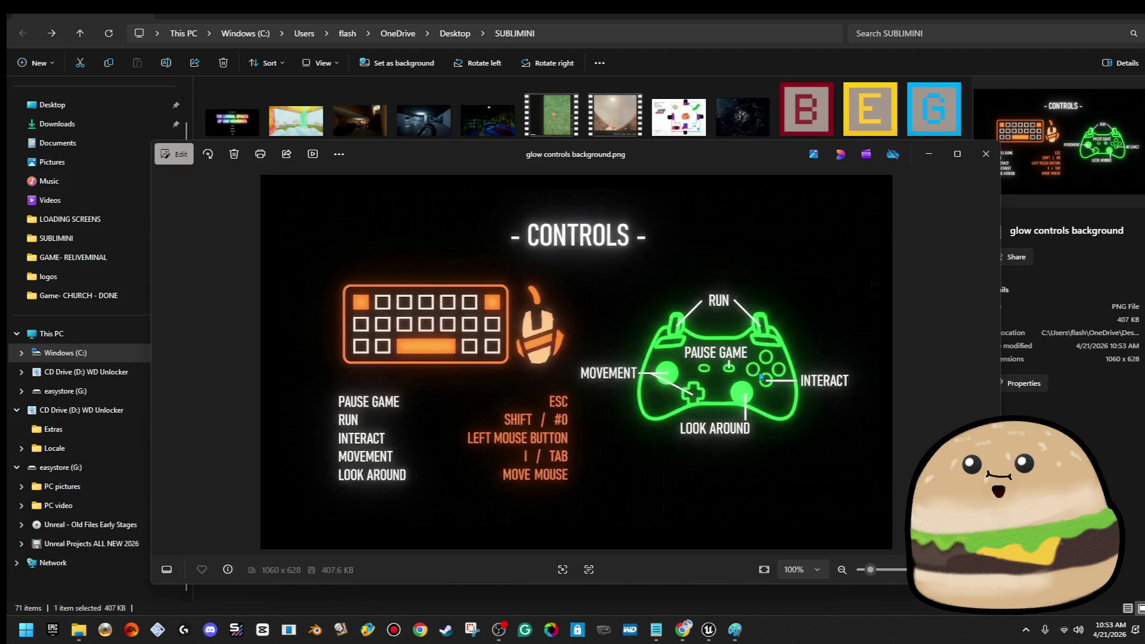
{"action": "left_click", "coordinate": [957, 155]}
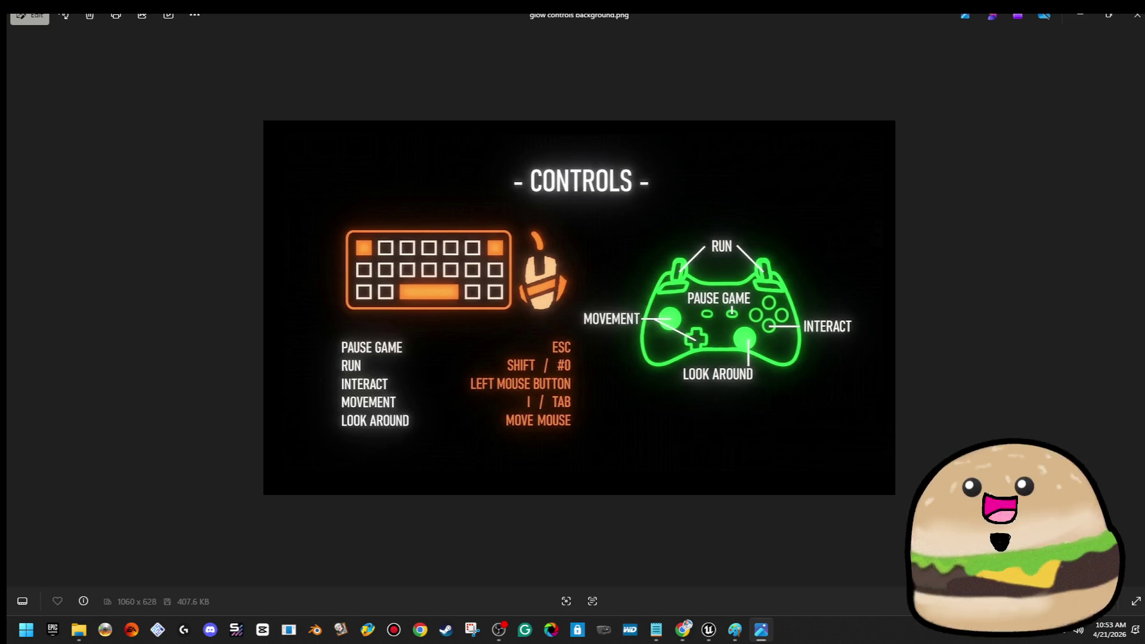
{"action": "key", "text": "alt+Tab"}
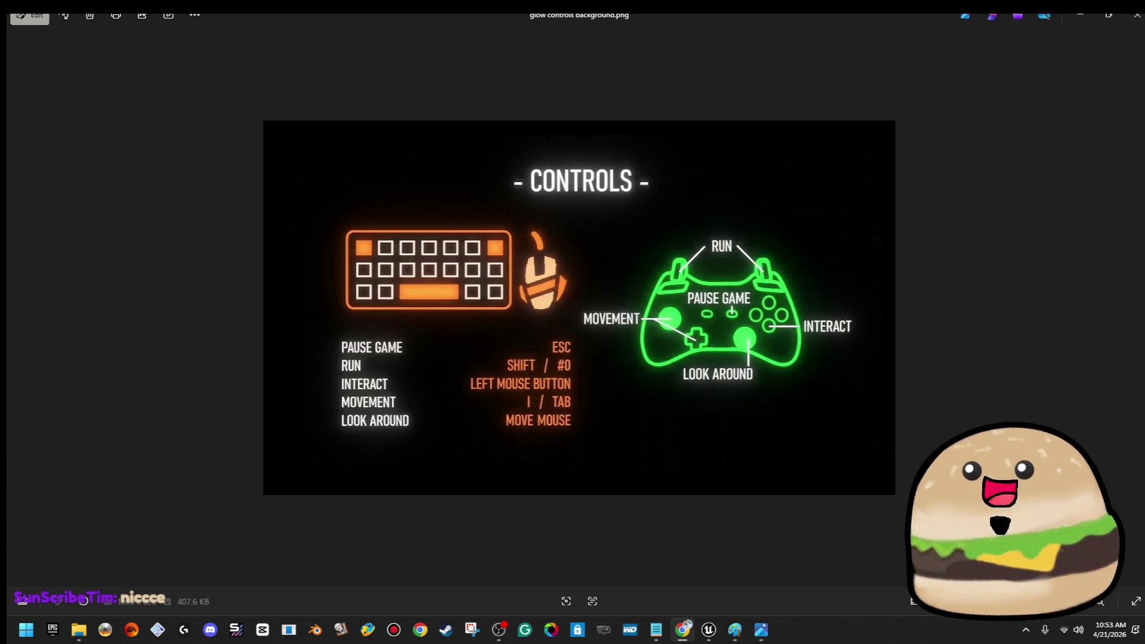
{"action": "left_click", "coordinate": [1136, 15]}
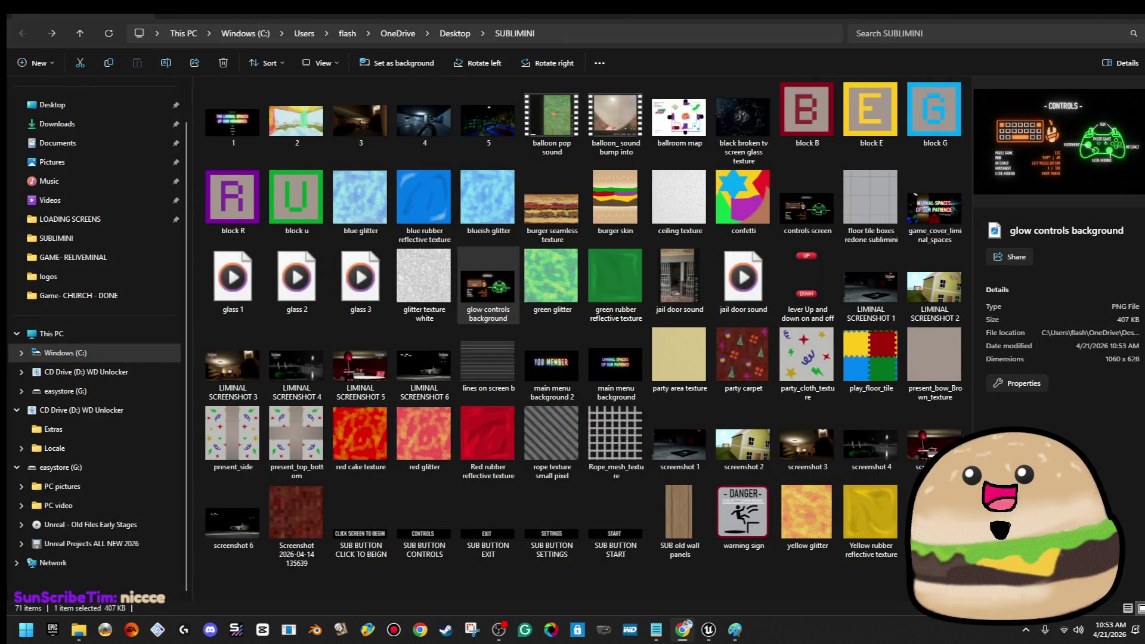
Step: Filter the Content Browser by 'controls' and import the glow controls background image as a texture
{"action": "left_click", "coordinate": [1134, 15]}
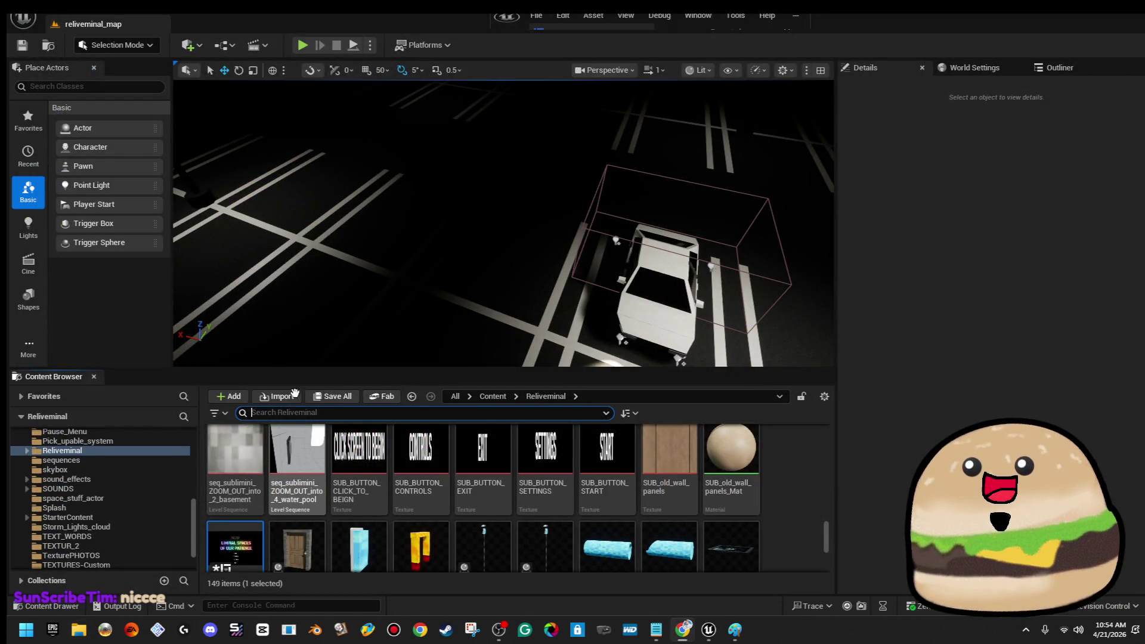
{"action": "type", "text": "c"}
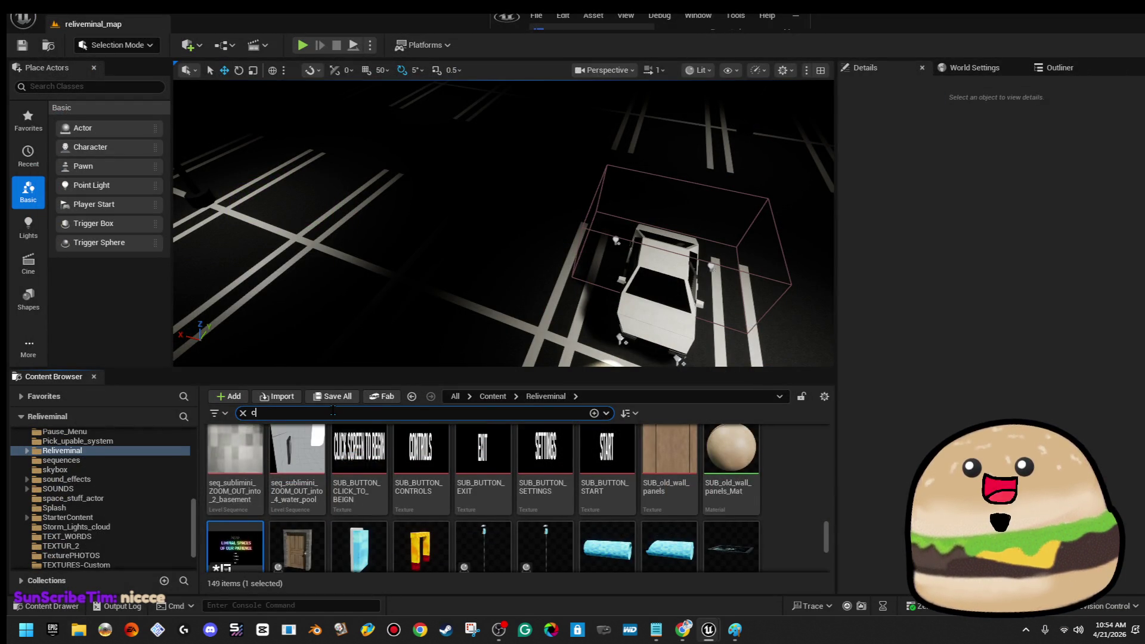
{"action": "type", "text": "ontrols"}
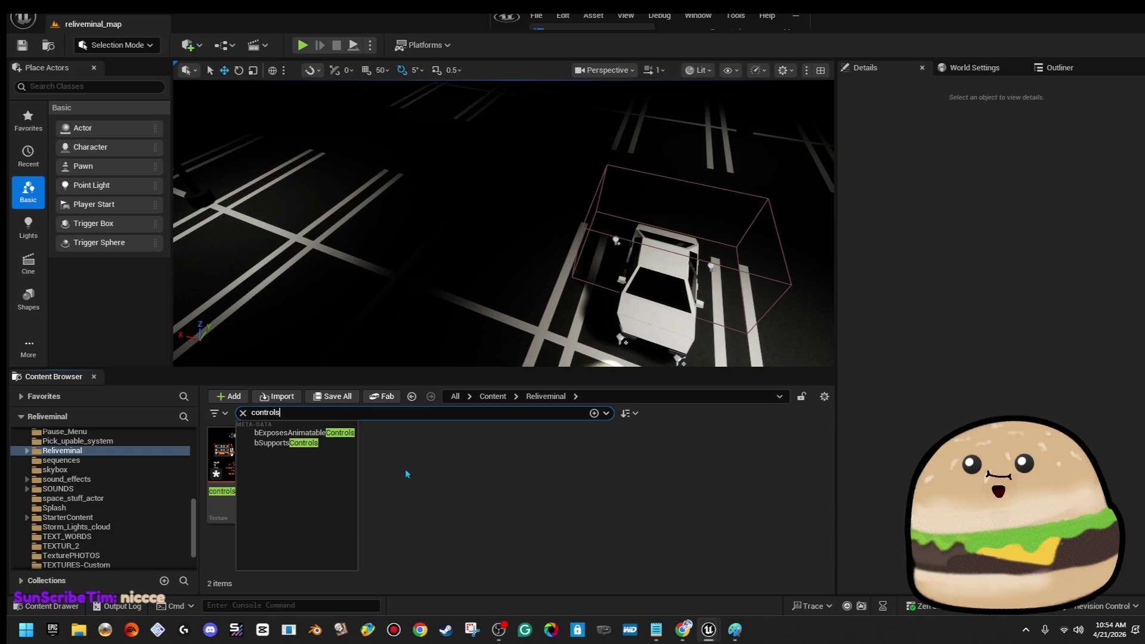
{"action": "left_click", "coordinate": [398, 471]}
{"action": "left_click", "coordinate": [235, 453]}
{"action": "left_click", "coordinate": [363, 439]}
{"action": "left_click", "coordinate": [277, 396]}
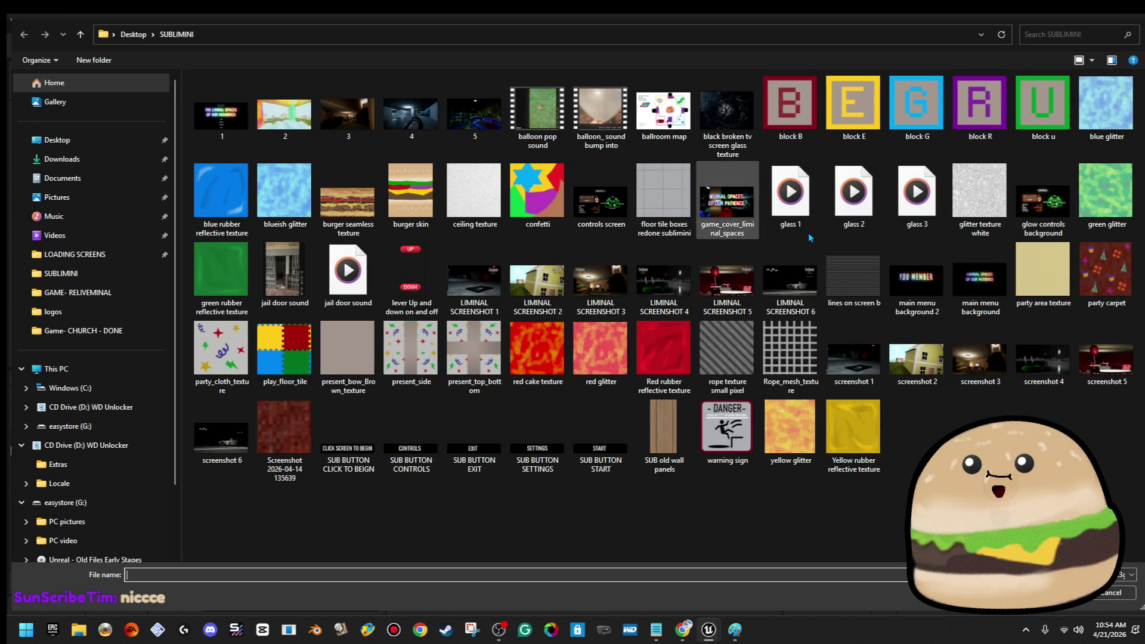
{"action": "double_click", "coordinate": [1027, 243]}
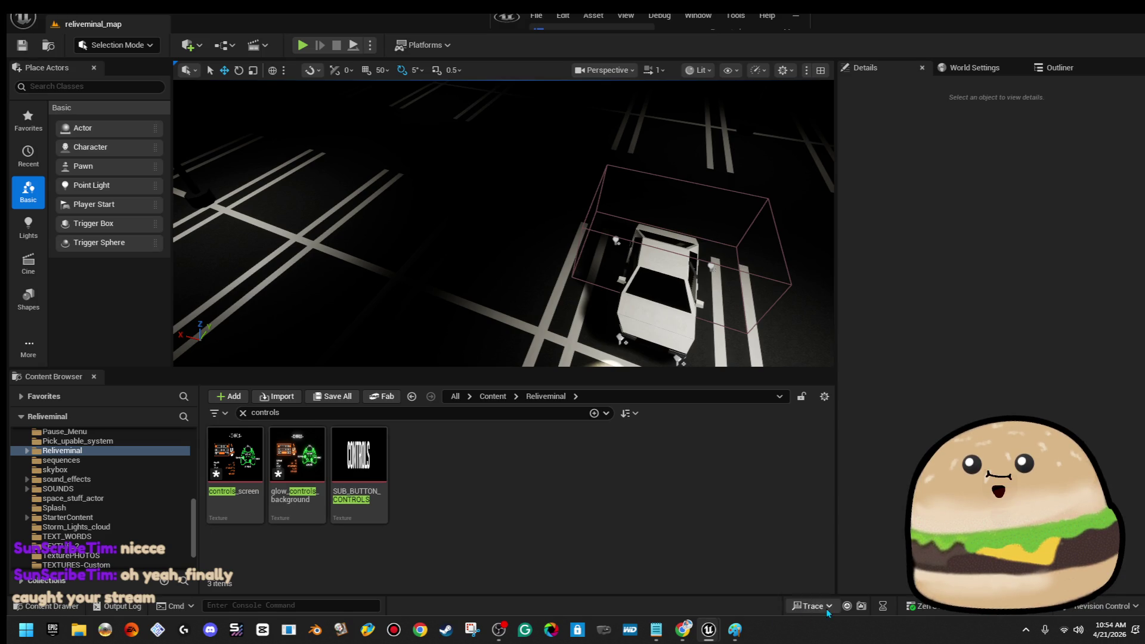
{"action": "mouse_move", "coordinate": [708, 629]}
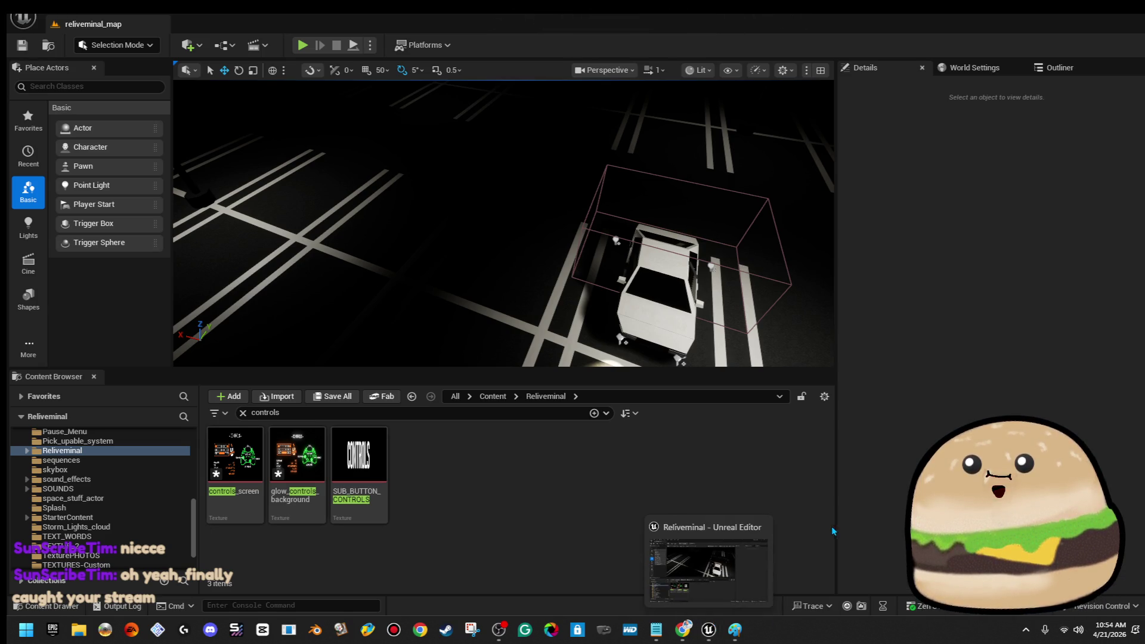
Step: Search 'main menu' and reveal the SUBLIMINI_MAIN_MENU widget blueprint in Explorer
{"action": "left_click", "coordinate": [377, 413]}
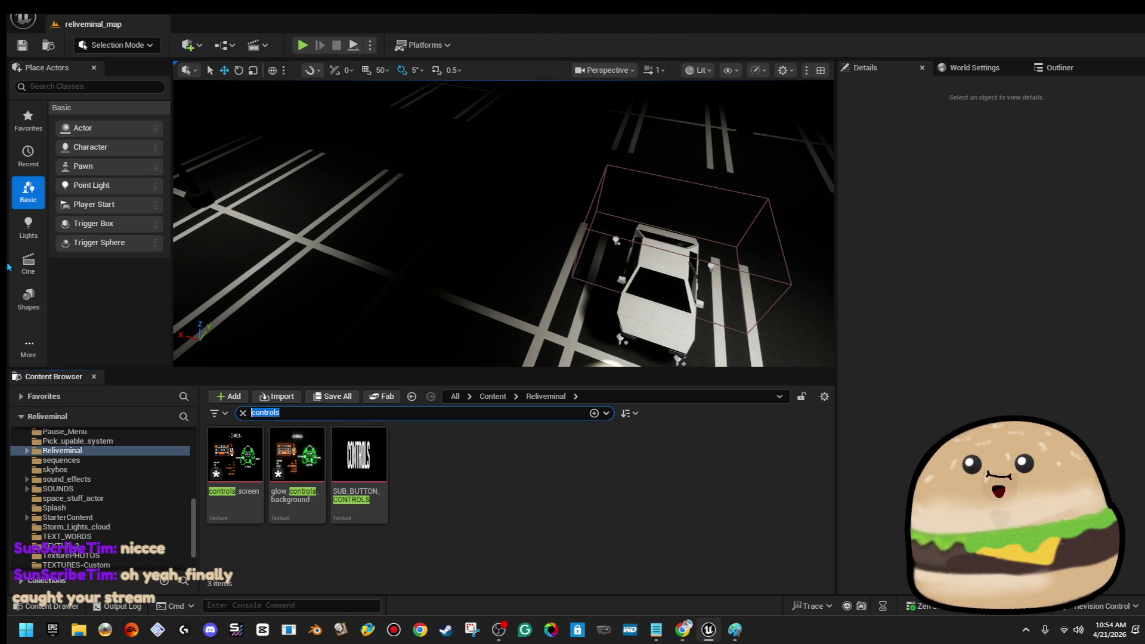
{"action": "type", "text": "main menu"}
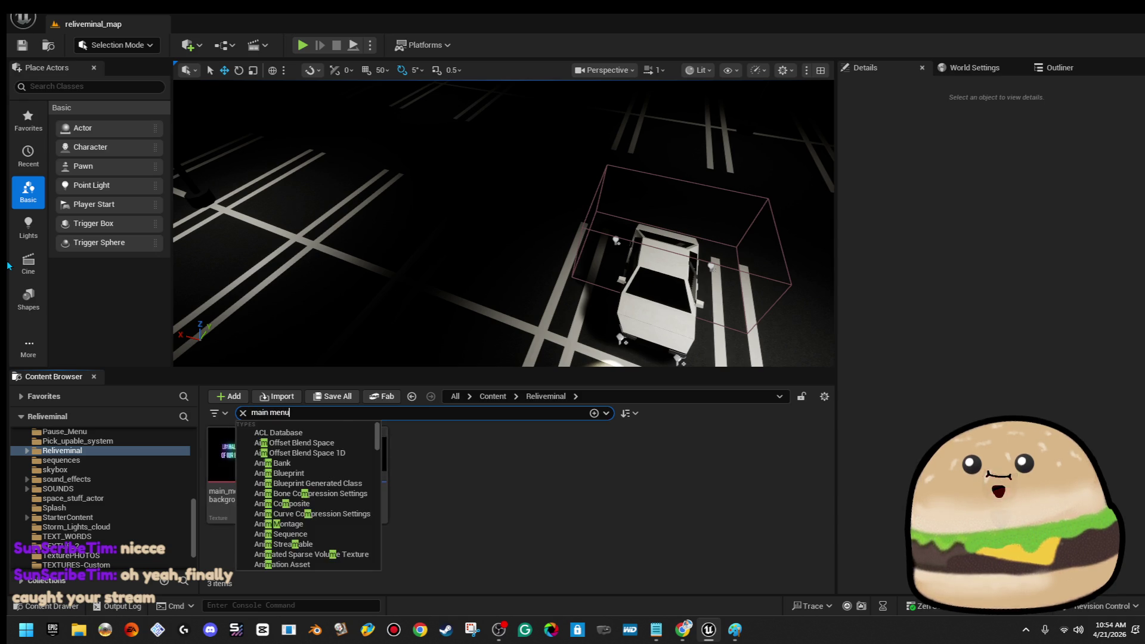
{"action": "left_click", "coordinate": [361, 443]}
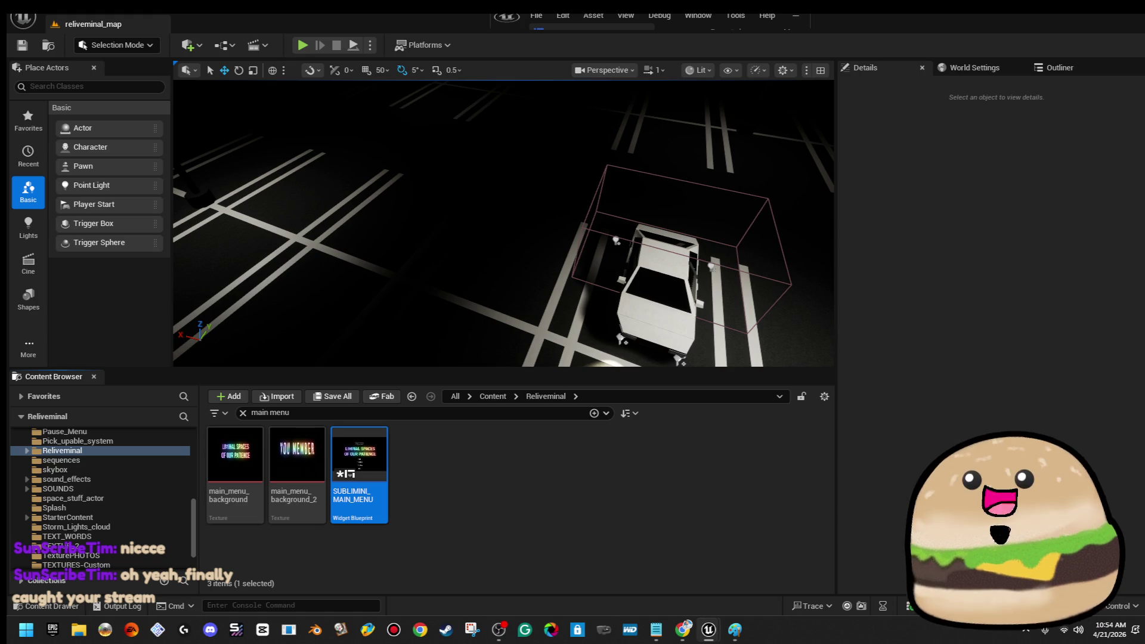
{"action": "left_click", "coordinate": [1062, 30]}
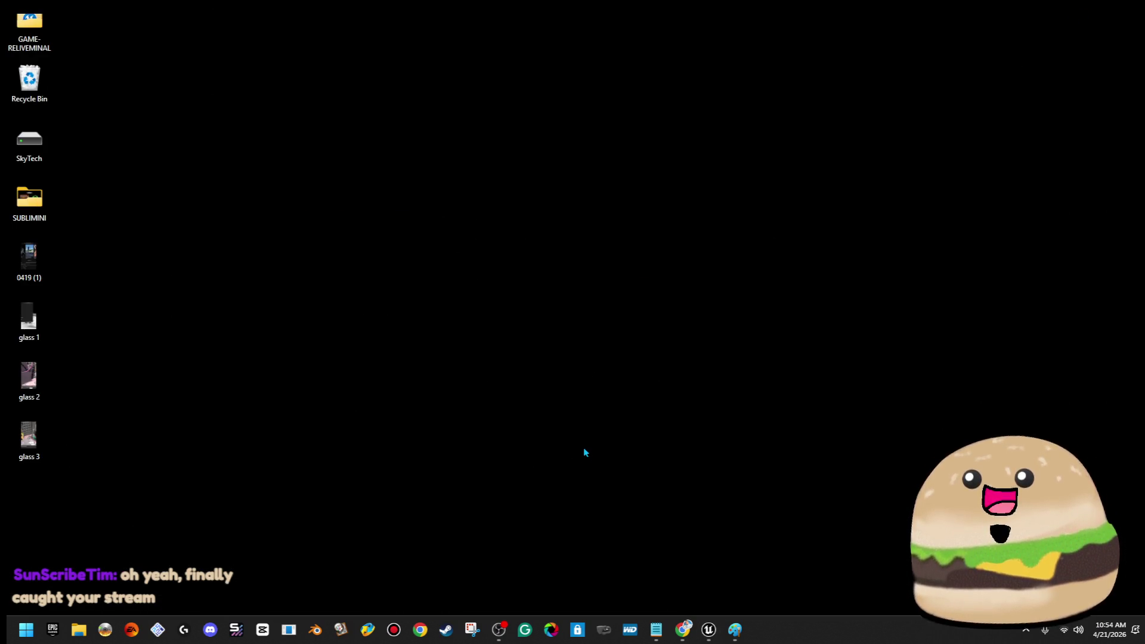
{"action": "mouse_move", "coordinate": [708, 629]}
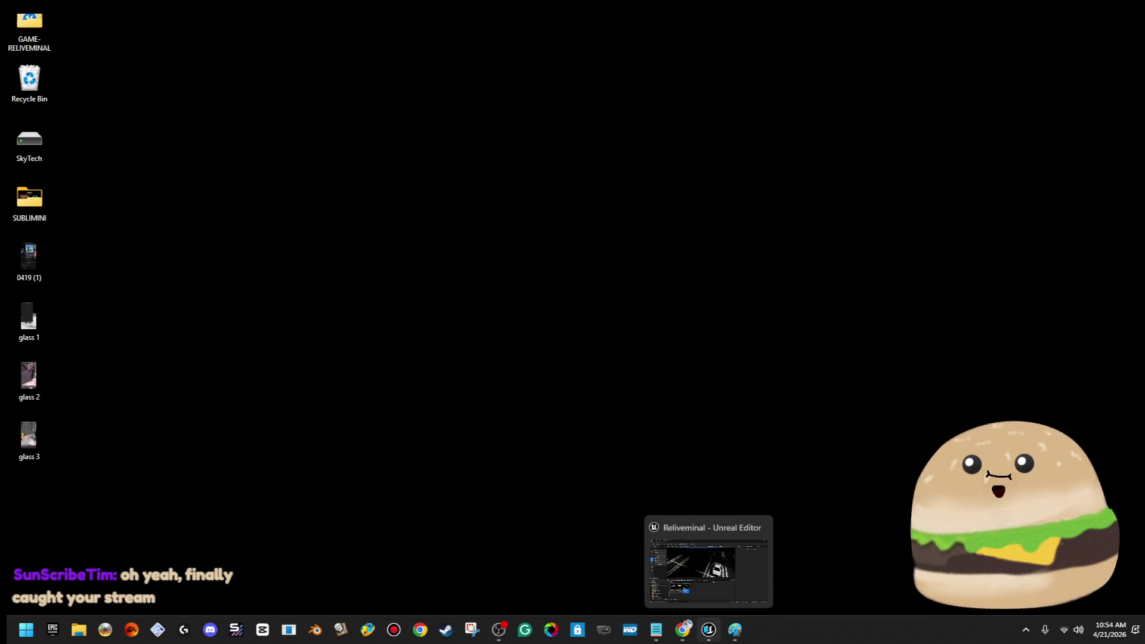
{"action": "left_click", "coordinate": [728, 560]}
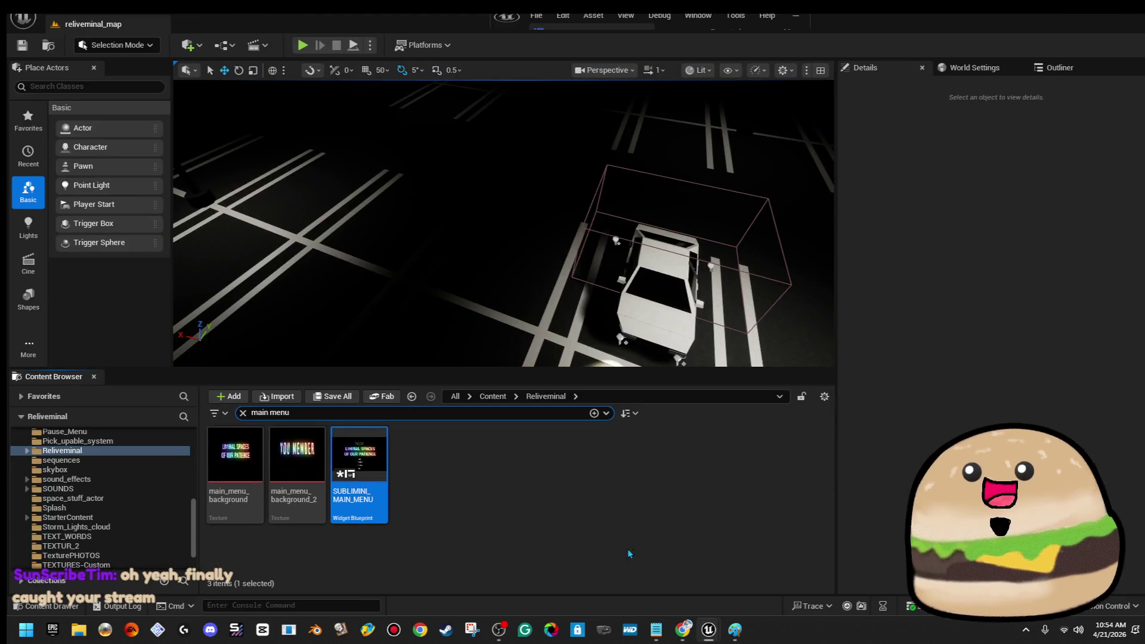
{"action": "right_click", "coordinate": [371, 475]}
{"action": "left_click", "coordinate": [633, 498]}
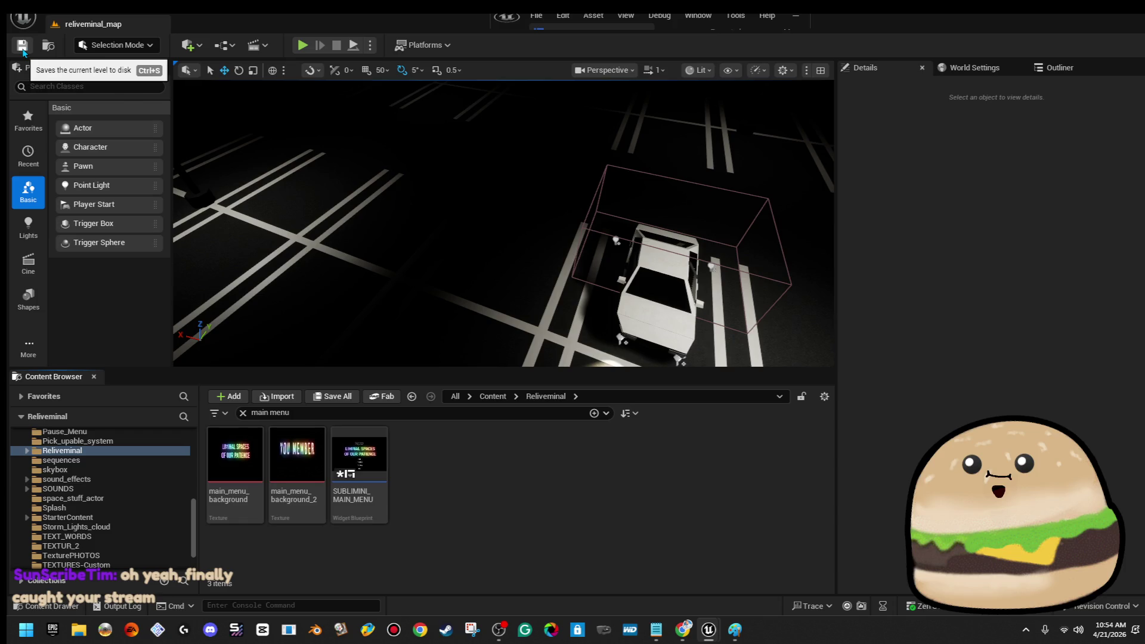
{"action": "right_click", "coordinate": [358, 465]}
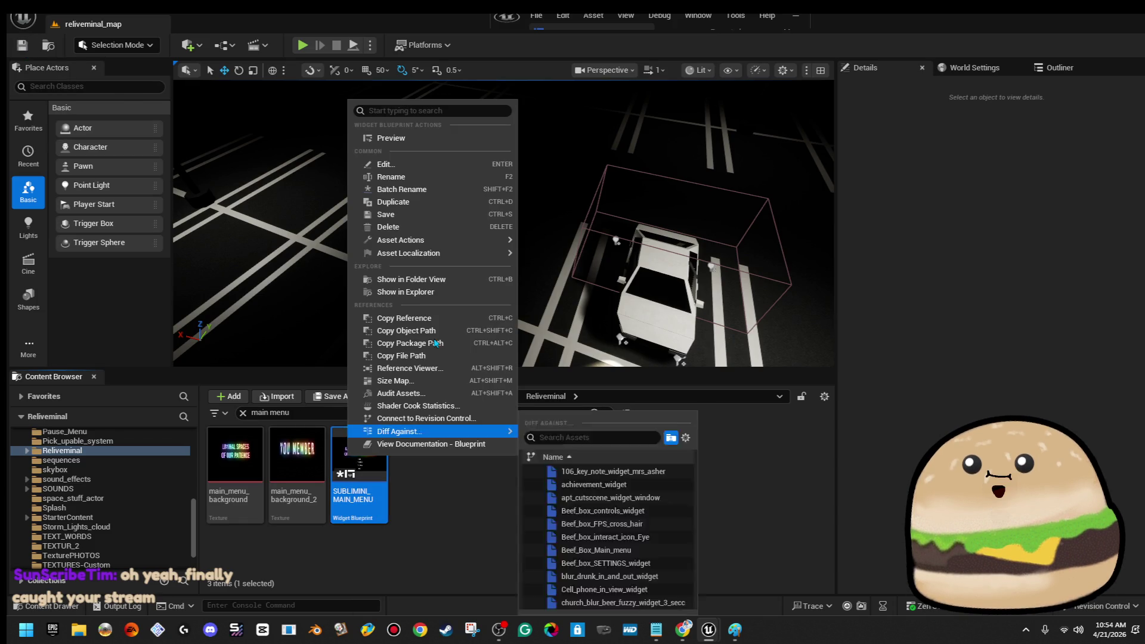
{"action": "left_click", "coordinate": [466, 292]}
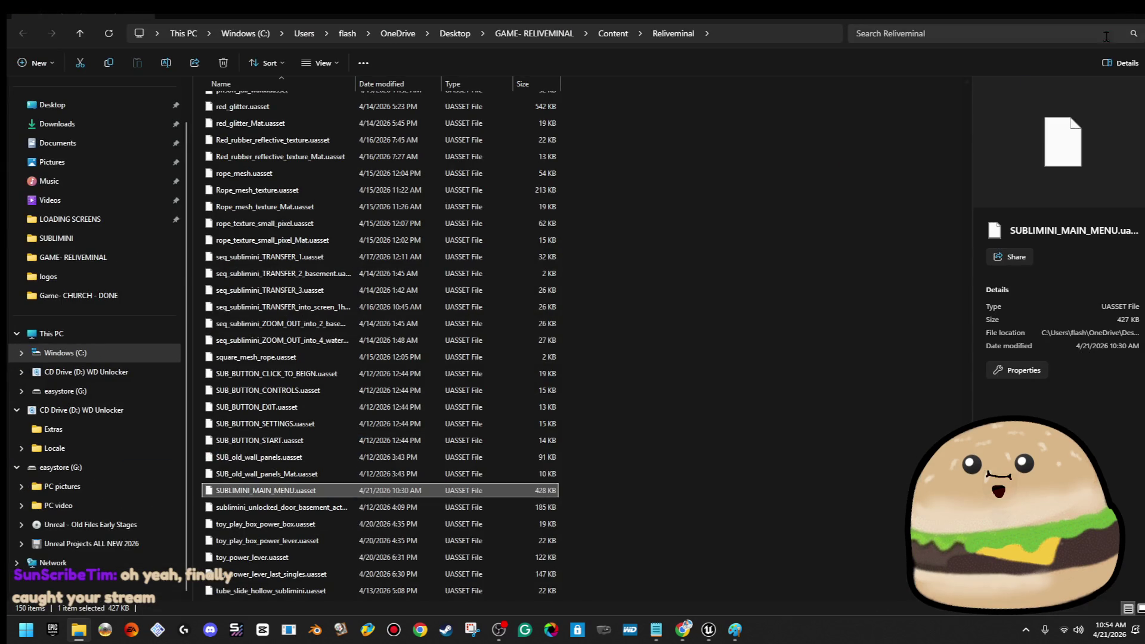
{"action": "key", "text": "alt+Tab"}
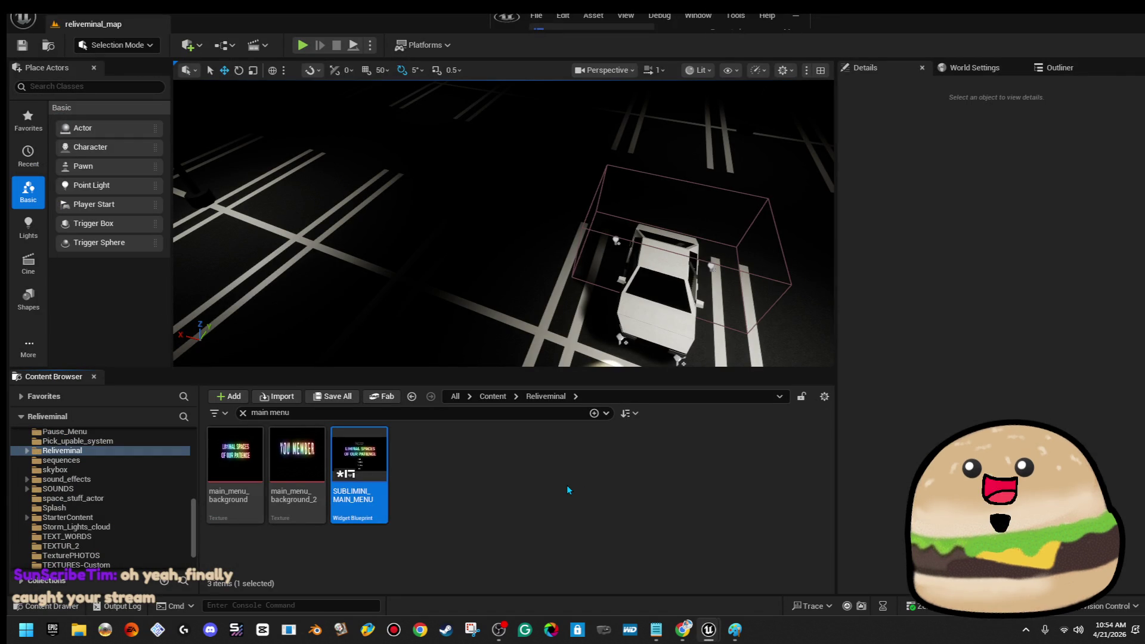
Step: Close the Unreal editor, choosing Save Selected for the content
{"action": "left_click", "coordinate": [570, 486]}
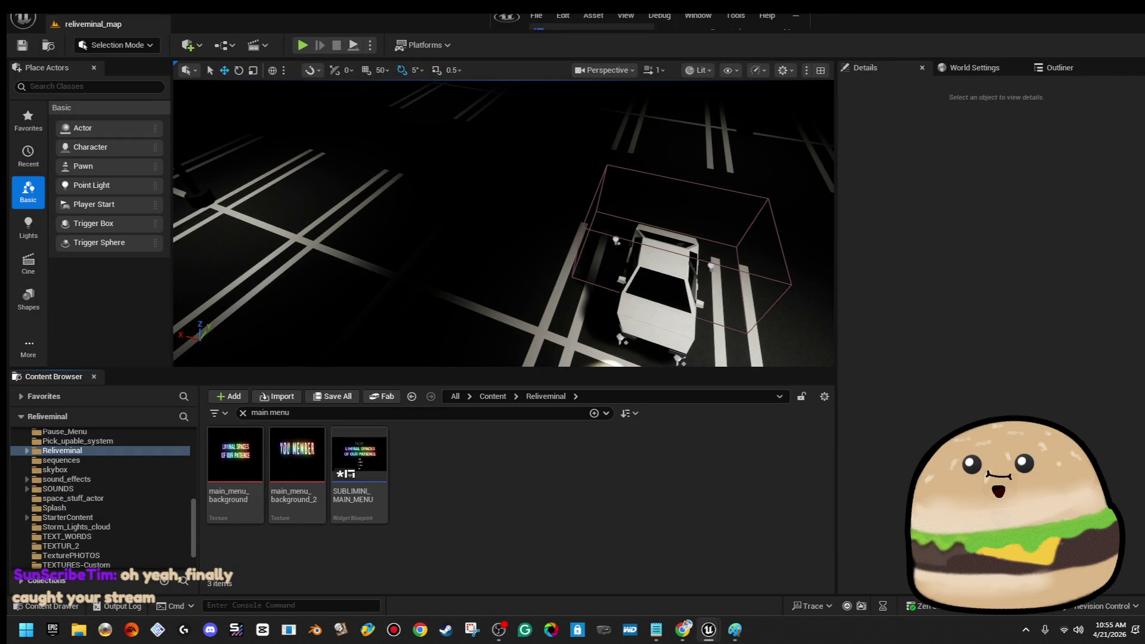
{"action": "key", "text": "alt+F4"}
{"action": "left_click", "coordinate": [616, 448]}
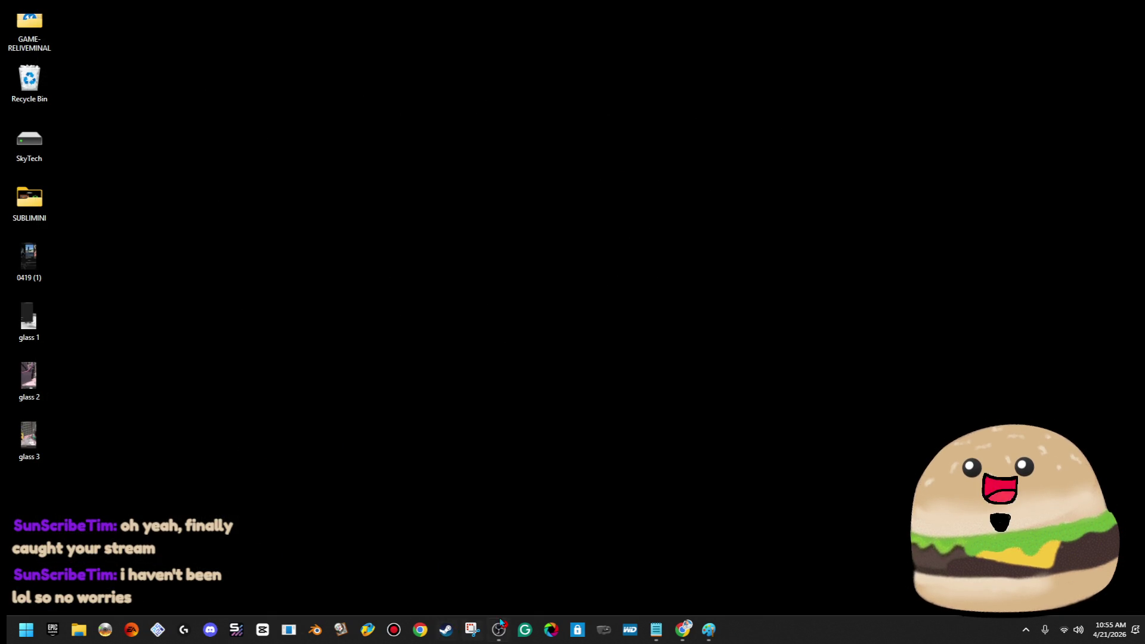
Step: Reopen the Reliveminal project from the Recent list on File Explorer's Home page
{"action": "left_click", "coordinate": [78, 630]}
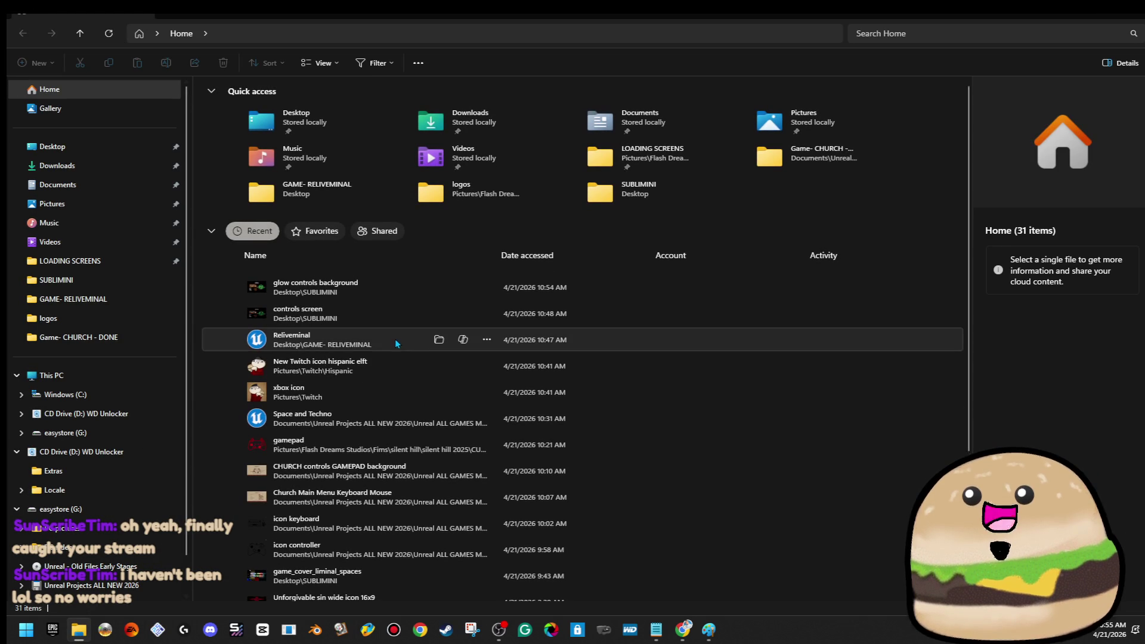
{"action": "double_click", "coordinate": [397, 344]}
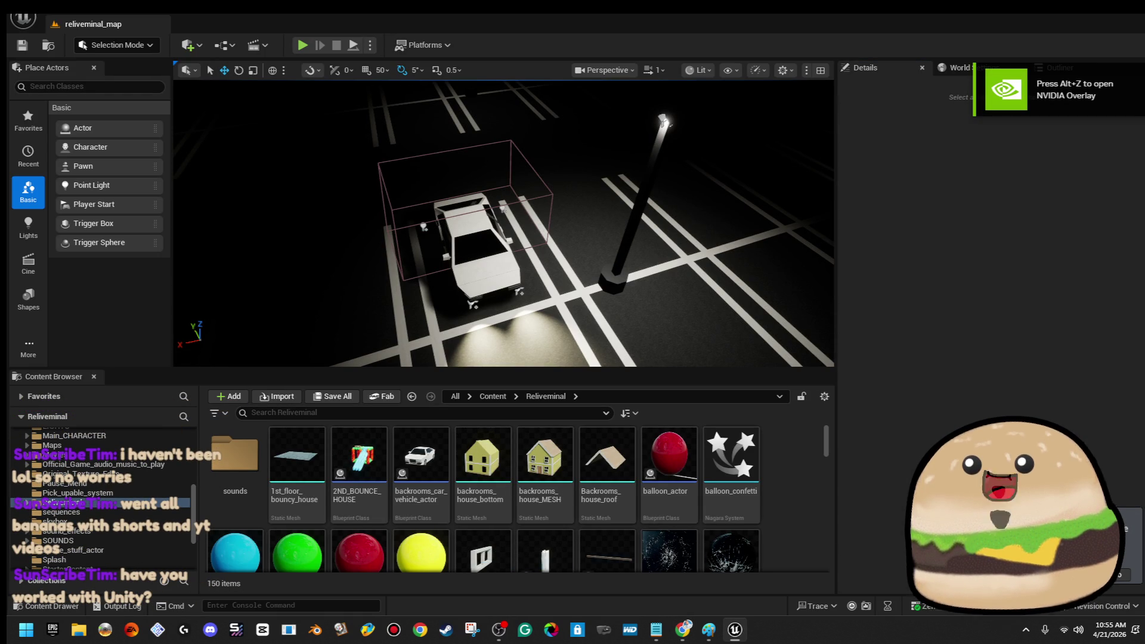
Step: Search the Content Browser for 'main m' and select SUBLIMINI_MAIN_MENU
{"action": "left_click", "coordinate": [340, 412]}
{"action": "type", "text": "main m"}
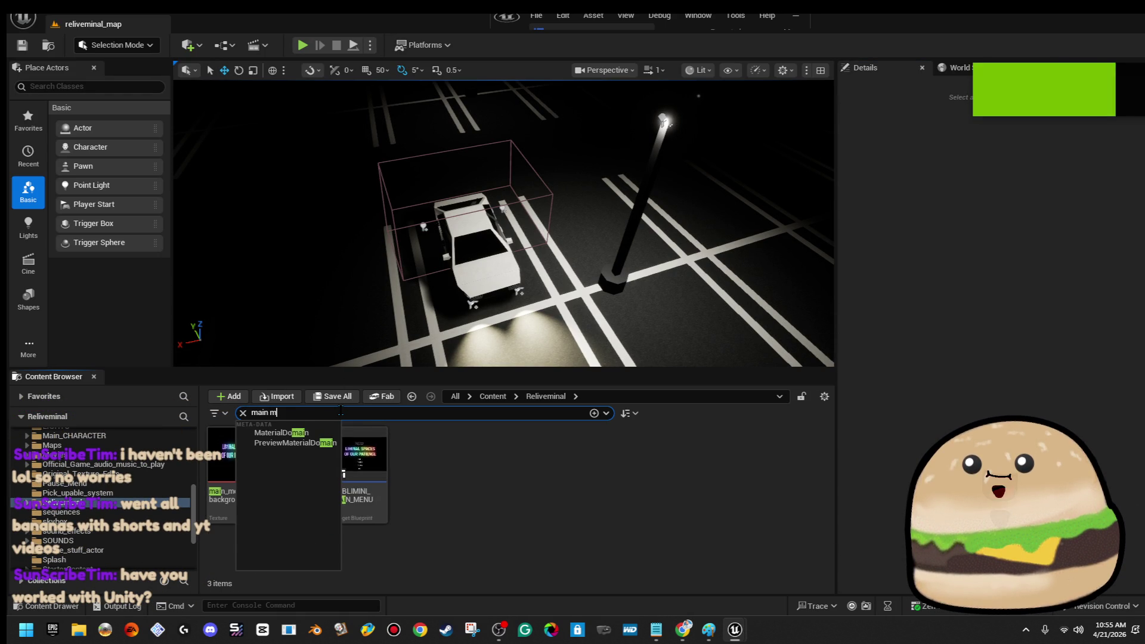
{"action": "left_click", "coordinate": [361, 456]}
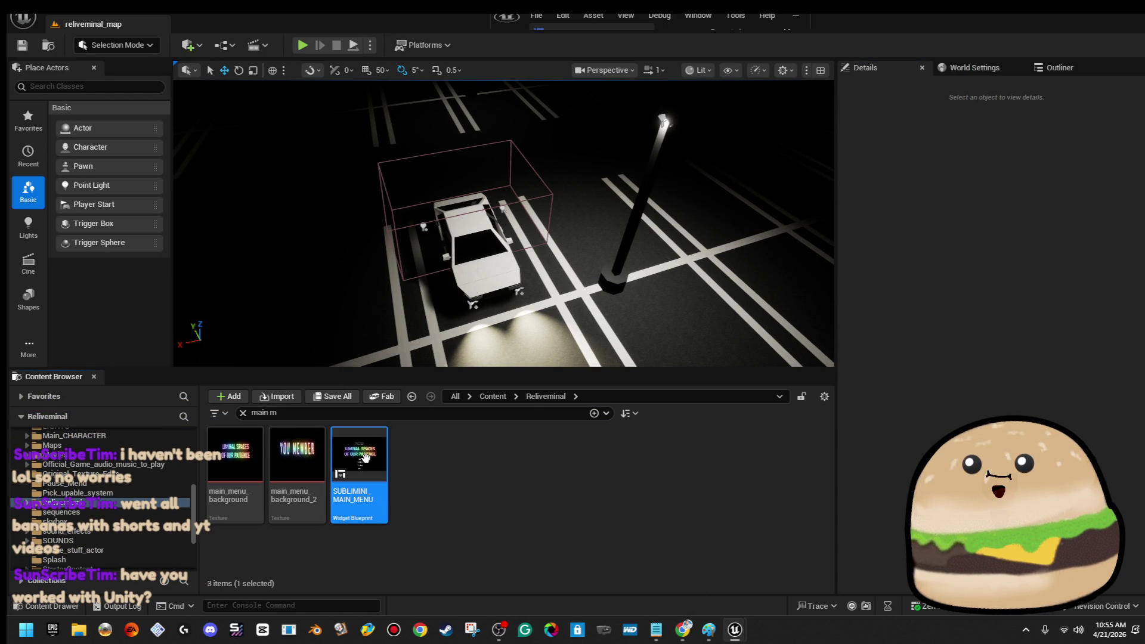
Step: Change the asset search text to 'widg'
{"action": "left_click", "coordinate": [335, 414]}
{"action": "type", "text": "au"}
{"action": "key", "text": "BackSpace"}
{"action": "key", "text": "BackSpace"}
{"action": "type", "text": "ain menu"}
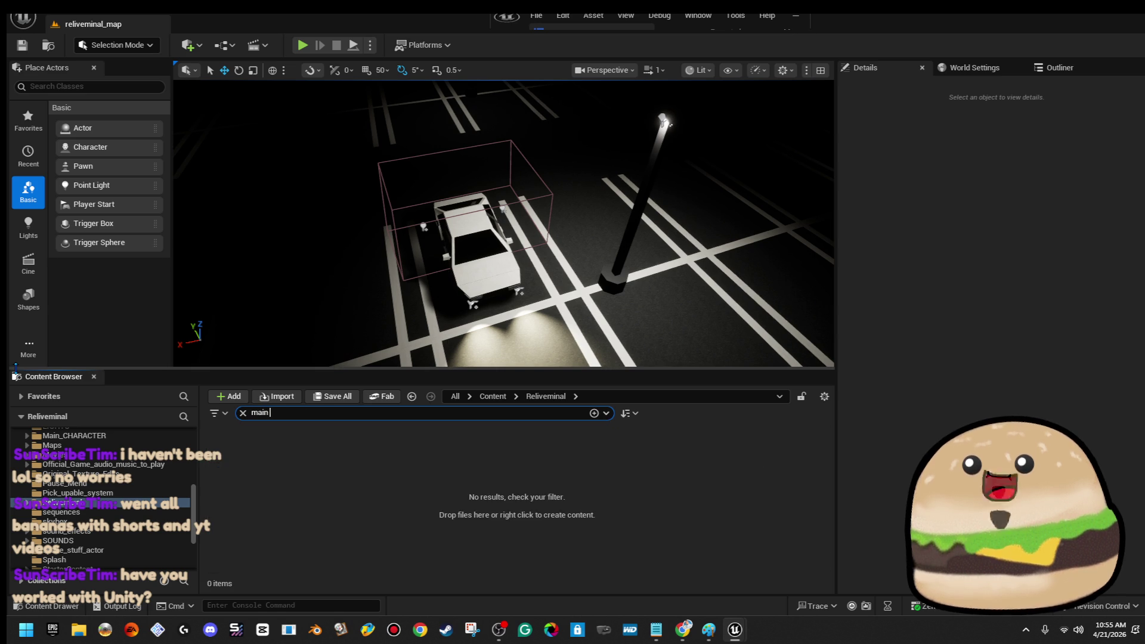
{"action": "key", "text": "Return"}
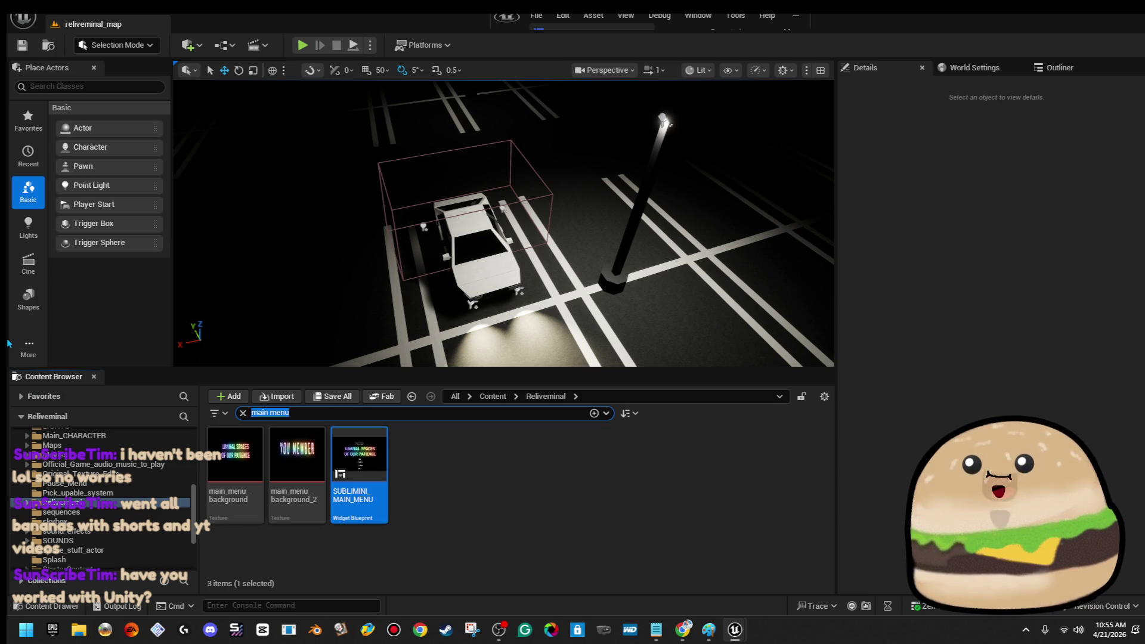
{"action": "type", "text": "widg"}
{"action": "left_click", "coordinate": [592, 501]}
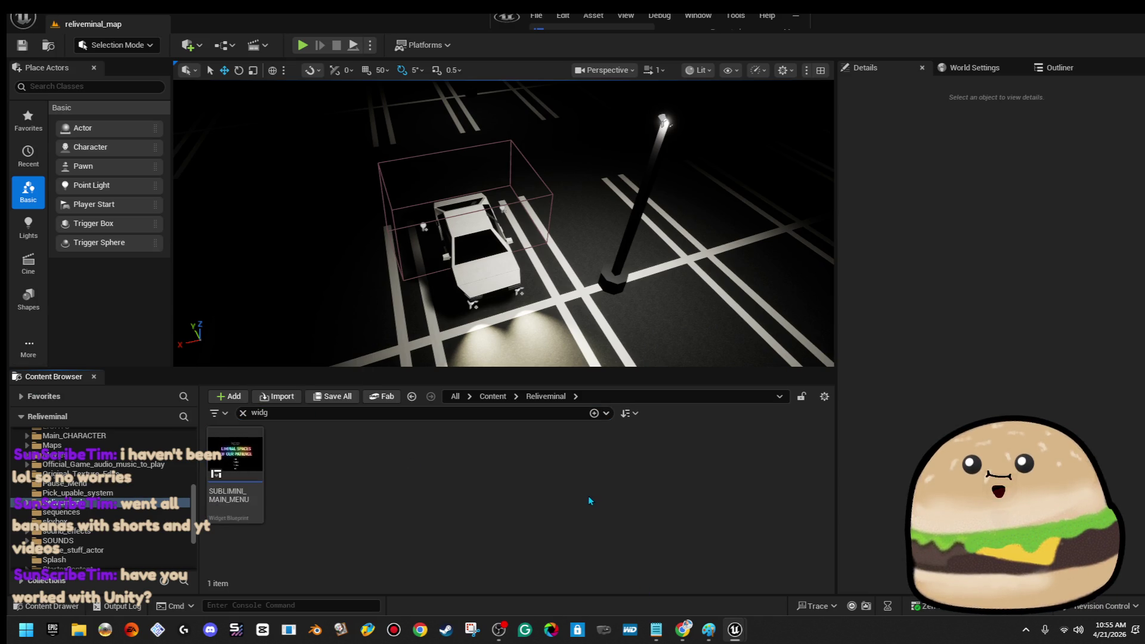
Step: Search all of Content and open Beef_box_controls_widget in an enlarged editor window
{"action": "left_click", "coordinate": [492, 396]}
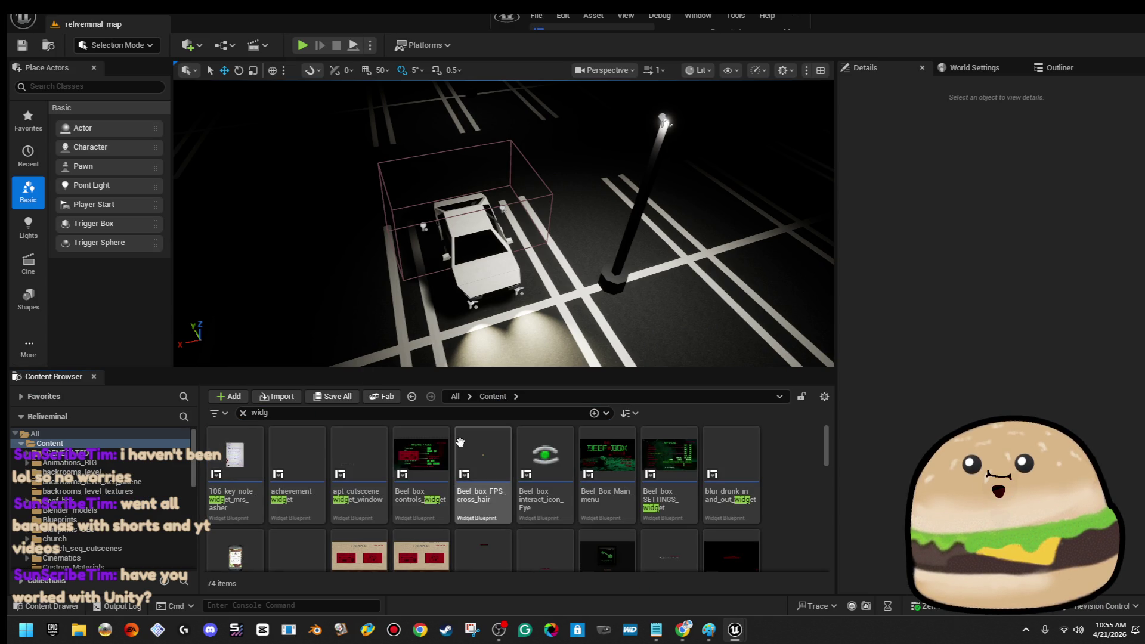
{"action": "left_click", "coordinate": [435, 448]}
{"action": "mouse_move", "coordinate": [433, 444]}
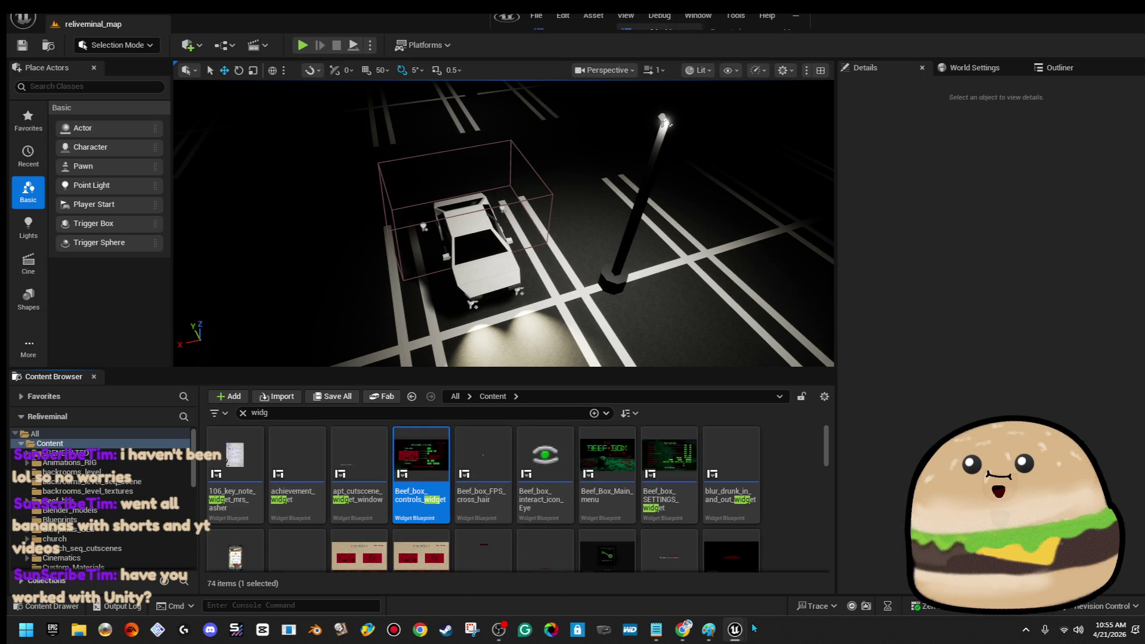
{"action": "left_click", "coordinate": [792, 584]}
{"action": "key", "text": "super+d"}
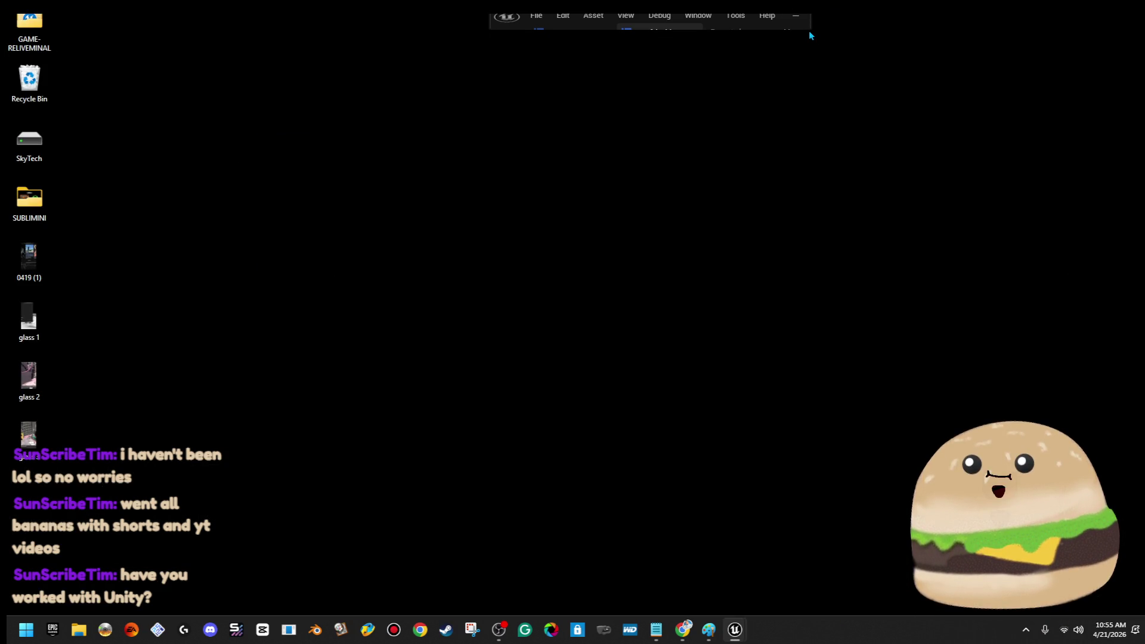
{"action": "left_click_drag", "start_coordinate": [810, 30], "coordinate": [1107, 337]}
Step: Maximize the widget editor and close the Beef_box_controls_widget tab
{"action": "mouse_move", "coordinate": [830, 18]}
{"action": "left_mouse_down"}
{"action": "mouse_move", "coordinate": [726, 120]}
{"action": "mouse_move", "coordinate": [491, 186]}
{"action": "left_mouse_up"}
{"action": "double_click", "coordinate": [492, 186]}
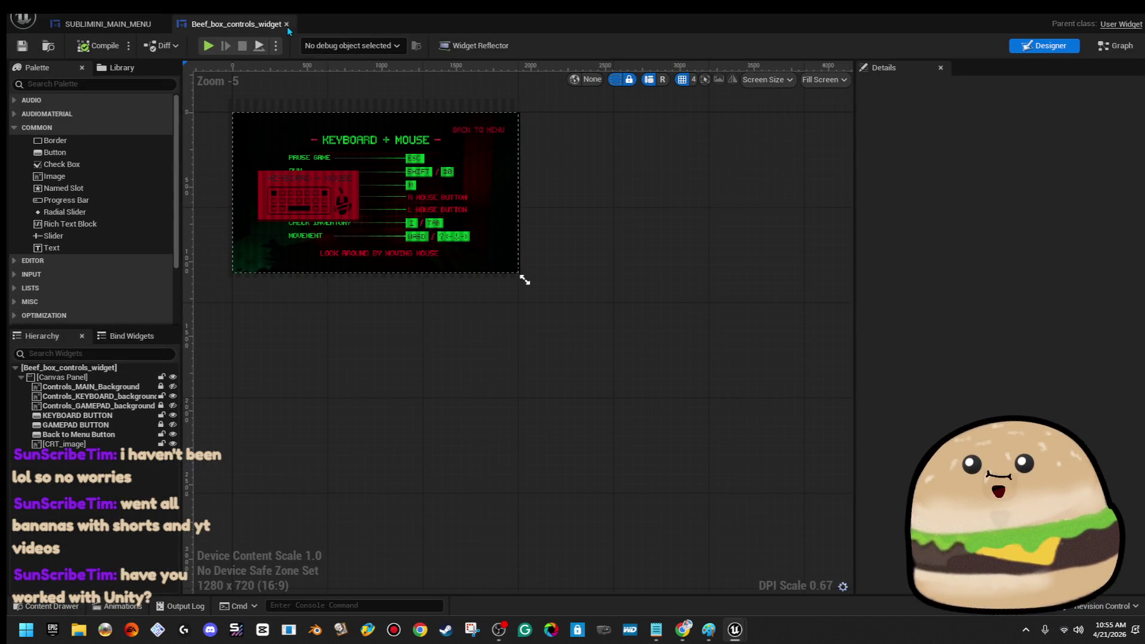
{"action": "left_click", "coordinate": [287, 25]}
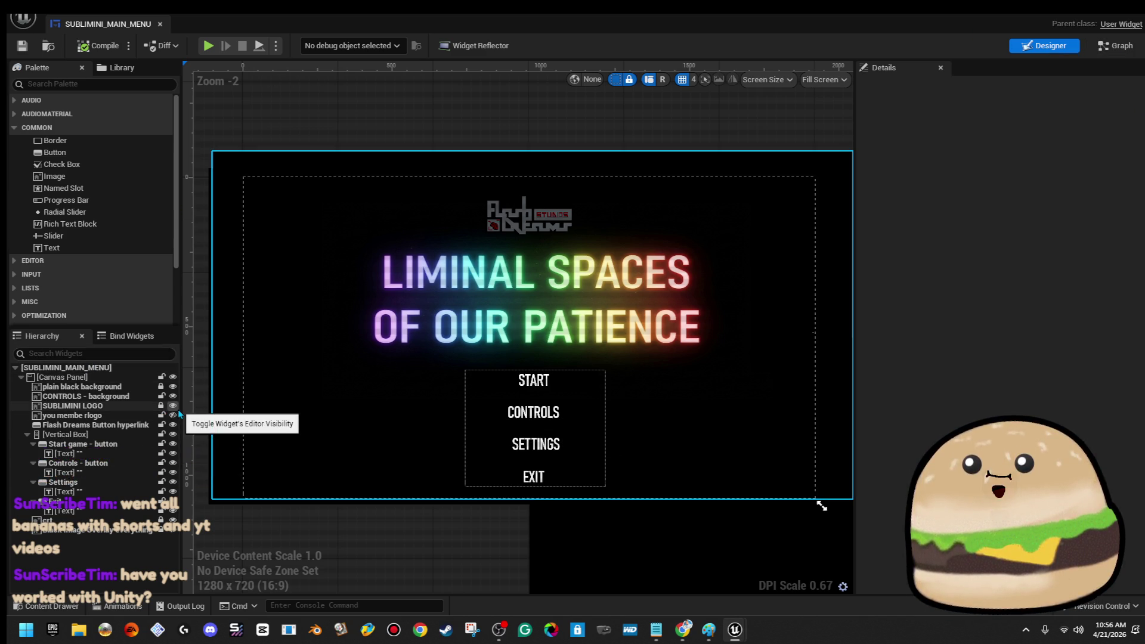
Step: Stretch CONTROLS - background over the canvas and set its image to glow_controls_background
{"action": "left_click", "coordinate": [138, 408]}
{"action": "left_click_drag", "start_coordinate": [116, 396], "coordinate": [123, 420]}
{"action": "mouse_move", "coordinate": [722, 556]}
{"action": "left_mouse_down"}
{"action": "mouse_move", "coordinate": [588, 449]}
{"action": "mouse_move", "coordinate": [402, 387]}
{"action": "left_mouse_up"}
{"action": "left_click", "coordinate": [1081, 314]}
{"action": "type", "text": "glow contr"}
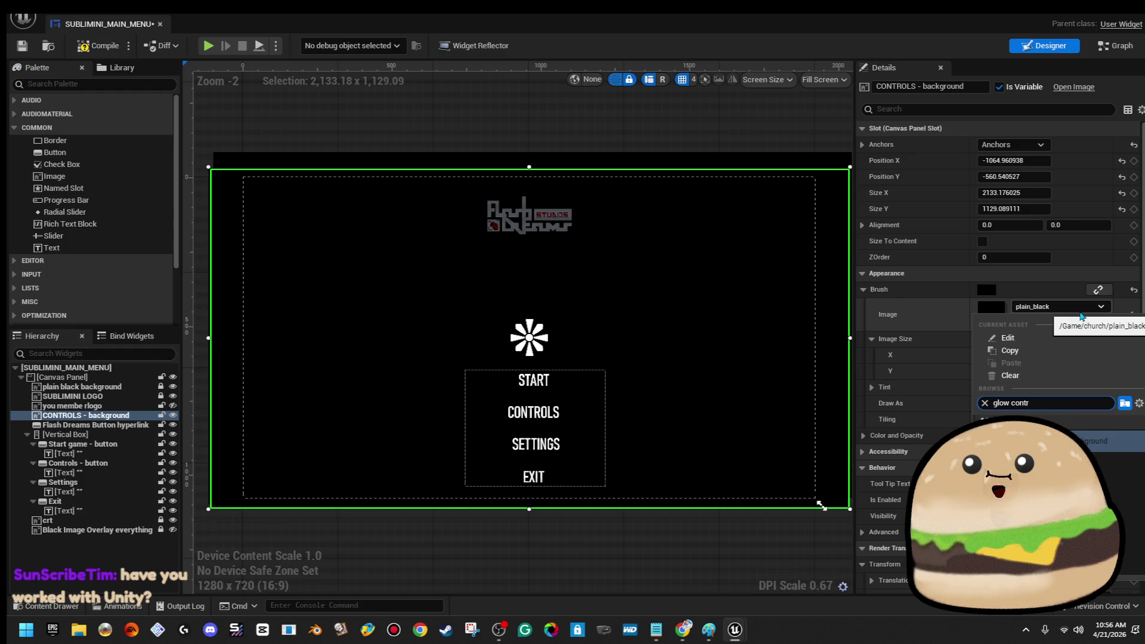
{"action": "key", "text": "Return"}
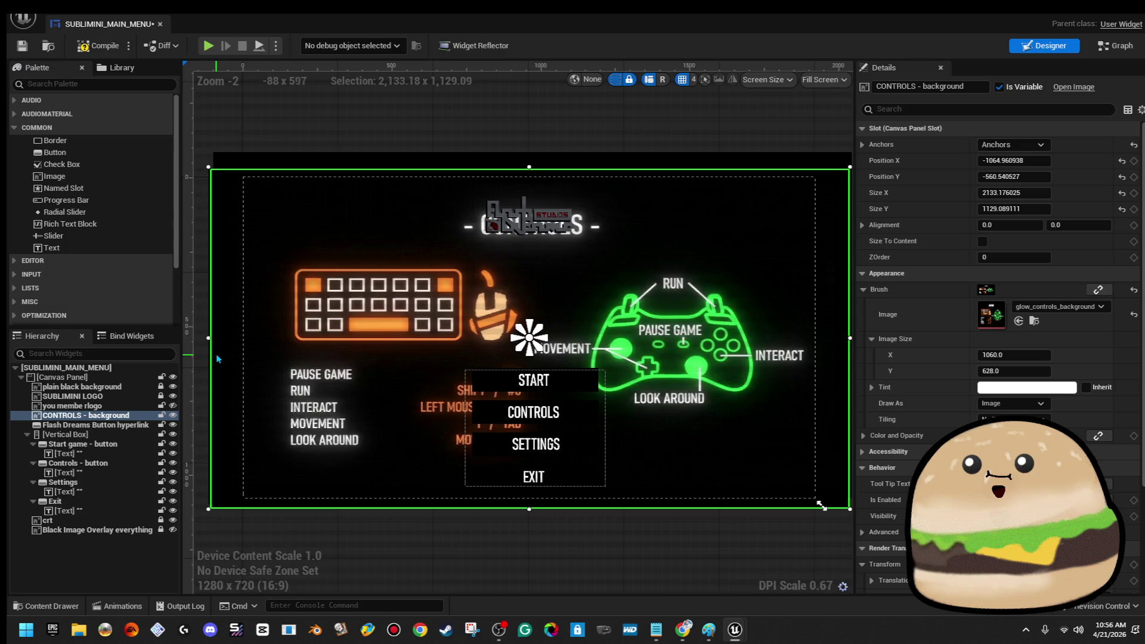
Step: Pull CONTROLS - background's left, right, bottom and top edges inside the frame and save
{"action": "left_click_drag", "start_coordinate": [208, 337], "coordinate": [237, 337]}
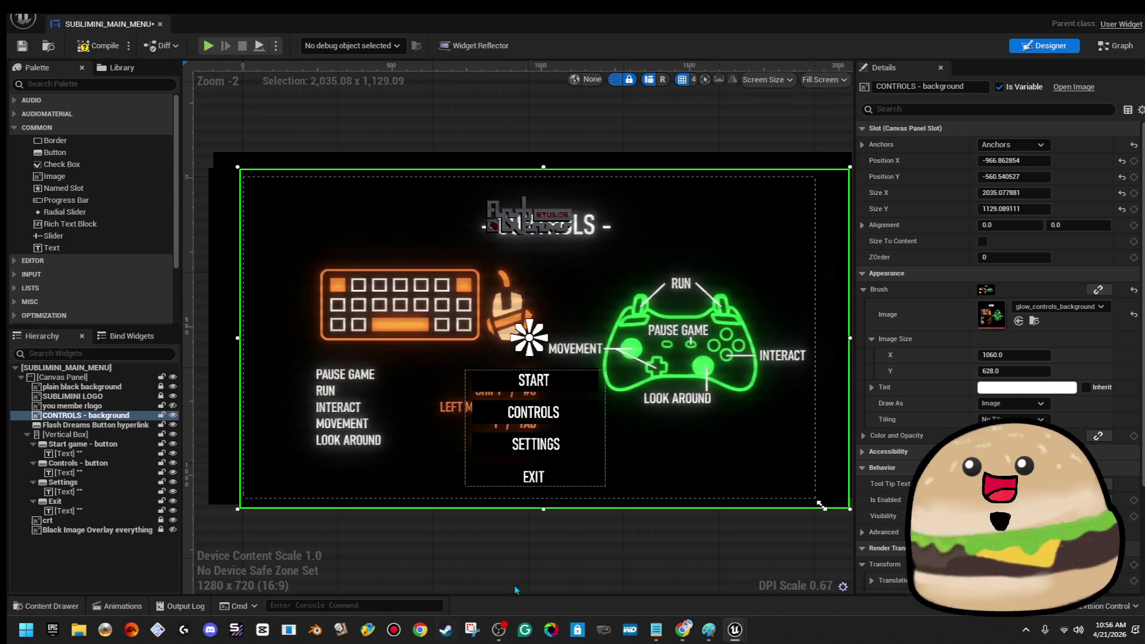
{"action": "left_click_drag", "start_coordinate": [850, 356], "coordinate": [800, 379]}
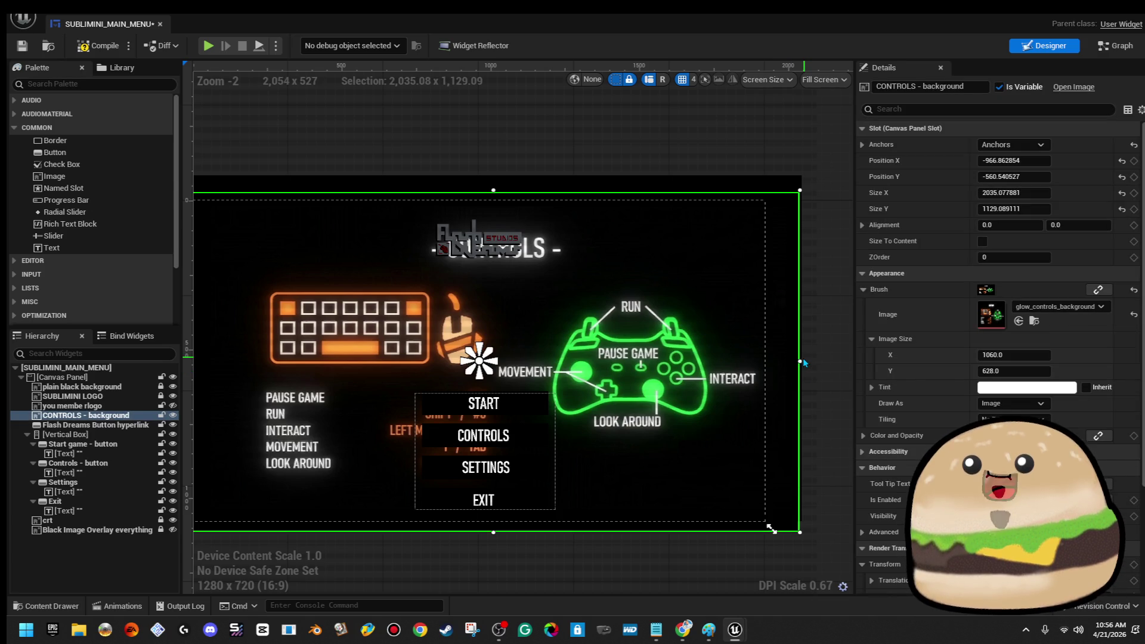
{"action": "left_click_drag", "start_coordinate": [800, 360], "coordinate": [771, 361]}
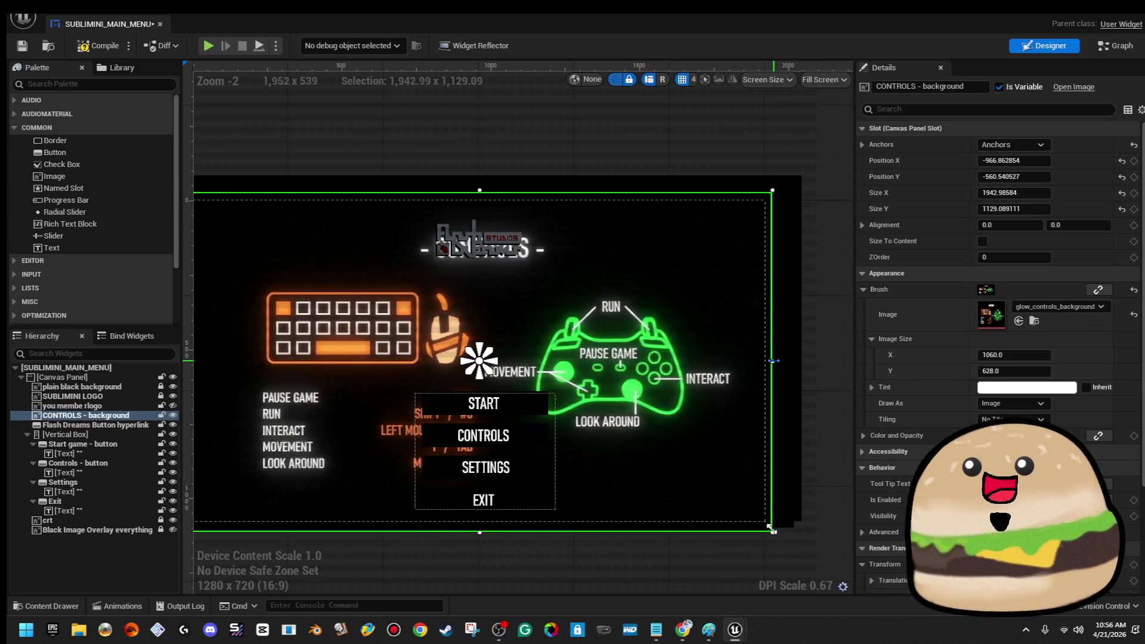
{"action": "mouse_move", "coordinate": [577, 345]}
{"action": "left_mouse_down"}
{"action": "mouse_move", "coordinate": [696, 383]}
{"action": "mouse_move", "coordinate": [622, 379]}
{"action": "left_mouse_up"}
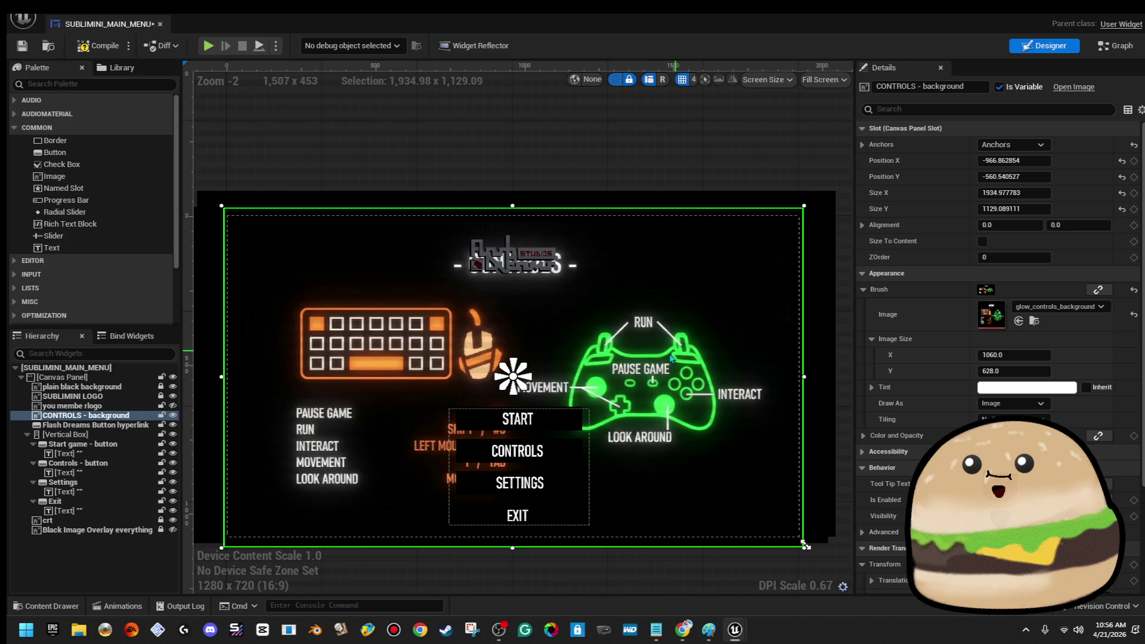
{"action": "left_click_drag", "start_coordinate": [513, 549], "coordinate": [516, 544]}
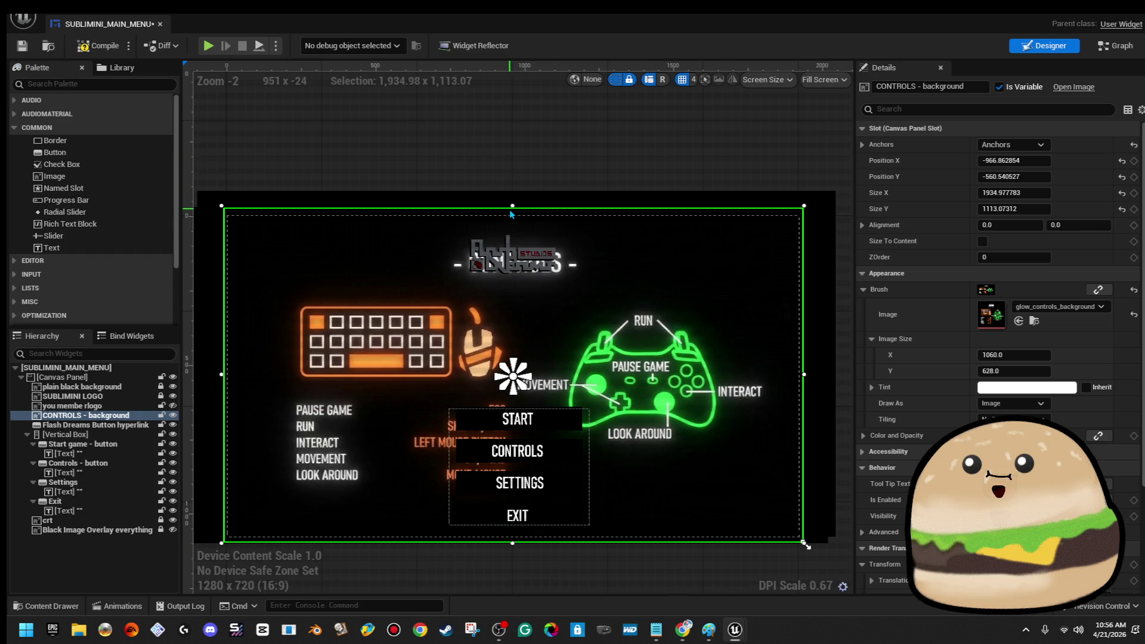
{"action": "left_click_drag", "start_coordinate": [513, 204], "coordinate": [518, 202]}
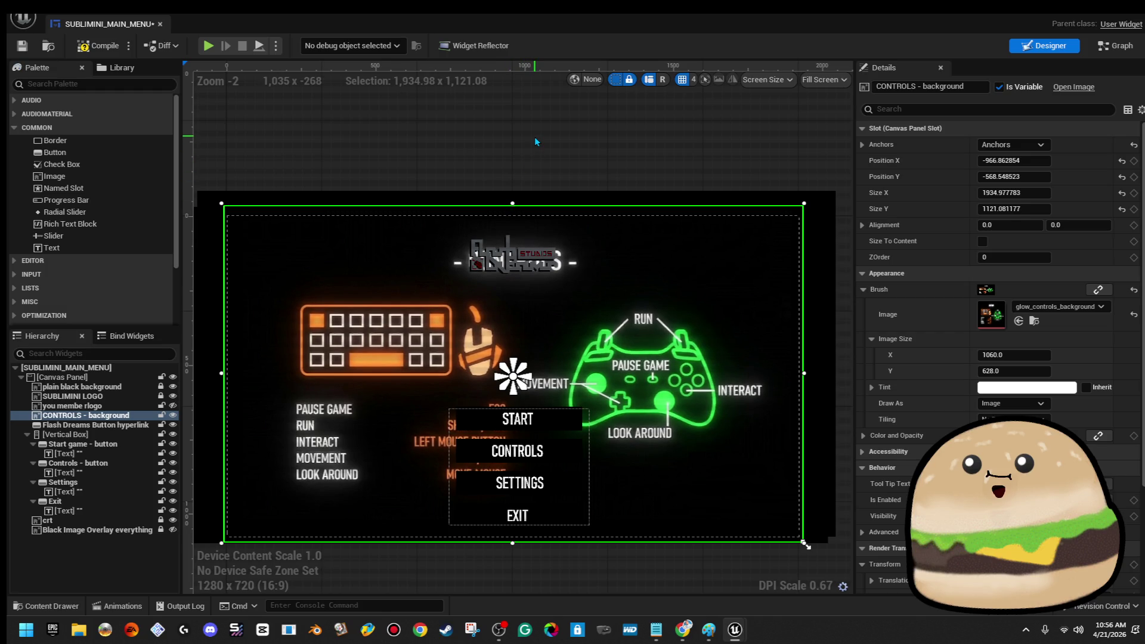
{"action": "left_click", "coordinate": [25, 51]}
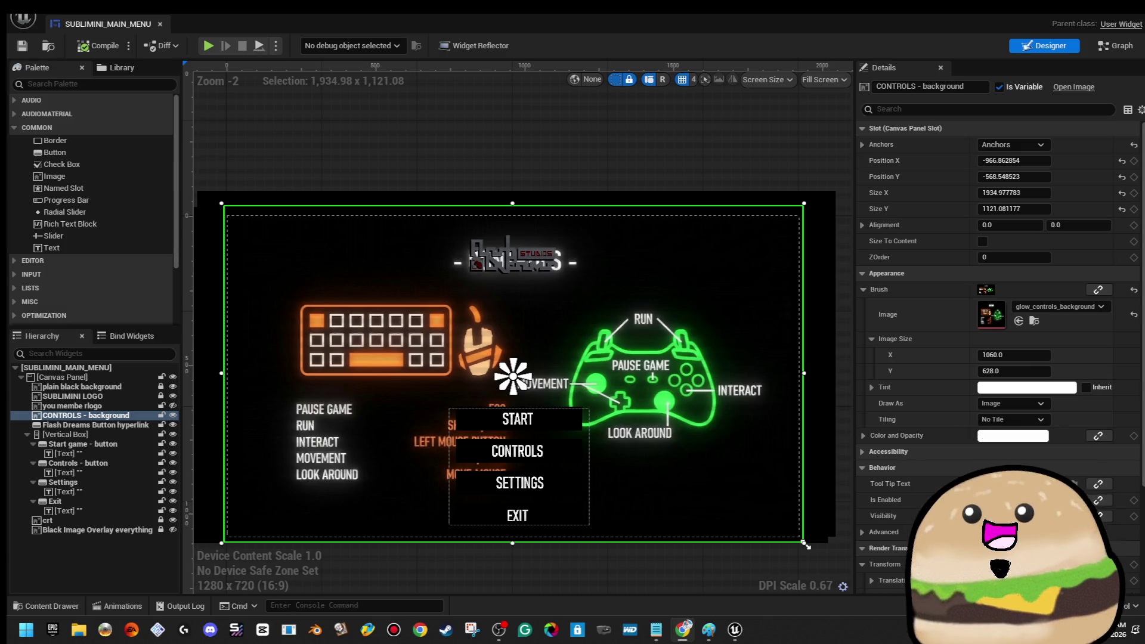
Step: Tick Is Variable on the menu buttons' Vertical Box, making VerticalBox_208, then compile and save
{"action": "left_click", "coordinate": [650, 176]}
{"action": "left_click", "coordinate": [584, 433]}
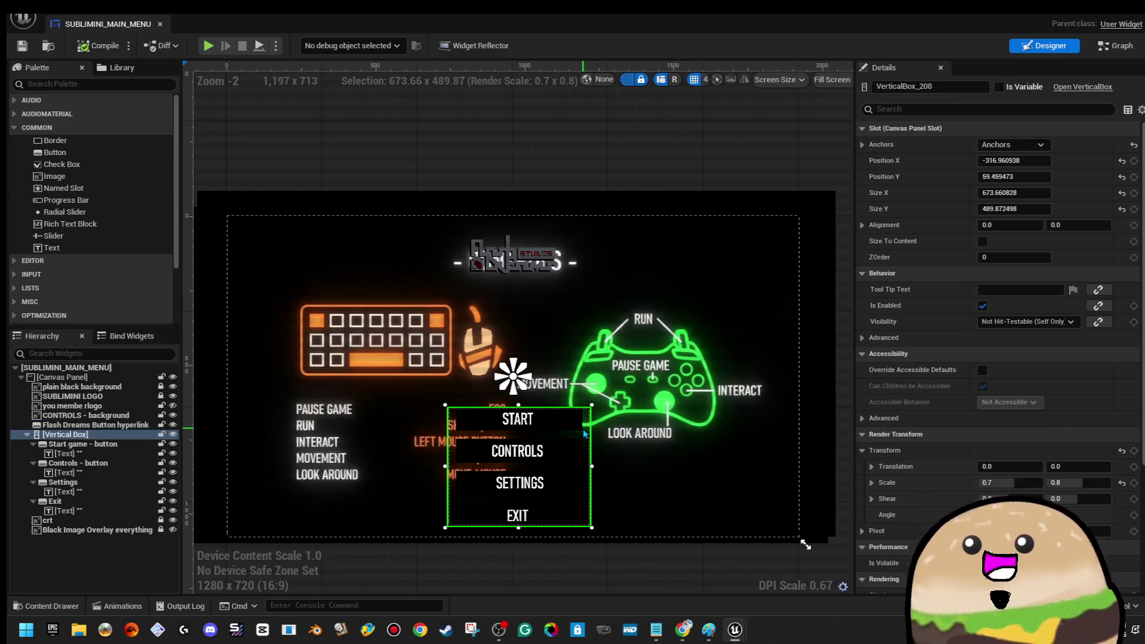
{"action": "left_click", "coordinate": [998, 87]}
{"action": "left_click", "coordinate": [998, 87]}
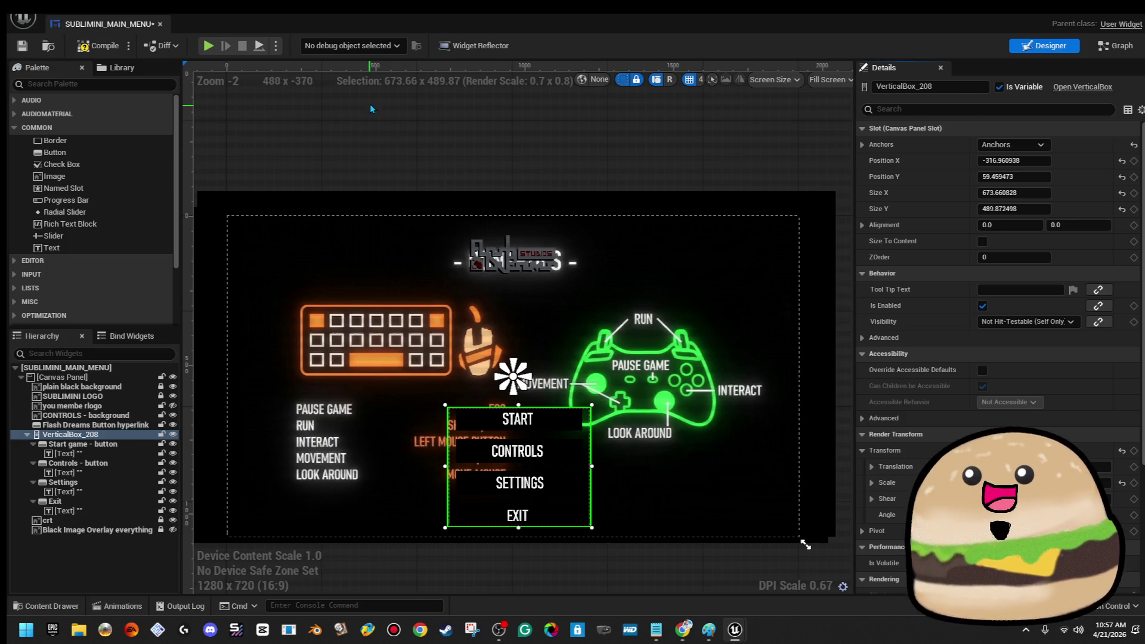
{"action": "left_click", "coordinate": [95, 46]}
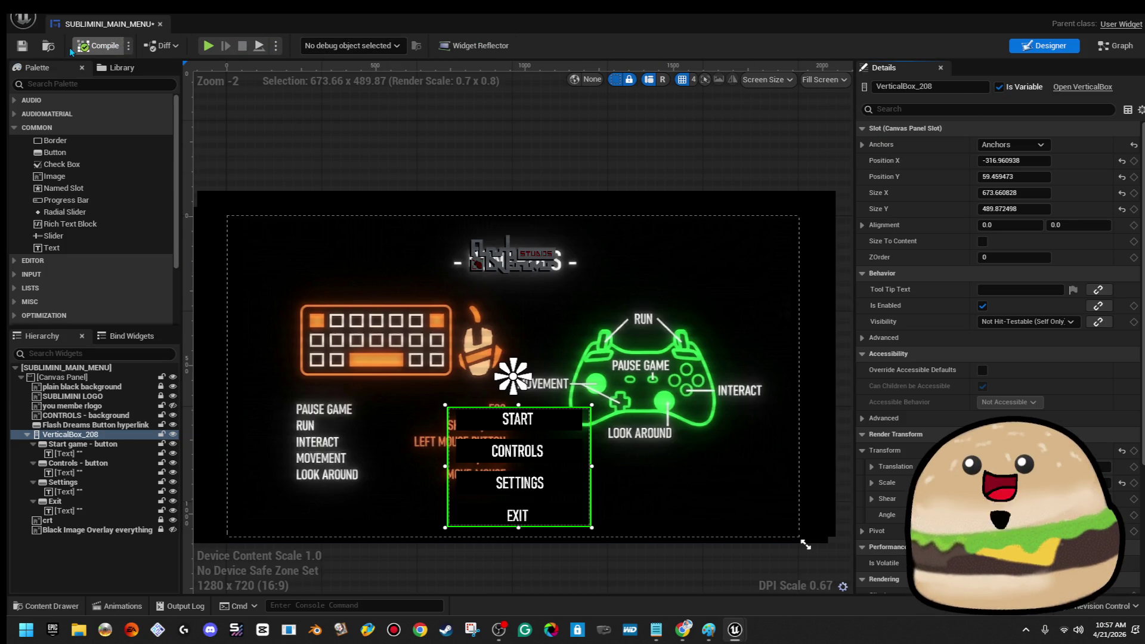
{"action": "left_click", "coordinate": [22, 45]}
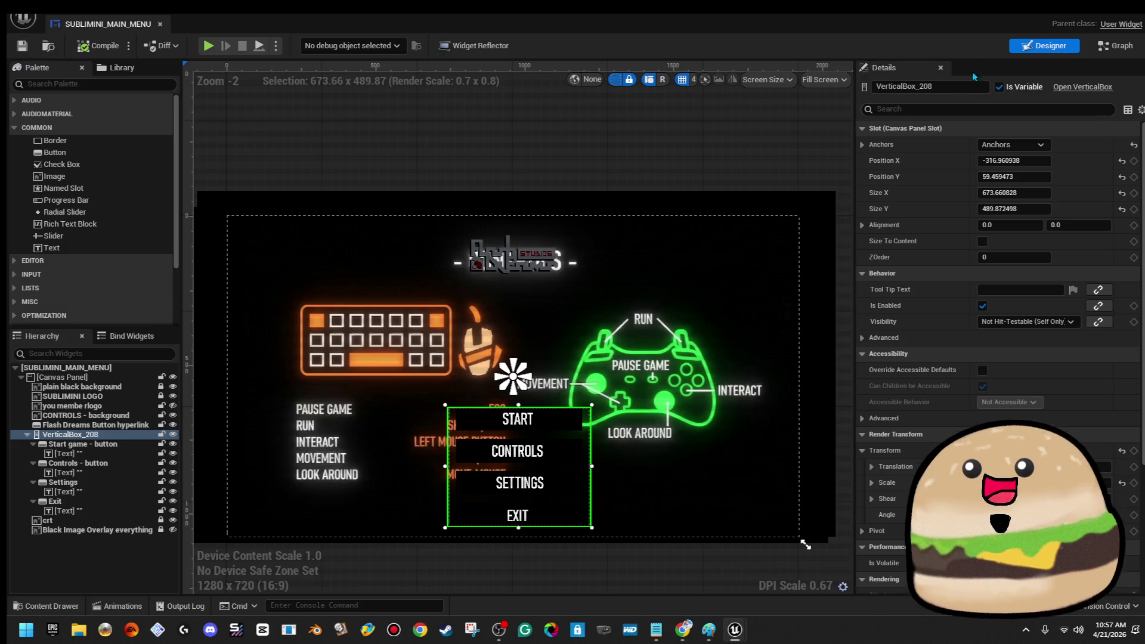
{"action": "left_click", "coordinate": [1115, 51]}
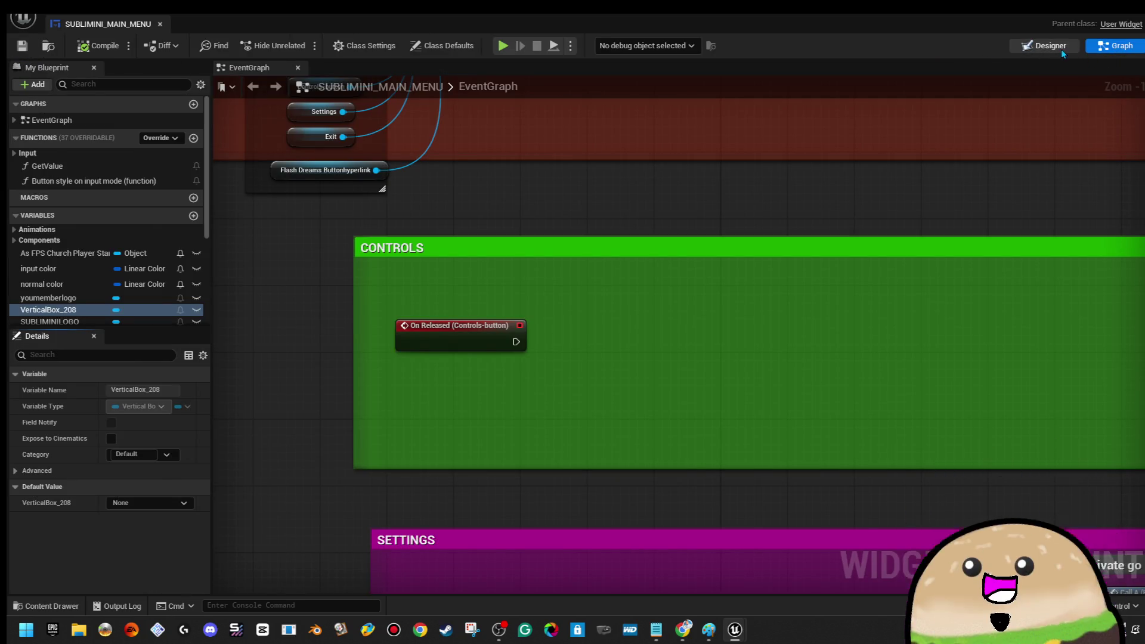
Step: Drop a VerticalBox_208 getter into the event graph's CONTROLS comment
{"action": "left_click", "coordinate": [1061, 49]}
{"action": "left_click", "coordinate": [1113, 46]}
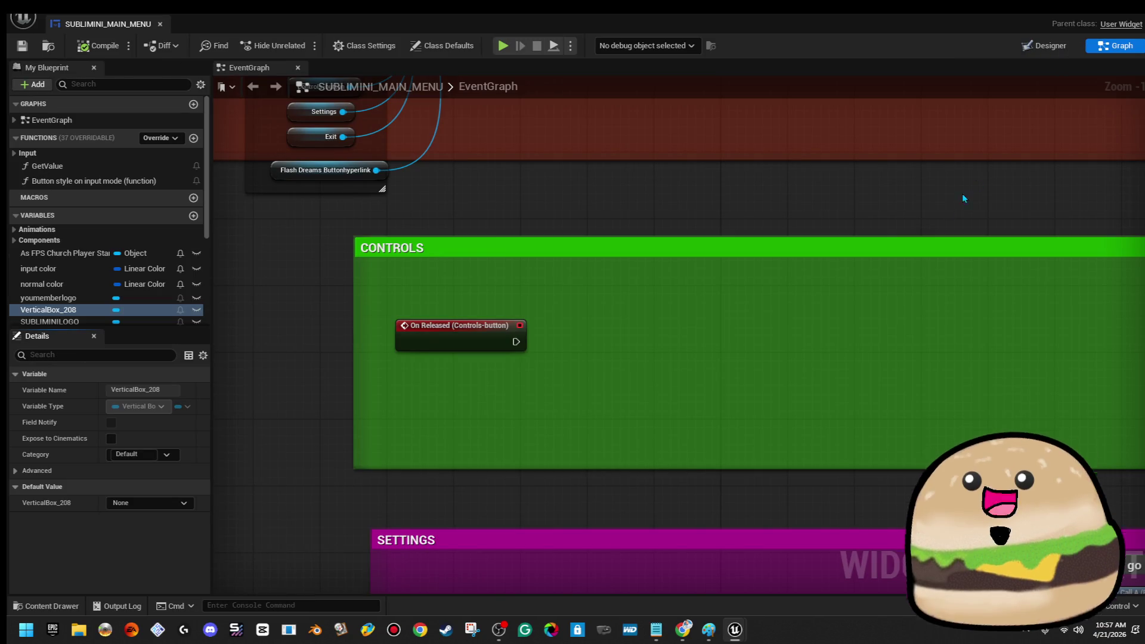
{"action": "mouse_move", "coordinate": [86, 310]}
{"action": "left_mouse_down"}
{"action": "mouse_move", "coordinate": [656, 412]}
{"action": "mouse_move", "coordinate": [552, 389]}
{"action": "mouse_move", "coordinate": [631, 393]}
{"action": "mouse_move", "coordinate": [662, 354]}
{"action": "left_mouse_up"}
{"action": "left_click", "coordinate": [623, 412]}
Step: Add a Set Visibility node for the box, then delete it again
{"action": "type", "text": "visi"}
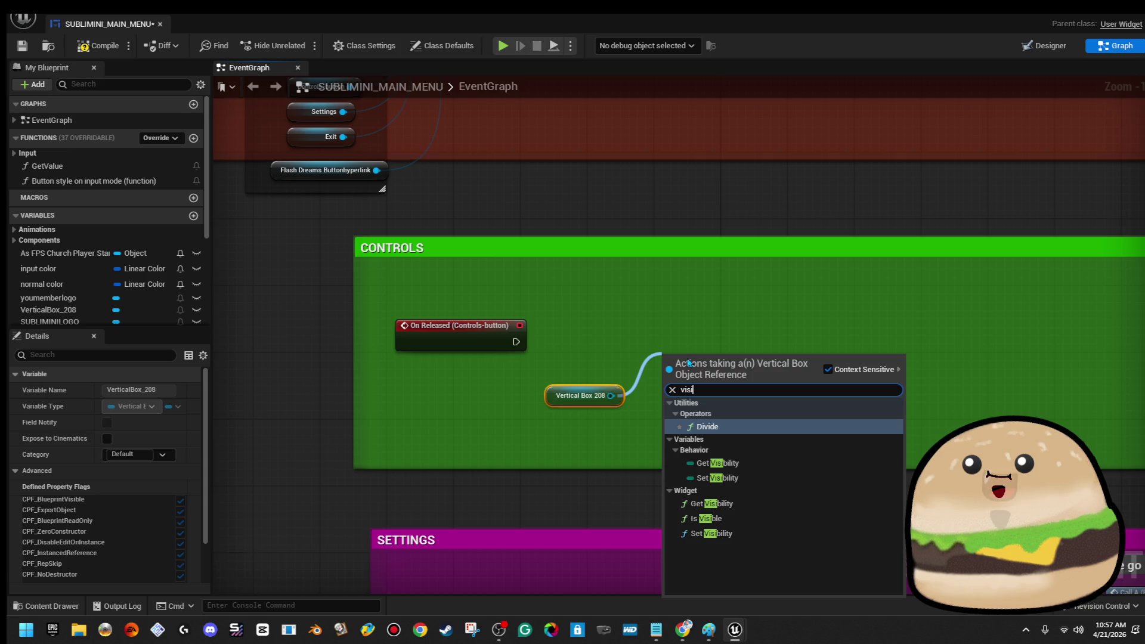
{"action": "left_click", "coordinate": [763, 533]}
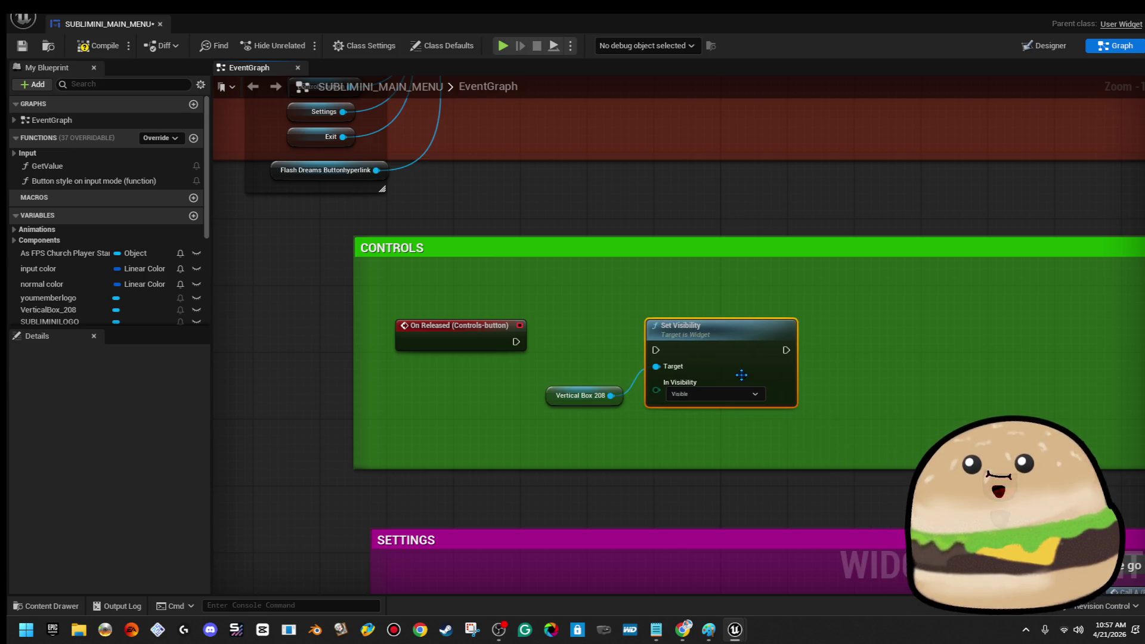
{"action": "key", "text": "Delete"}
Step: Pan up to the Main Menu Items nodes and select them all
{"action": "scroll", "coordinate": [666, 300], "scroll_direction": "down", "scroll_amount": 4}
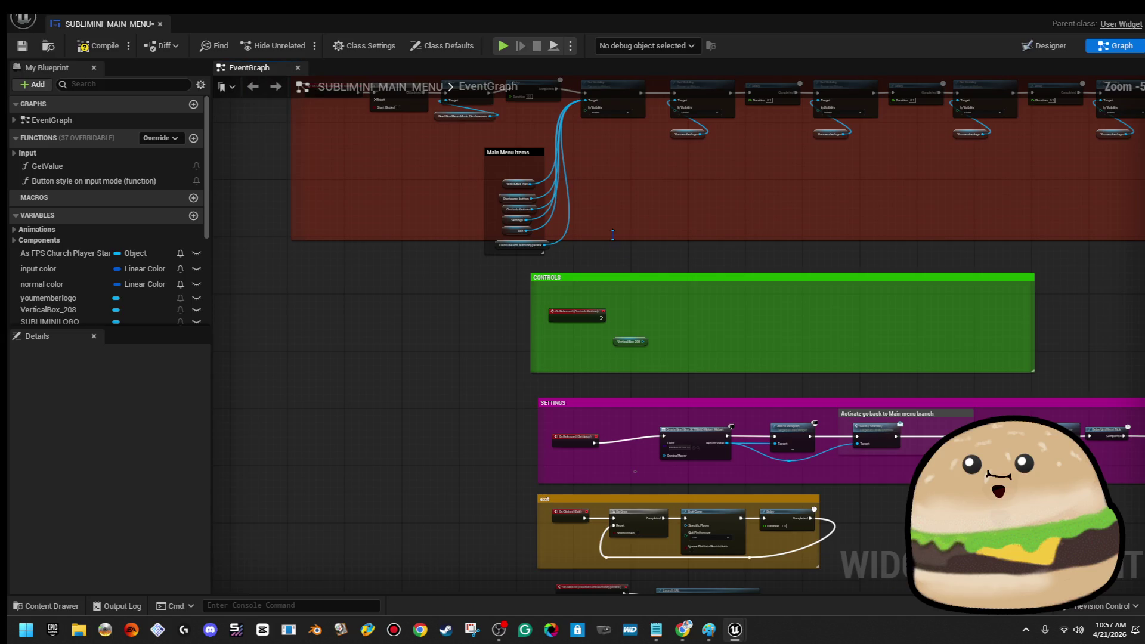
{"action": "scroll", "coordinate": [627, 184], "scroll_direction": "up", "scroll_amount": 3}
{"action": "scroll", "coordinate": [583, 287], "scroll_direction": "down", "scroll_amount": 4}
{"action": "scroll", "coordinate": [477, 306], "scroll_direction": "up", "scroll_amount": 5}
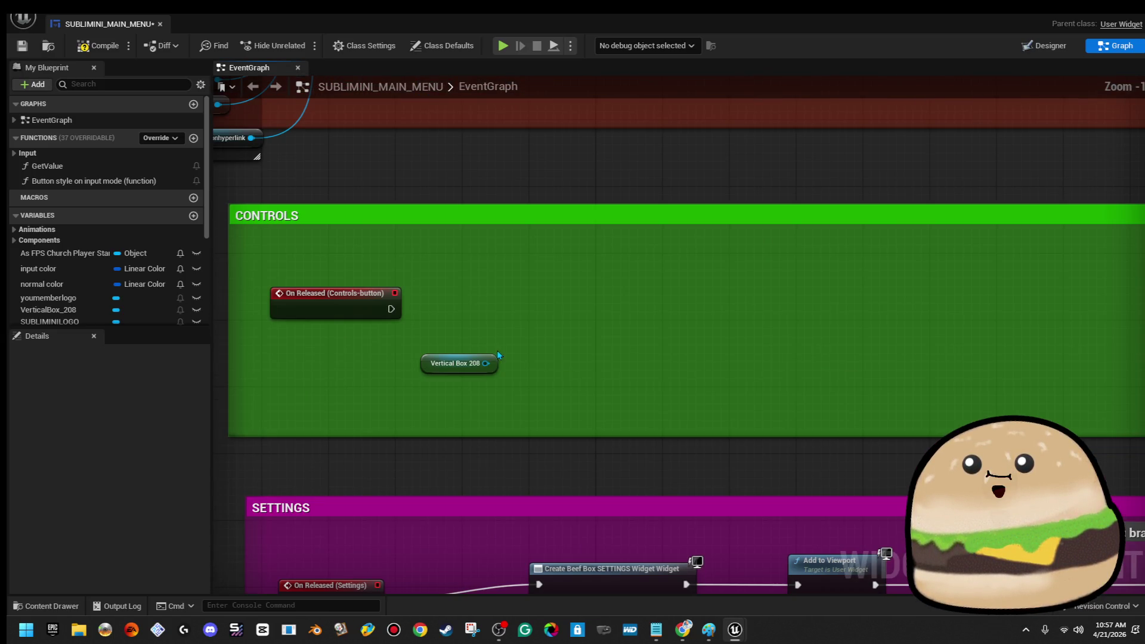
{"action": "left_click_drag", "start_coordinate": [489, 365], "coordinate": [557, 357]}
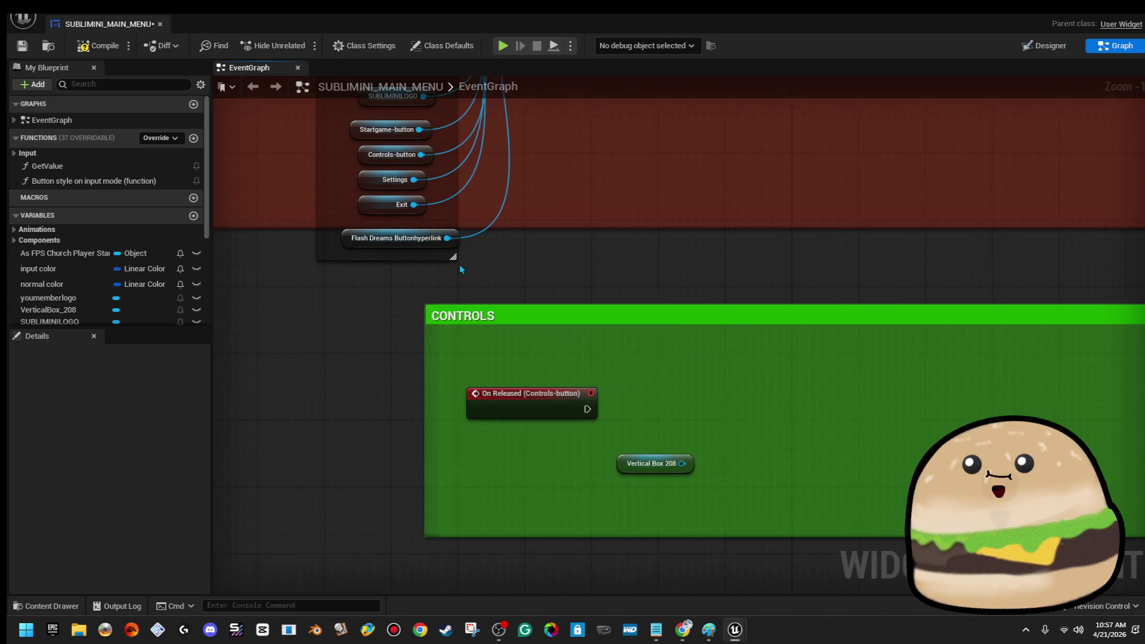
{"action": "left_click_drag", "start_coordinate": [391, 225], "coordinate": [437, 347]}
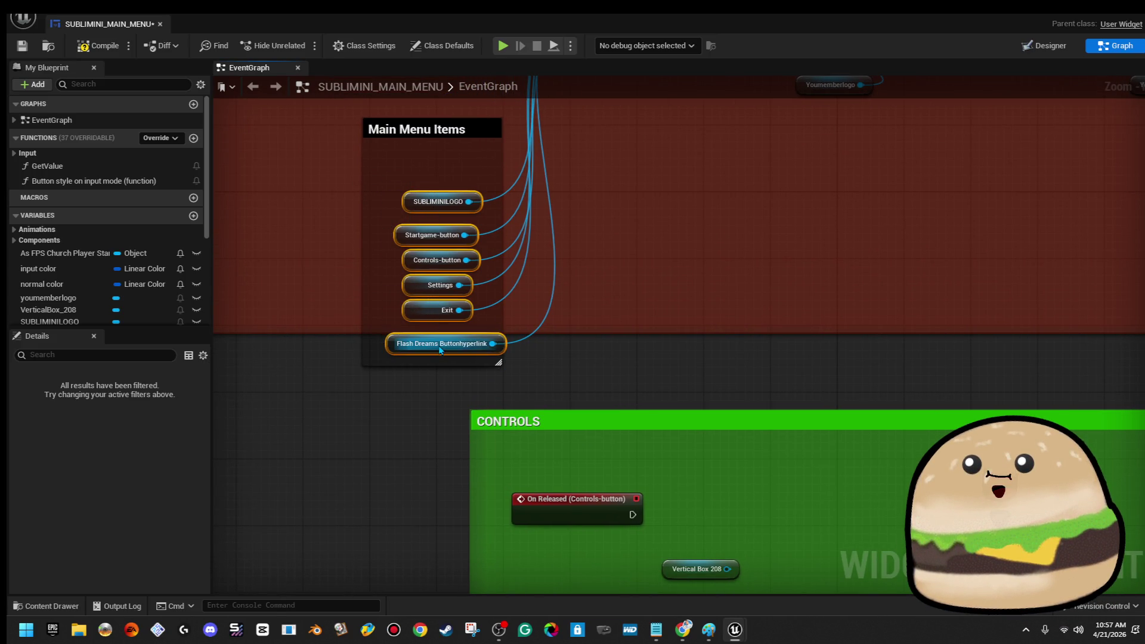
{"action": "key", "text": "Escape"}
Step: Copy the Main Menu Items nodes into CONTROLS, deleting the Startgame, Controls, Settings and Exit copies
{"action": "right_click", "coordinate": [394, 344]}
{"action": "left_click", "coordinate": [329, 230]}
{"action": "left_click_drag", "start_coordinate": [329, 230], "coordinate": [330, 291]}
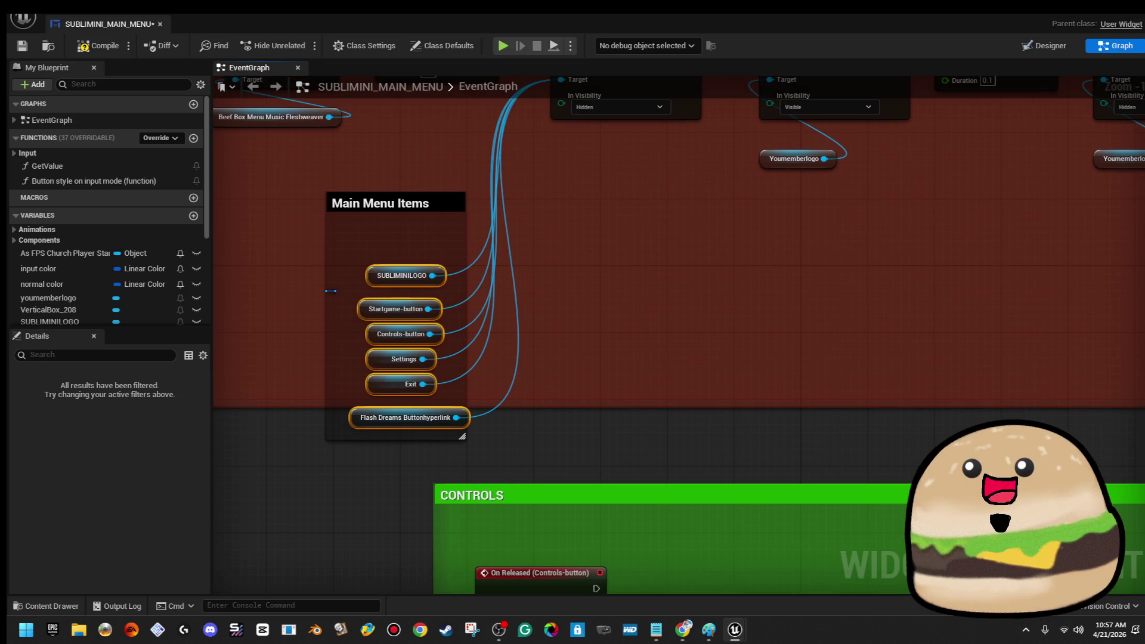
{"action": "right_click", "coordinate": [376, 278]}
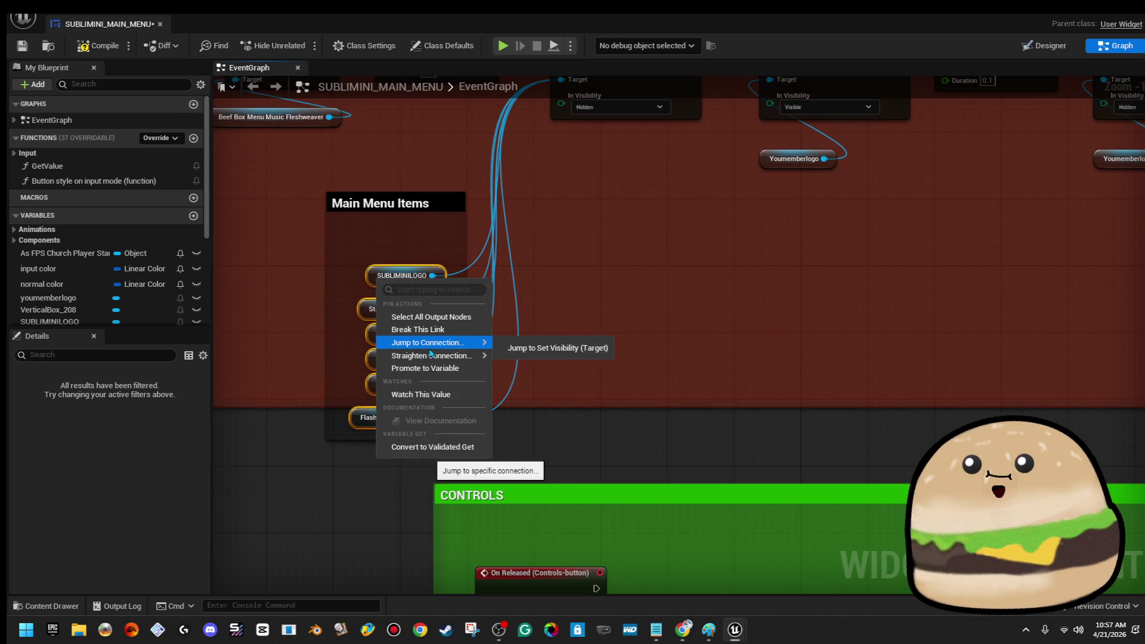
{"action": "right_click", "coordinate": [370, 276]}
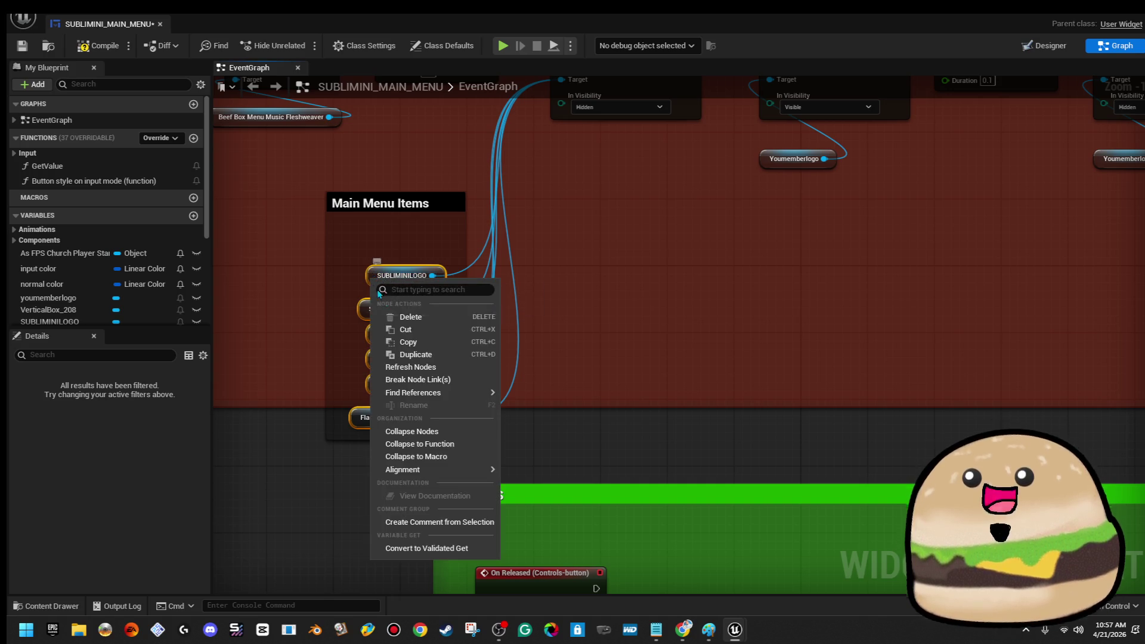
{"action": "left_click", "coordinate": [411, 340]}
{"action": "left_click_drag", "start_coordinate": [669, 396], "coordinate": [615, 218]}
{"action": "left_click", "coordinate": [615, 218]}
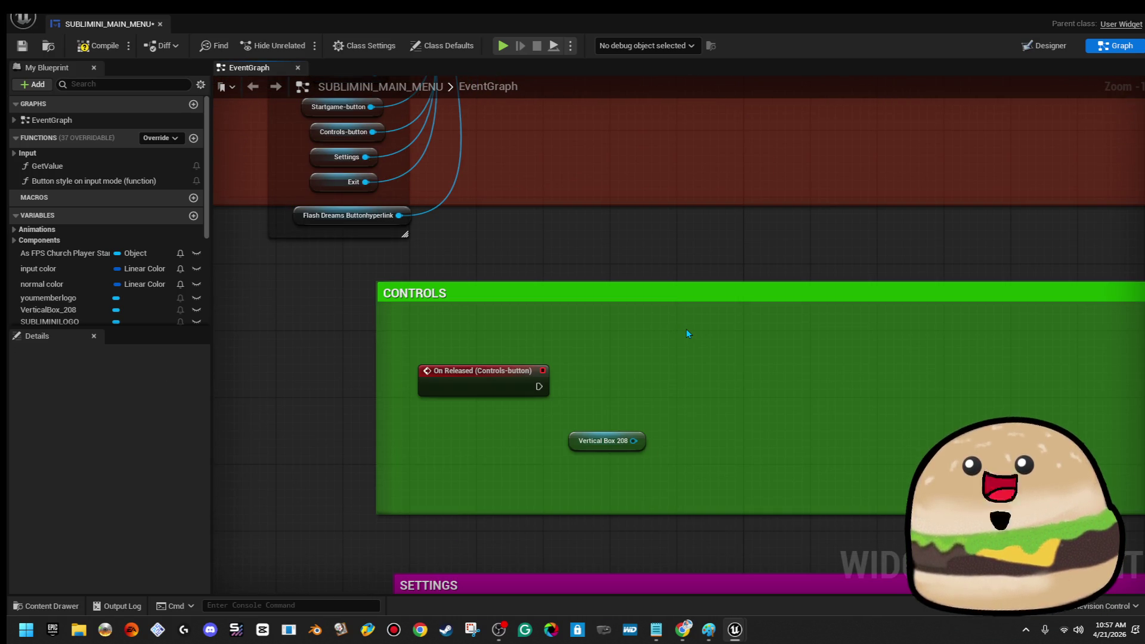
{"action": "key", "text": "ctrl+v"}
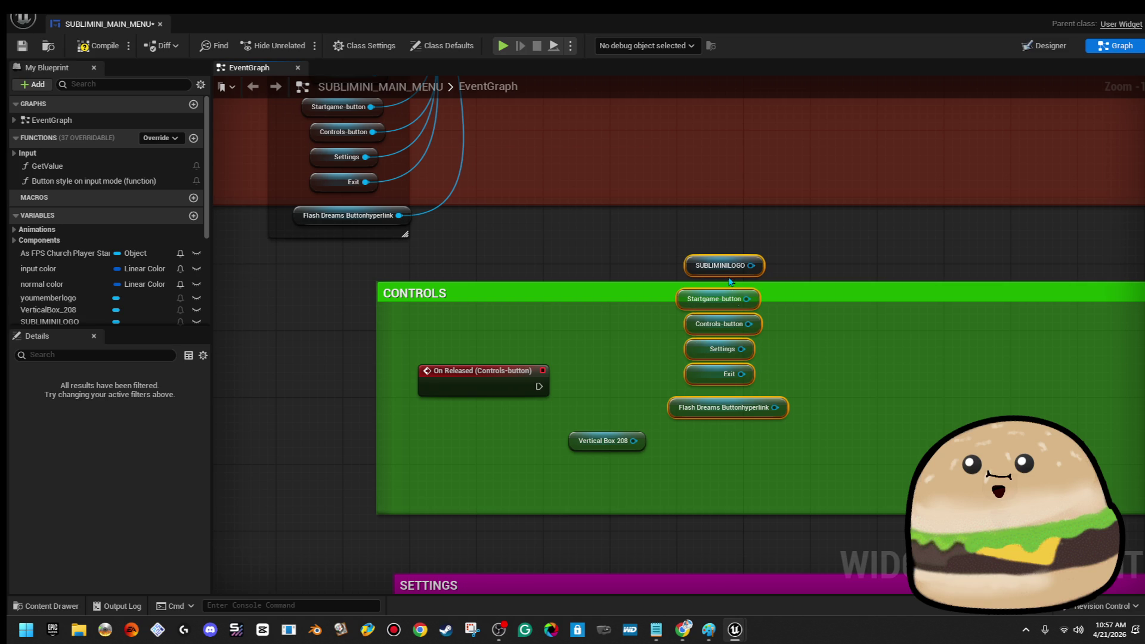
{"action": "mouse_move", "coordinate": [687, 271]}
{"action": "left_mouse_down"}
{"action": "mouse_move", "coordinate": [668, 369]}
{"action": "mouse_move", "coordinate": [752, 445]}
{"action": "left_mouse_up"}
{"action": "key", "text": "Delete"}
Step: Line up Vertical Box 208 under SUBLIMINILOGO and create a Set Visibility node from SUBLIMINILOGO
{"action": "mouse_move", "coordinate": [653, 441]}
{"action": "left_mouse_down"}
{"action": "mouse_move", "coordinate": [720, 413]}
{"action": "mouse_move", "coordinate": [774, 352]}
{"action": "mouse_move", "coordinate": [760, 346]}
{"action": "left_mouse_up"}
{"action": "mouse_move", "coordinate": [663, 317]}
{"action": "left_mouse_down"}
{"action": "mouse_move", "coordinate": [725, 363]}
{"action": "mouse_move", "coordinate": [703, 441]}
{"action": "left_mouse_up"}
{"action": "left_click_drag", "start_coordinate": [767, 415], "coordinate": [854, 364]}
{"action": "type", "text": "v"}
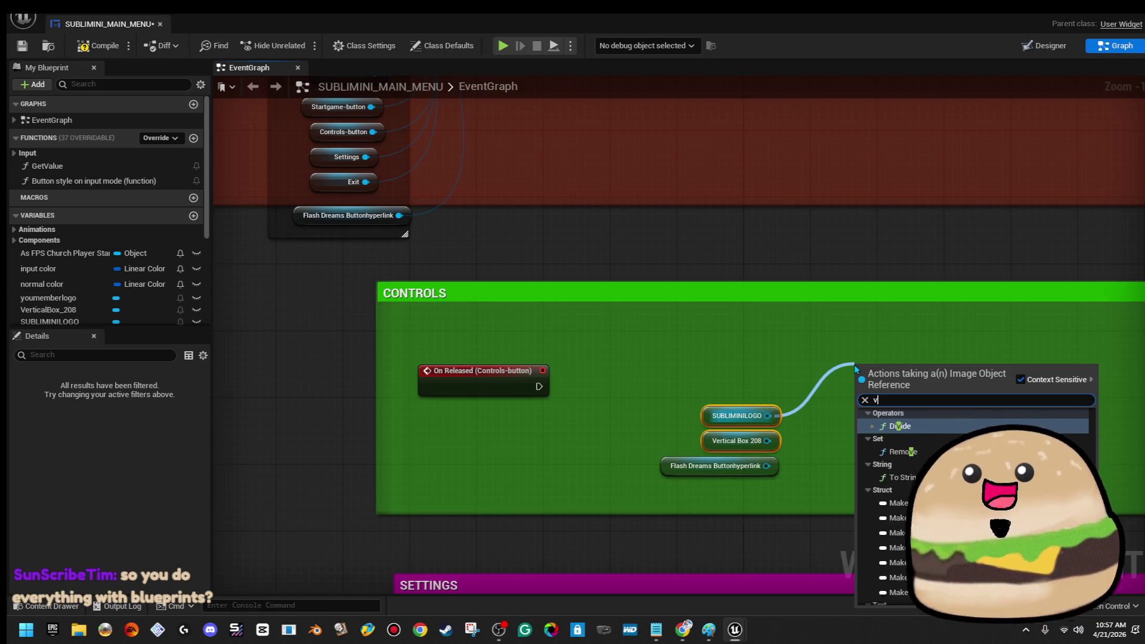
{"action": "type", "text": "isibility"}
{"action": "key", "text": "Return"}
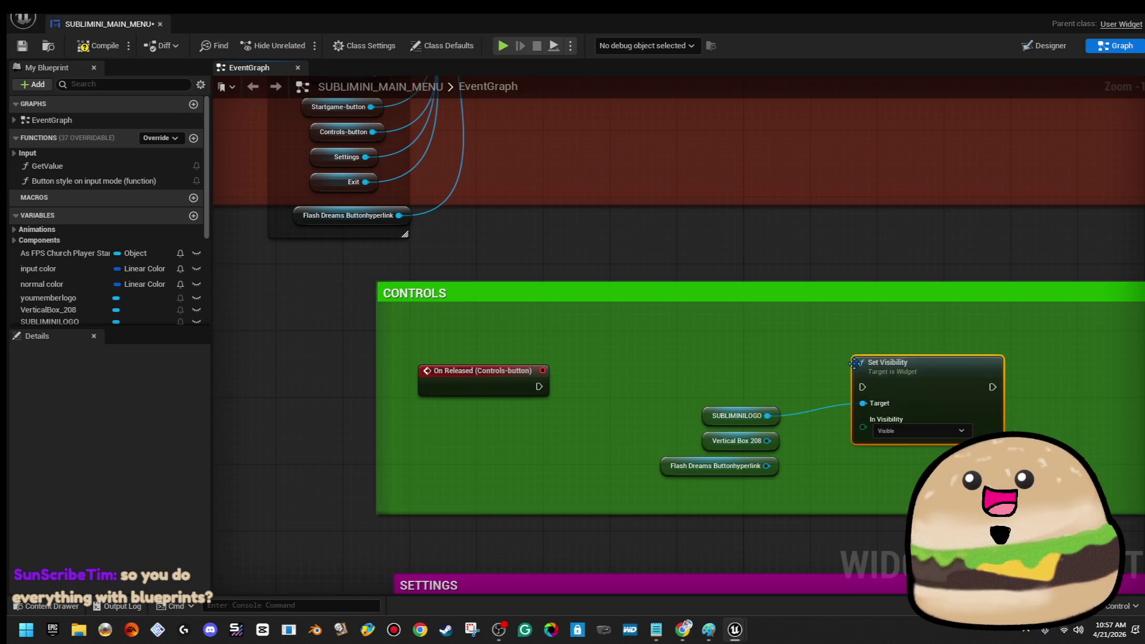
Step: Drive Set Visibility from Controls On Released, add Flash Dreams Buttonhyperlink as target, set Hidden
{"action": "left_click_drag", "start_coordinate": [862, 386], "coordinate": [544, 388]}
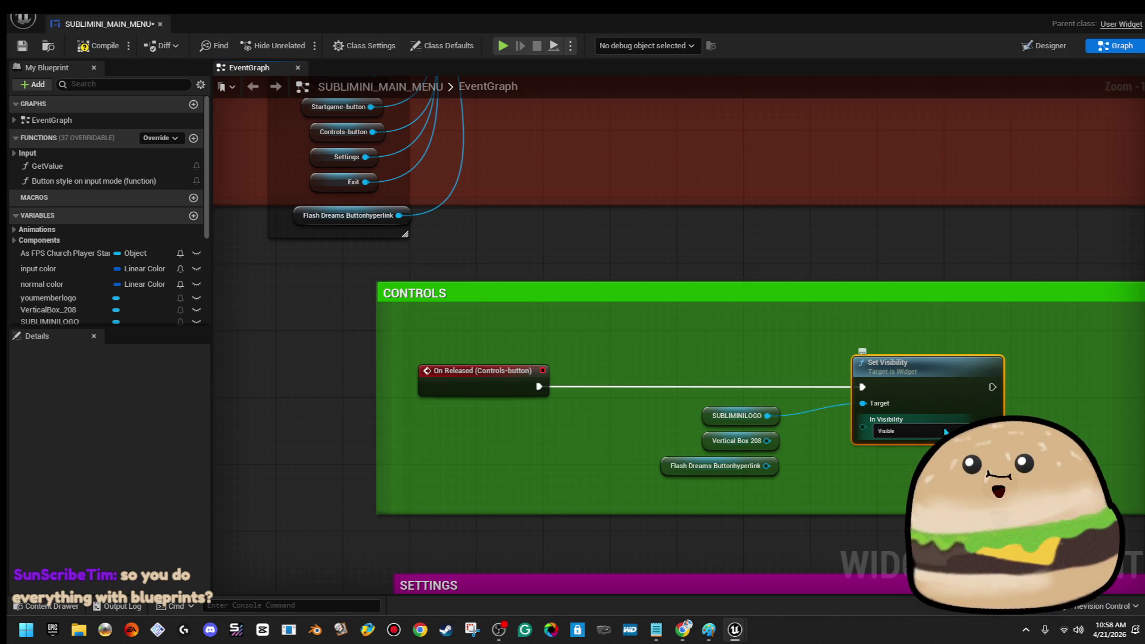
{"action": "left_click_drag", "start_coordinate": [766, 466], "coordinate": [863, 412]}
{"action": "left_click", "coordinate": [918, 431]}
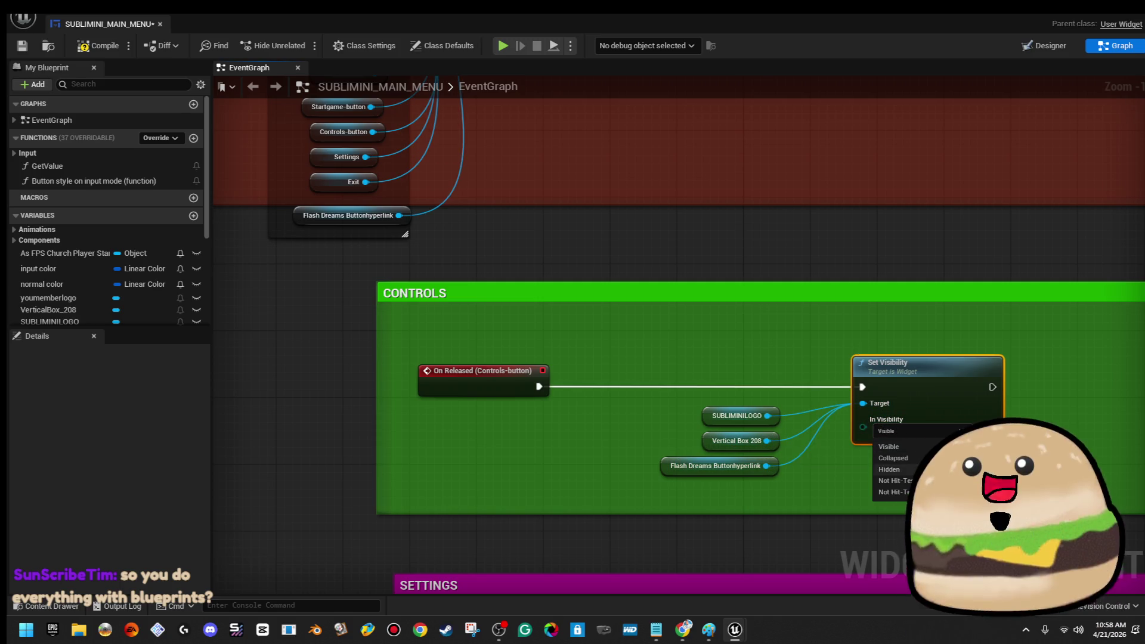
{"action": "left_click", "coordinate": [894, 460]}
{"action": "left_click", "coordinate": [827, 356]}
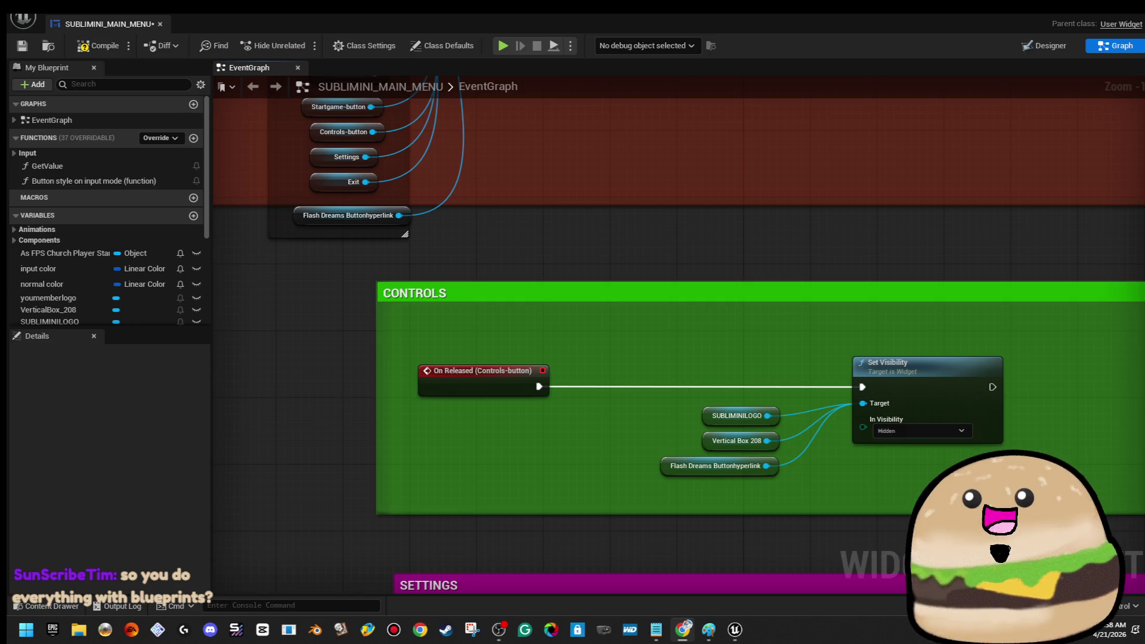
Step: Nudge Set Visibility and its three target nodes slightly left
{"action": "left_click_drag", "start_coordinate": [999, 384], "coordinate": [654, 344]}
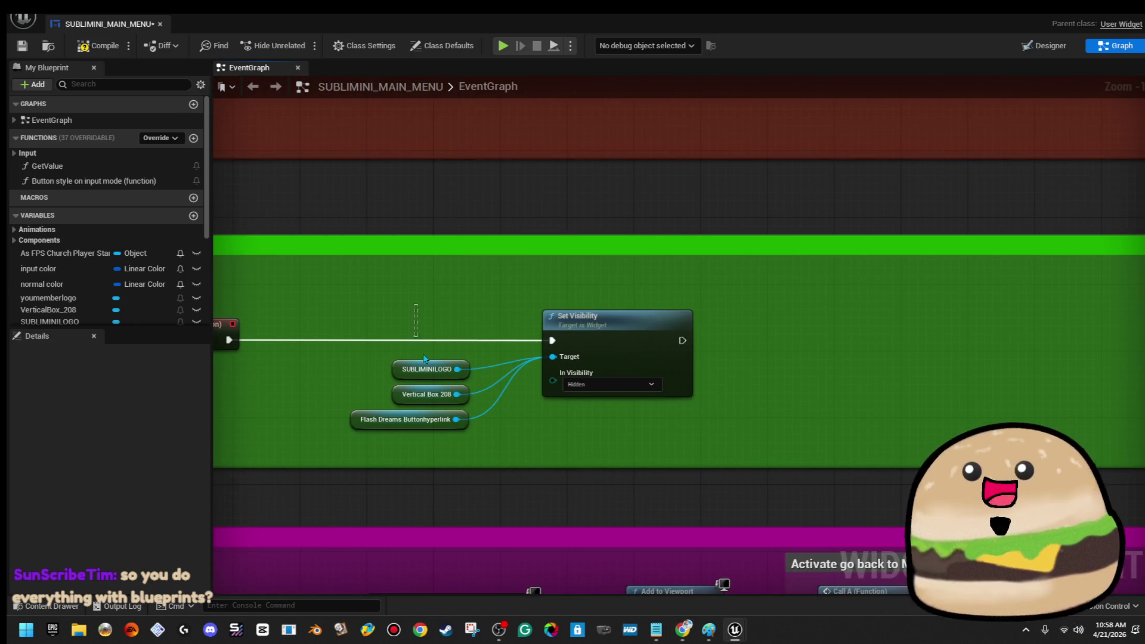
{"action": "left_click_drag", "start_coordinate": [420, 342], "coordinate": [680, 427]}
{"action": "left_click_drag", "start_coordinate": [656, 358], "coordinate": [647, 357]}
{"action": "mouse_move", "coordinate": [506, 281]}
{"action": "left_mouse_down"}
{"action": "mouse_move", "coordinate": [378, 274]}
{"action": "mouse_move", "coordinate": [565, 234]}
{"action": "left_mouse_up"}
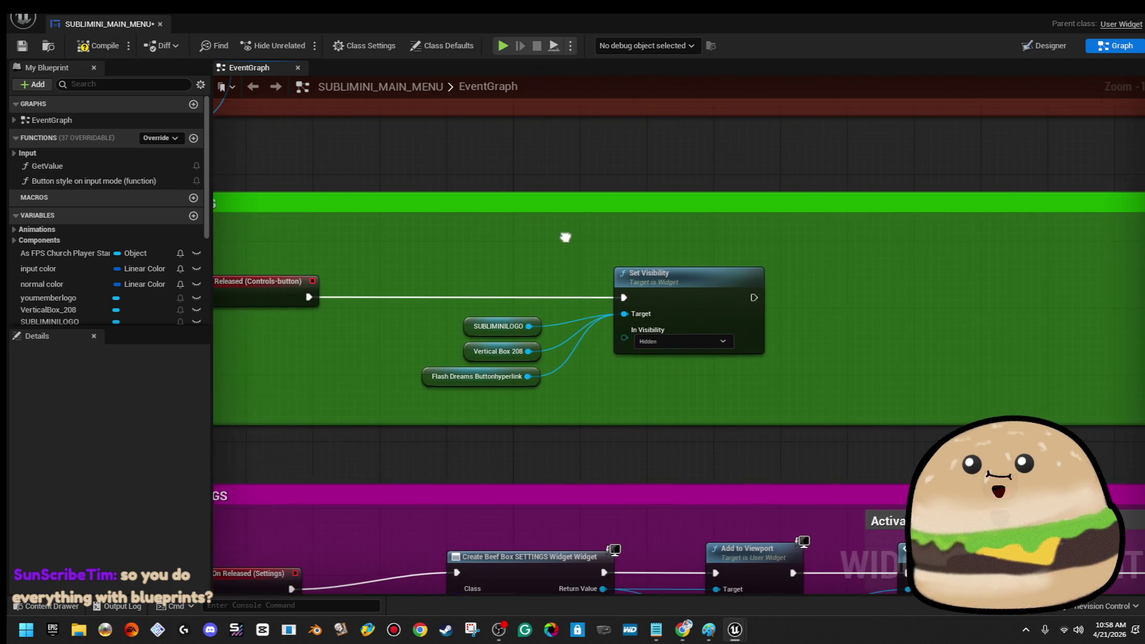
Step: Copy the Set Visibility setup and shift the PLAY comment's Youmemberlogo getter left
{"action": "right_click", "coordinate": [724, 307]}
{"action": "left_click", "coordinate": [755, 365]}
{"action": "scroll", "coordinate": [605, 463], "scroll_direction": "down", "scroll_amount": 5}
{"action": "mouse_move", "coordinate": [605, 464]}
{"action": "left_mouse_down"}
{"action": "mouse_move", "coordinate": [484, 381]}
{"action": "mouse_move", "coordinate": [828, 406]}
{"action": "left_mouse_up"}
{"action": "scroll", "coordinate": [484, 381], "scroll_direction": "up", "scroll_amount": 4}
{"action": "scroll", "coordinate": [828, 406], "scroll_direction": "down", "scroll_amount": 2}
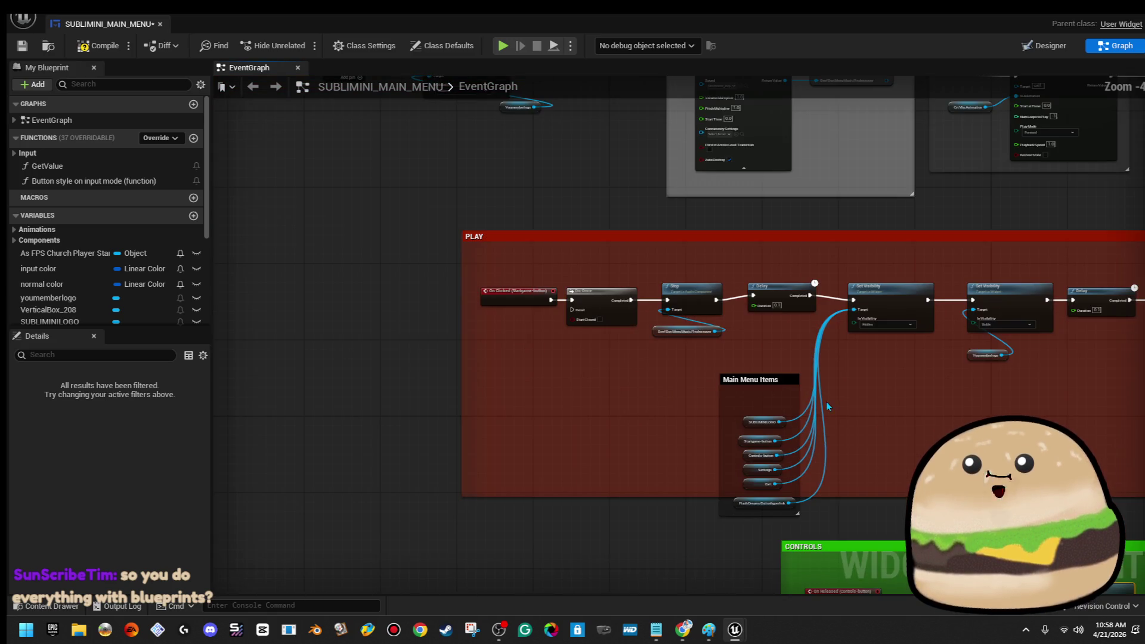
{"action": "scroll", "coordinate": [827, 407], "scroll_direction": "up", "scroll_amount": 1}
{"action": "scroll", "coordinate": [575, 382], "scroll_direction": "down", "scroll_amount": 2}
{"action": "scroll", "coordinate": [513, 289], "scroll_direction": "down", "scroll_amount": 2}
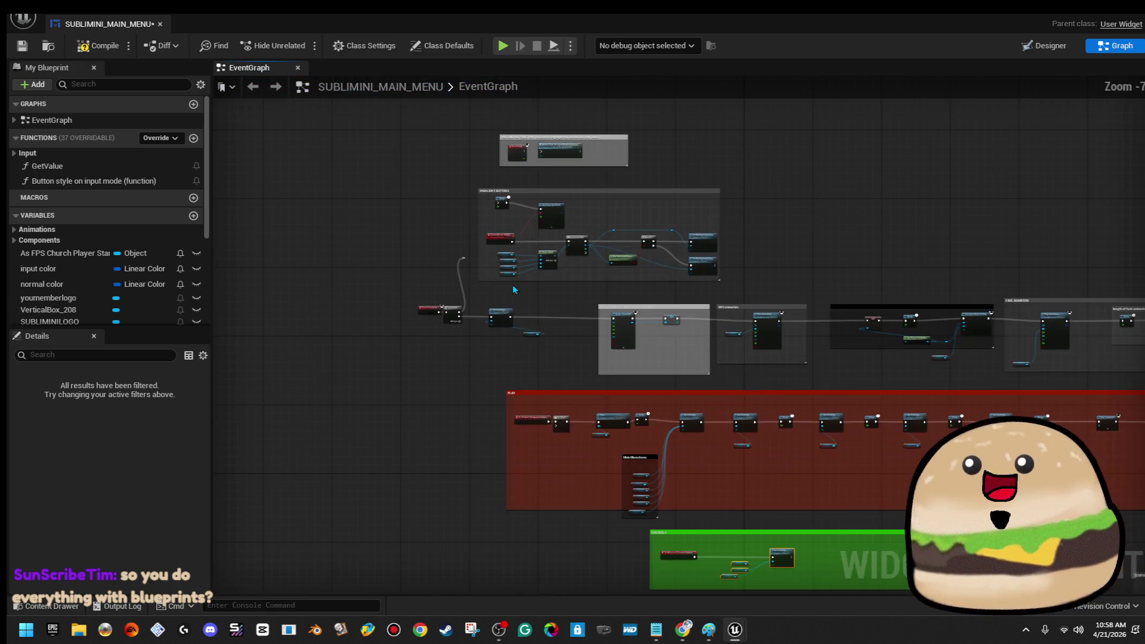
{"action": "scroll", "coordinate": [513, 289], "scroll_direction": "up", "scroll_amount": 2}
{"action": "scroll", "coordinate": [495, 301], "scroll_direction": "up", "scroll_amount": 1}
{"action": "scroll", "coordinate": [558, 324], "scroll_direction": "up", "scroll_amount": 1}
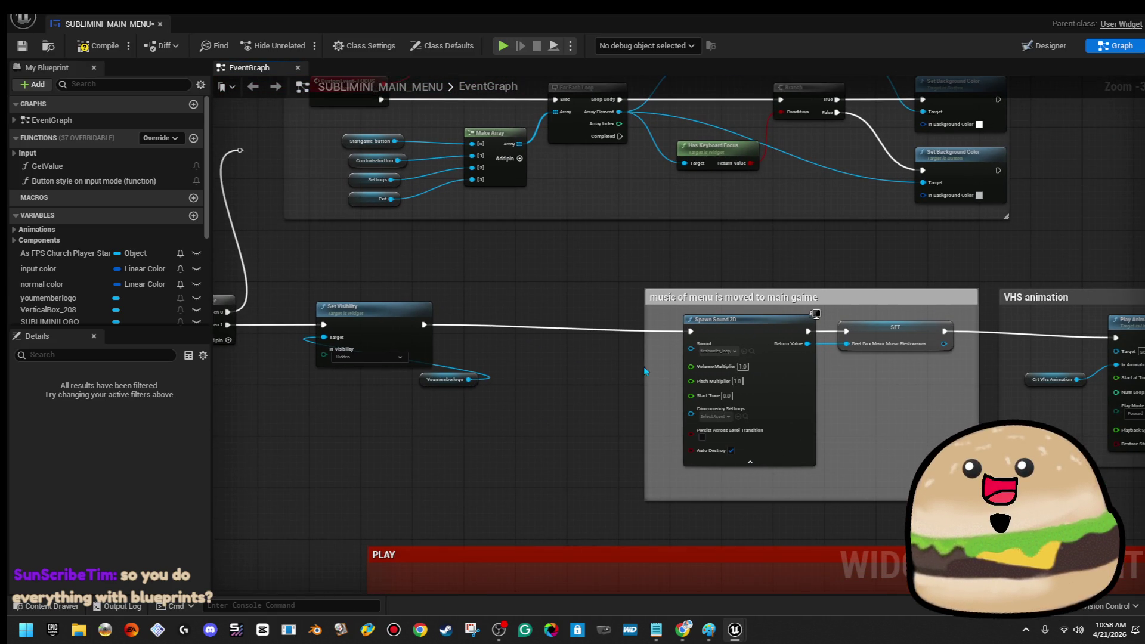
{"action": "scroll", "coordinate": [560, 382], "scroll_direction": "up", "scroll_amount": 4}
{"action": "left_click_drag", "start_coordinate": [558, 400], "coordinate": [436, 421]}
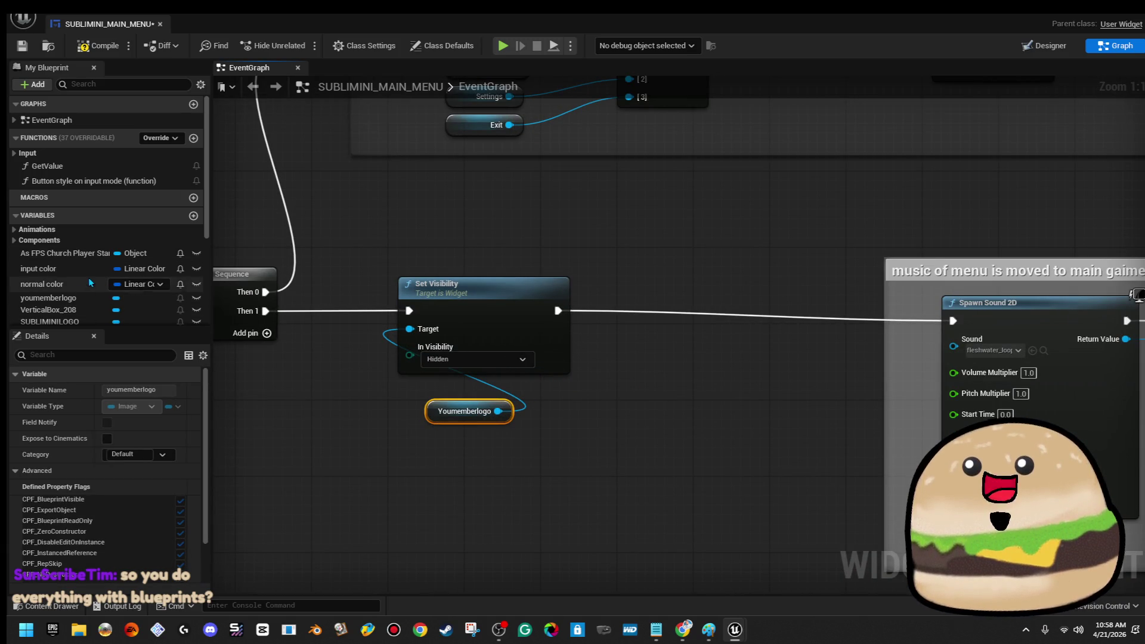
Step: Place a CONTROLS-background getter to the right of the CONTROLS group's Set Visibility node
{"action": "scroll", "coordinate": [93, 282], "scroll_direction": "down", "scroll_amount": 4}
{"action": "mouse_move", "coordinate": [89, 321]}
{"action": "left_mouse_down"}
{"action": "mouse_move", "coordinate": [371, 379]}
{"action": "mouse_move", "coordinate": [408, 329]}
{"action": "mouse_move", "coordinate": [396, 338]}
{"action": "mouse_move", "coordinate": [473, 451]}
{"action": "left_mouse_up"}
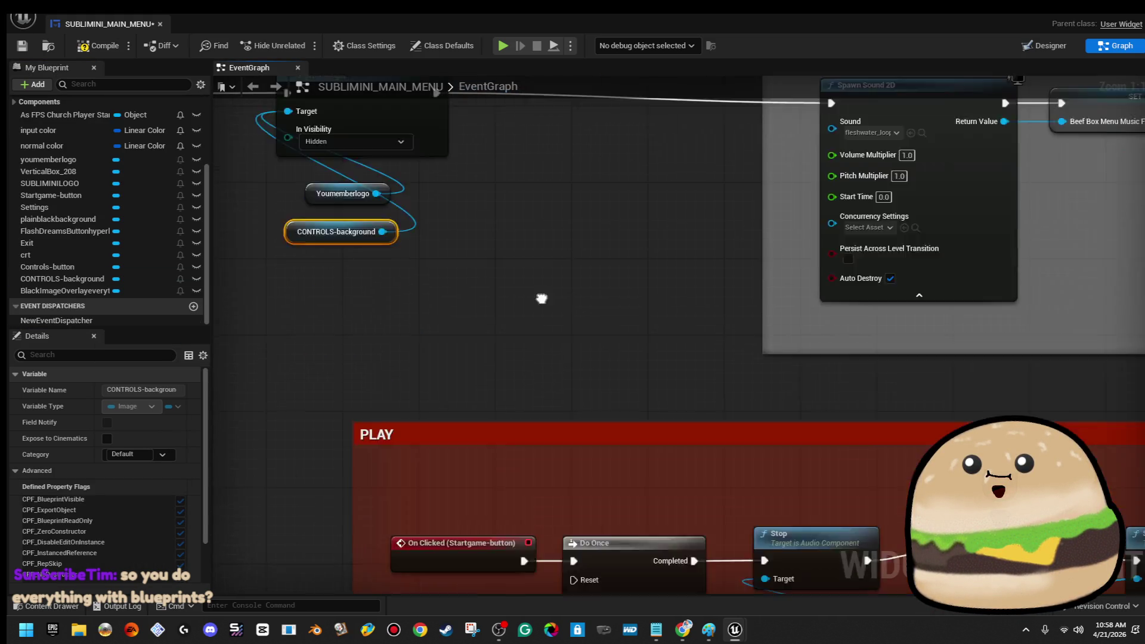
{"action": "scroll", "coordinate": [715, 391], "scroll_direction": "down", "scroll_amount": 1}
{"action": "scroll", "coordinate": [716, 391], "scroll_direction": "down", "scroll_amount": 1}
{"action": "scroll", "coordinate": [634, 248], "scroll_direction": "down", "scroll_amount": 1}
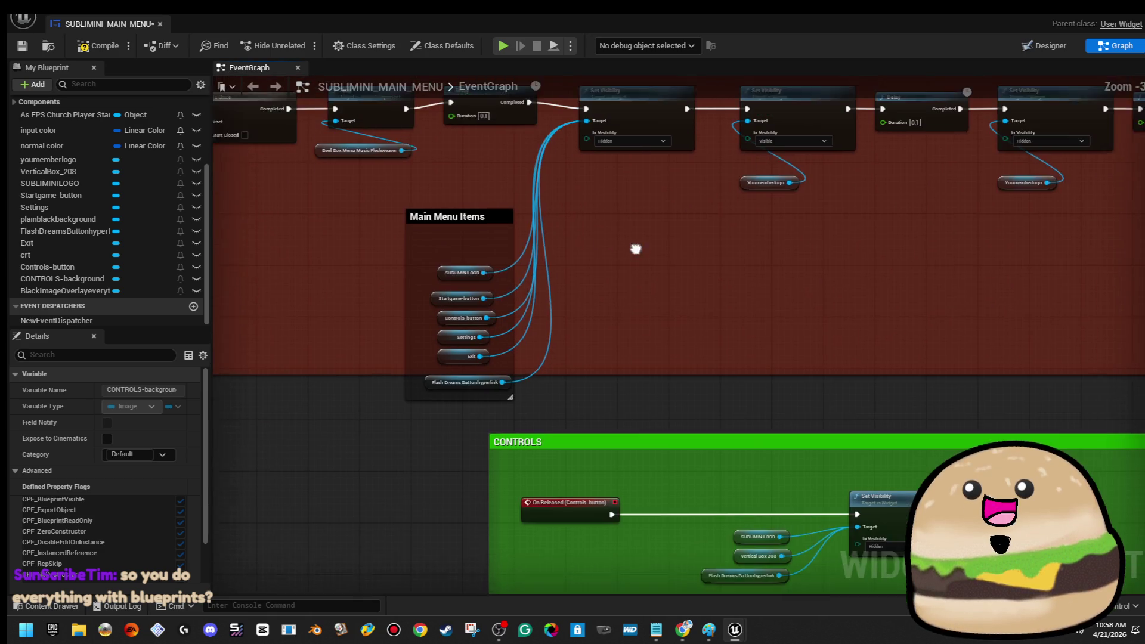
{"action": "scroll", "coordinate": [602, 292], "scroll_direction": "down", "scroll_amount": 3}
{"action": "scroll", "coordinate": [630, 438], "scroll_direction": "up", "scroll_amount": 5}
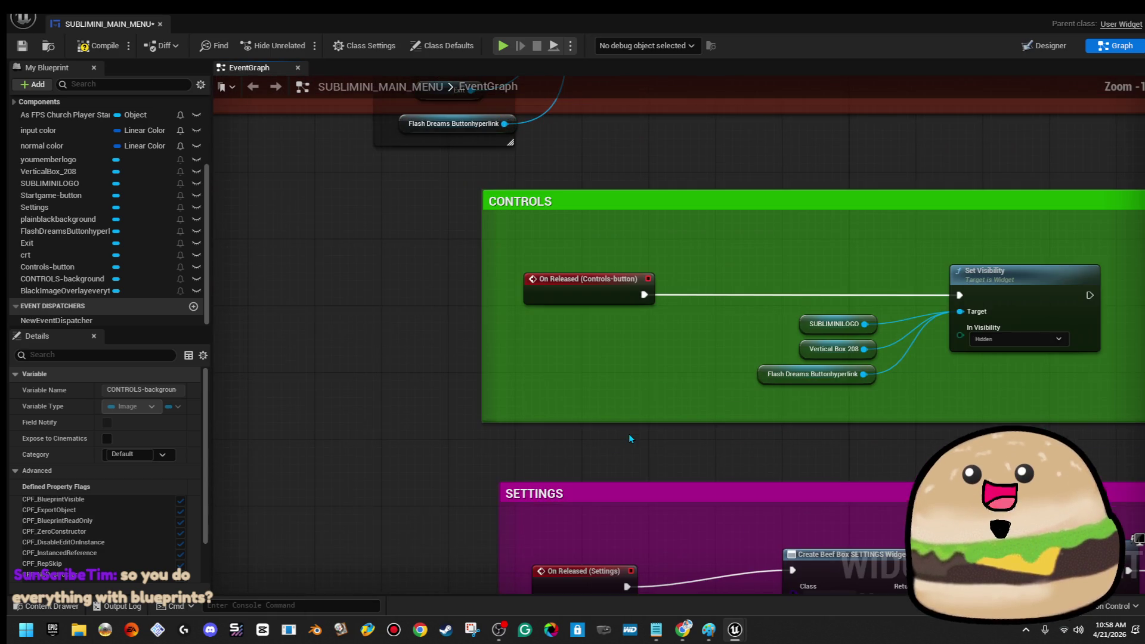
{"action": "left_click_drag", "start_coordinate": [697, 327], "coordinate": [332, 328]}
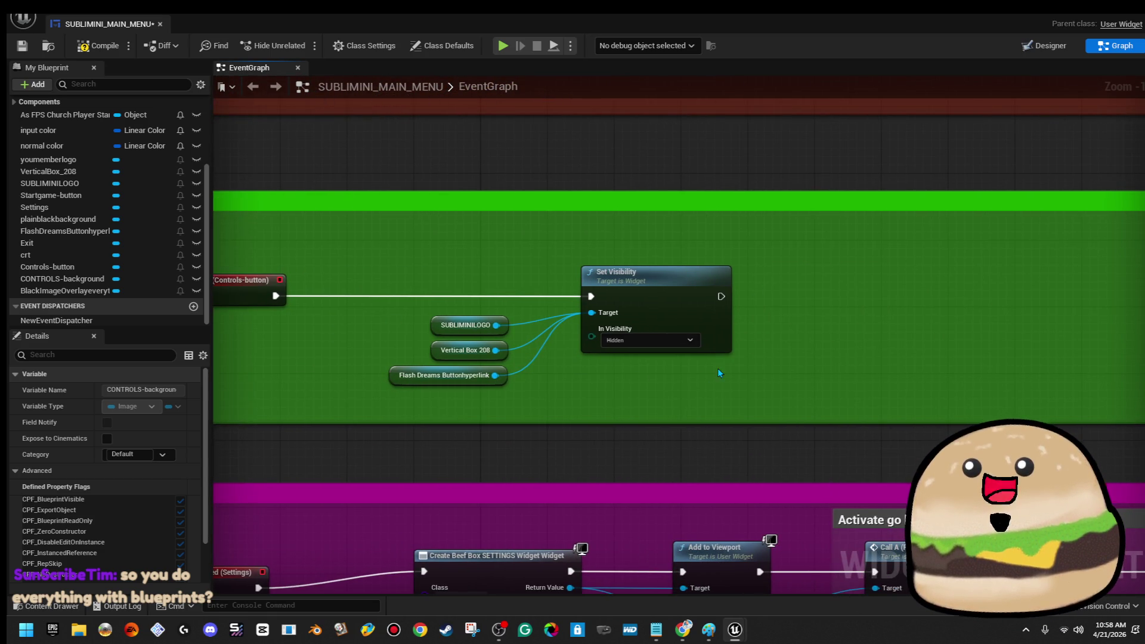
{"action": "left_click_drag", "start_coordinate": [718, 371], "coordinate": [632, 379]}
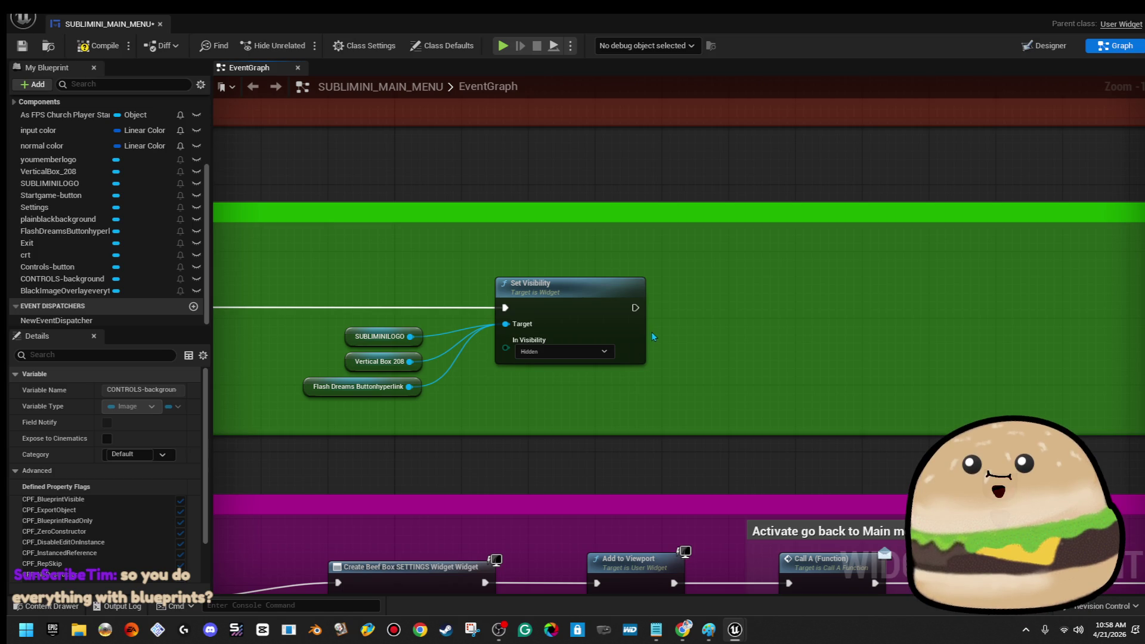
{"action": "left_click_drag", "start_coordinate": [94, 278], "coordinate": [699, 385]}
{"action": "left_click", "coordinate": [775, 411]}
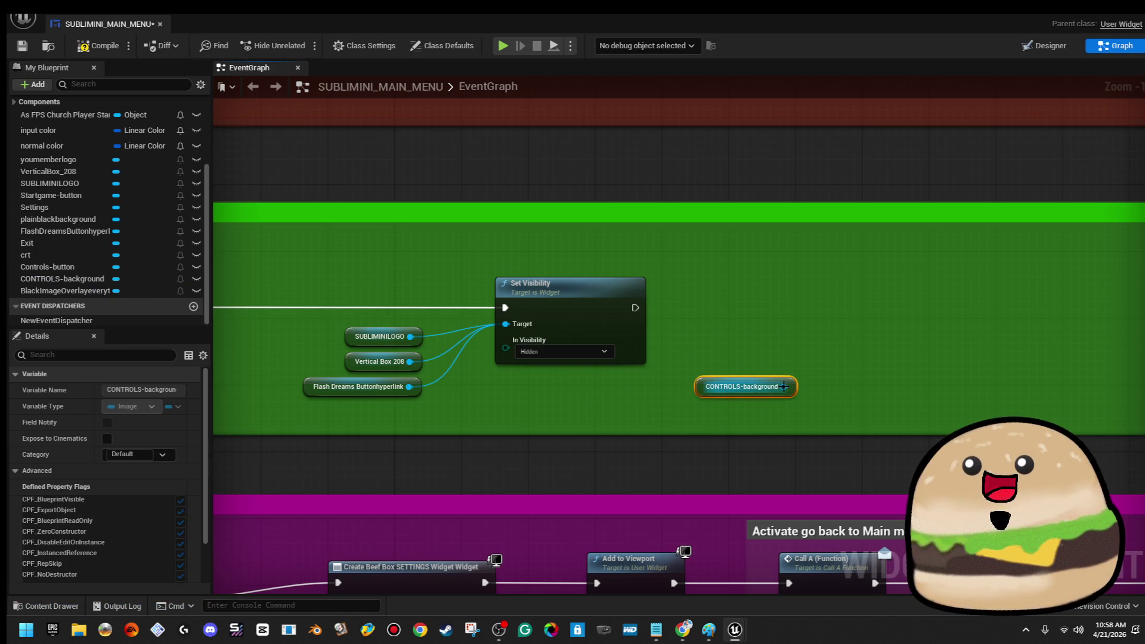
{"action": "left_click_drag", "start_coordinate": [795, 385], "coordinate": [770, 394]}
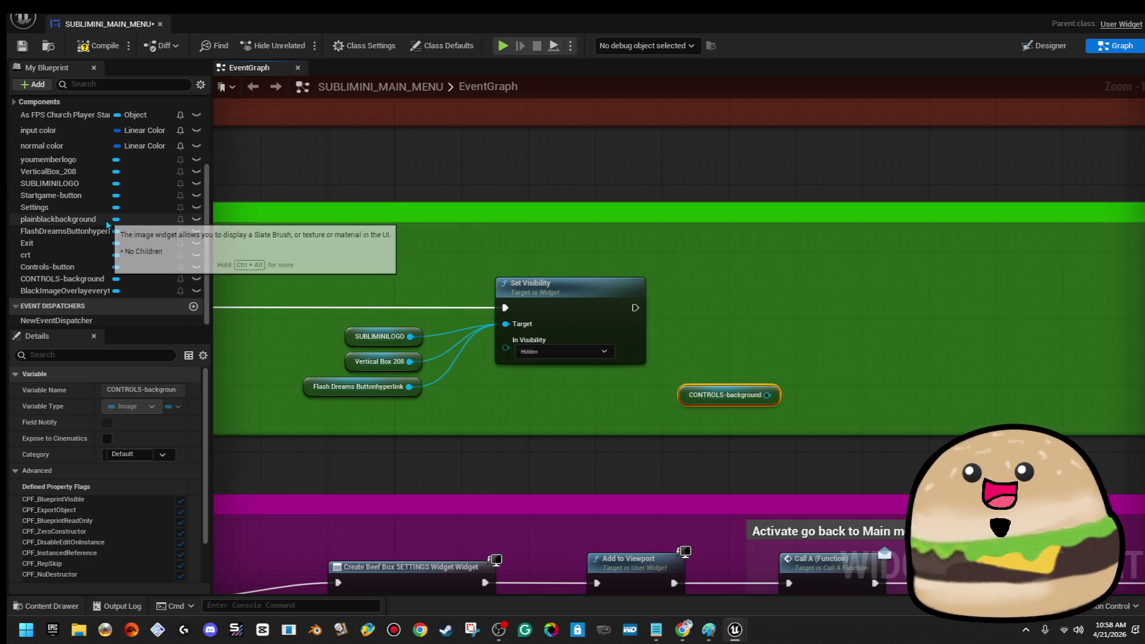
Step: Check SUBLIMINI LOGO in Designer, then add a second SUBLIMINILOGO getter and lower all four getters
{"action": "left_click", "coordinate": [1041, 48]}
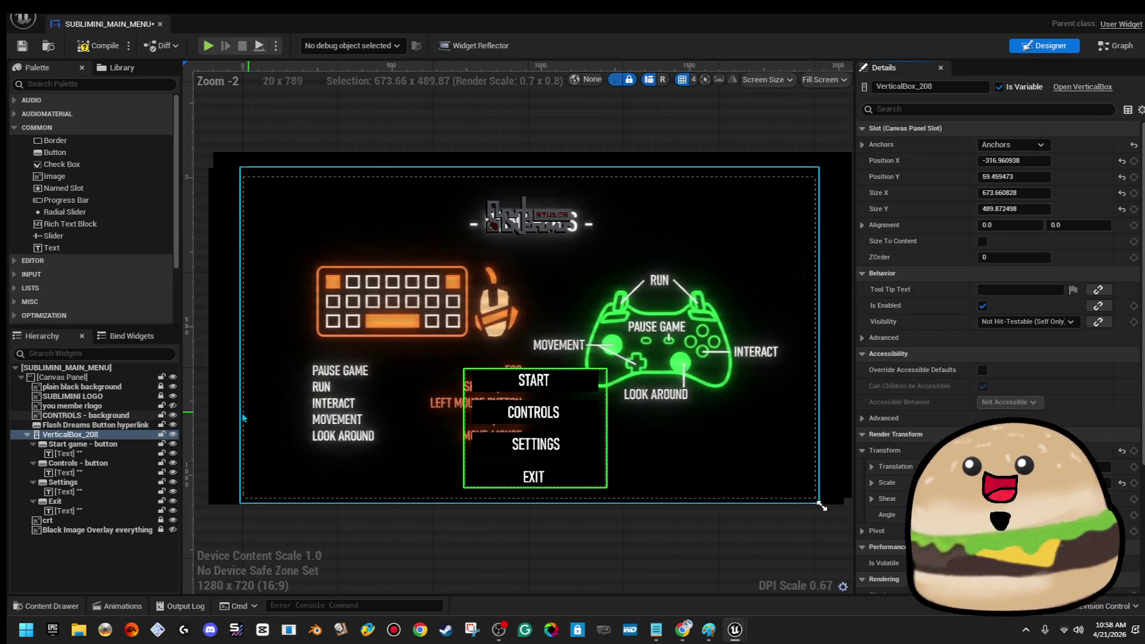
{"action": "left_click", "coordinate": [113, 395]}
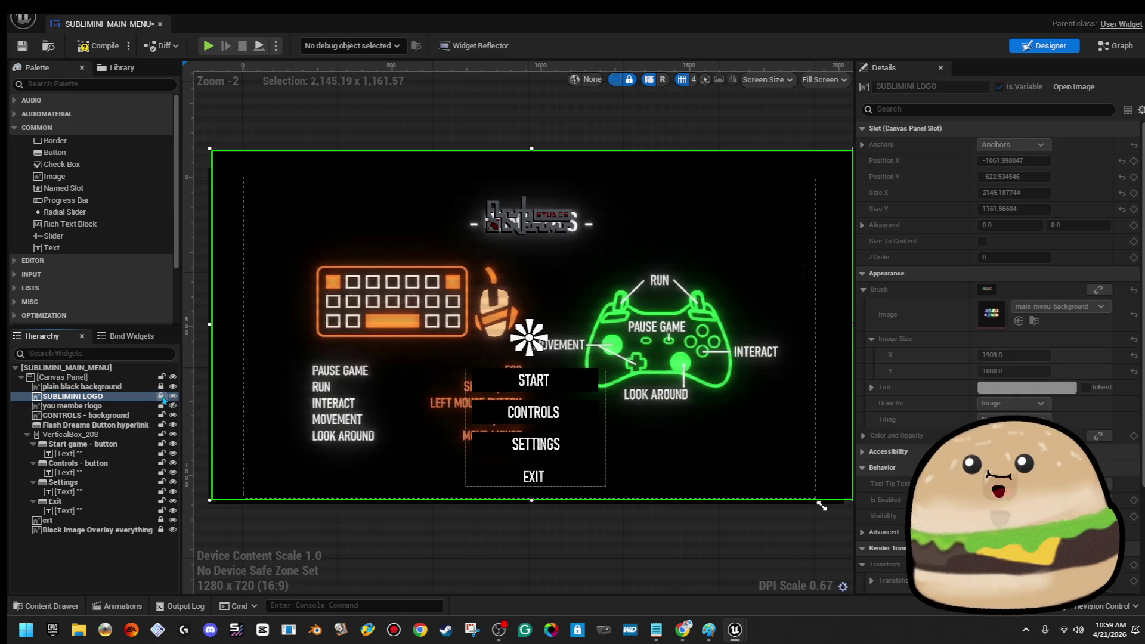
{"action": "left_click", "coordinate": [1107, 51]}
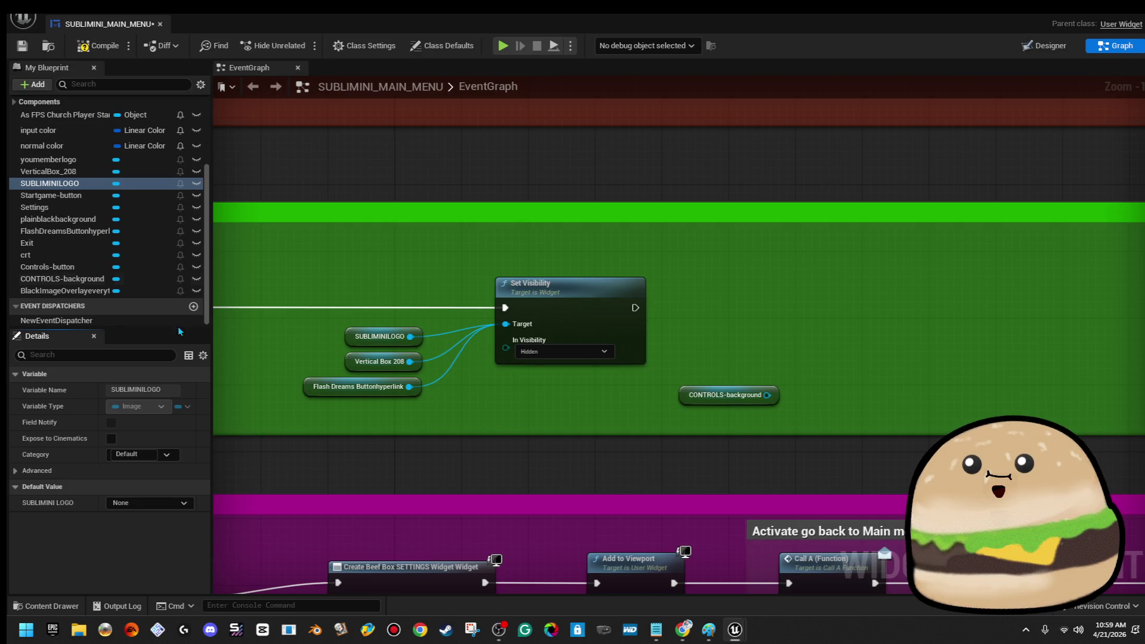
{"action": "mouse_move", "coordinate": [83, 184]}
{"action": "left_mouse_down"}
{"action": "mouse_move", "coordinate": [496, 356]}
{"action": "mouse_move", "coordinate": [506, 325]}
{"action": "mouse_move", "coordinate": [351, 321]}
{"action": "left_mouse_up"}
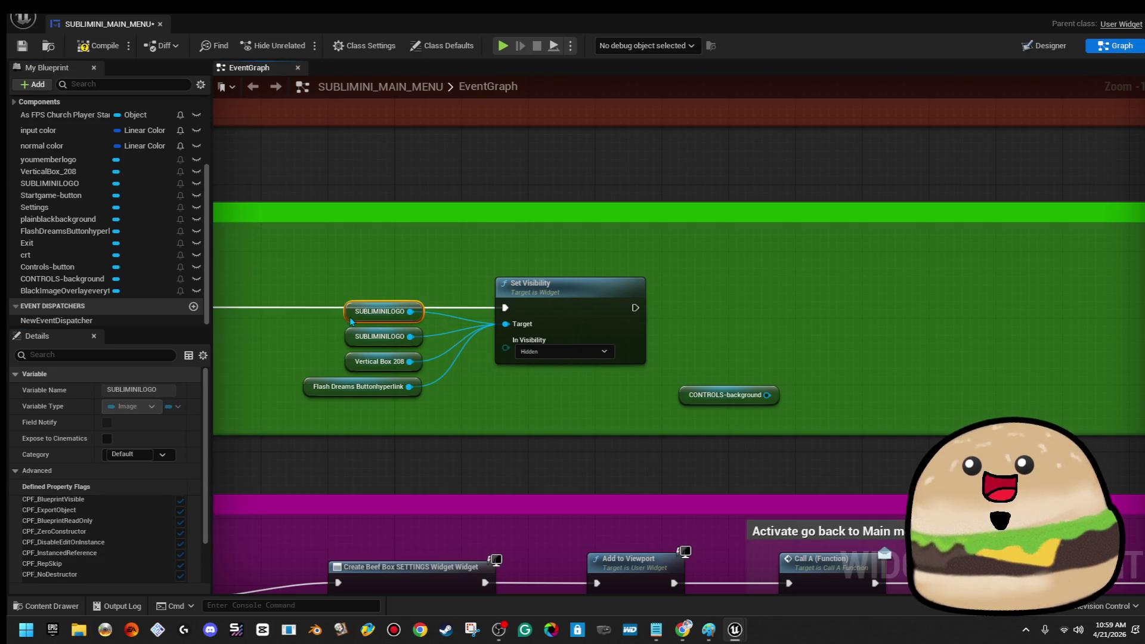
{"action": "left_click_drag", "start_coordinate": [499, 301], "coordinate": [282, 417]}
{"action": "left_click_drag", "start_coordinate": [379, 336], "coordinate": [379, 353]}
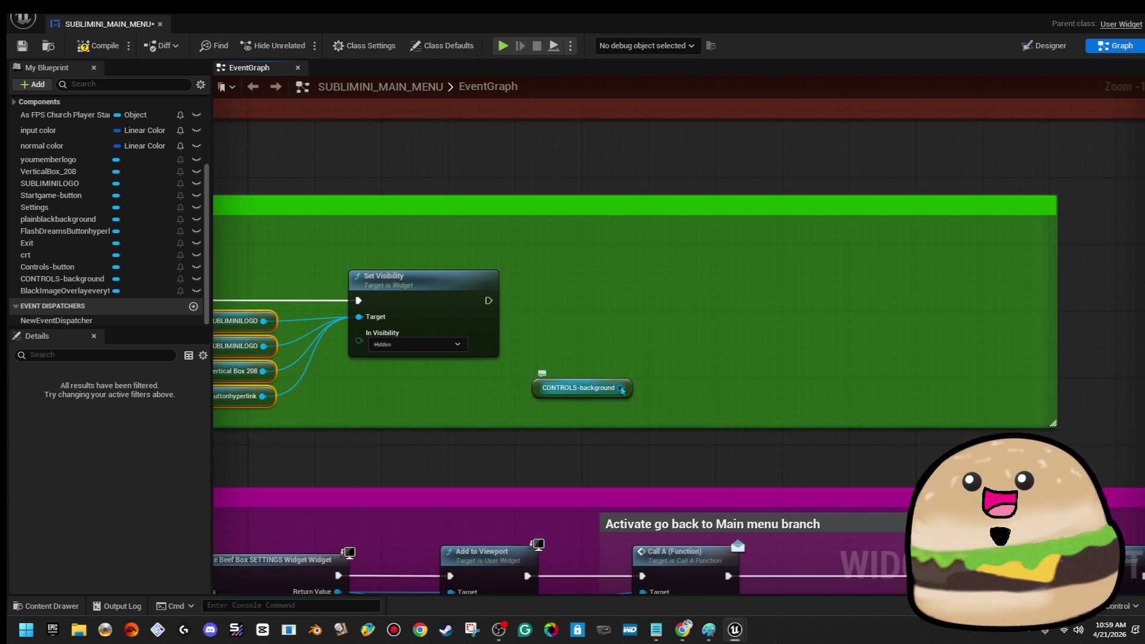
Step: Add a Set Visibility making CONTROLS-background Visible, chained after the hiding node
{"action": "left_click_drag", "start_coordinate": [620, 388], "coordinate": [689, 322]}
{"action": "type", "text": "visi"}
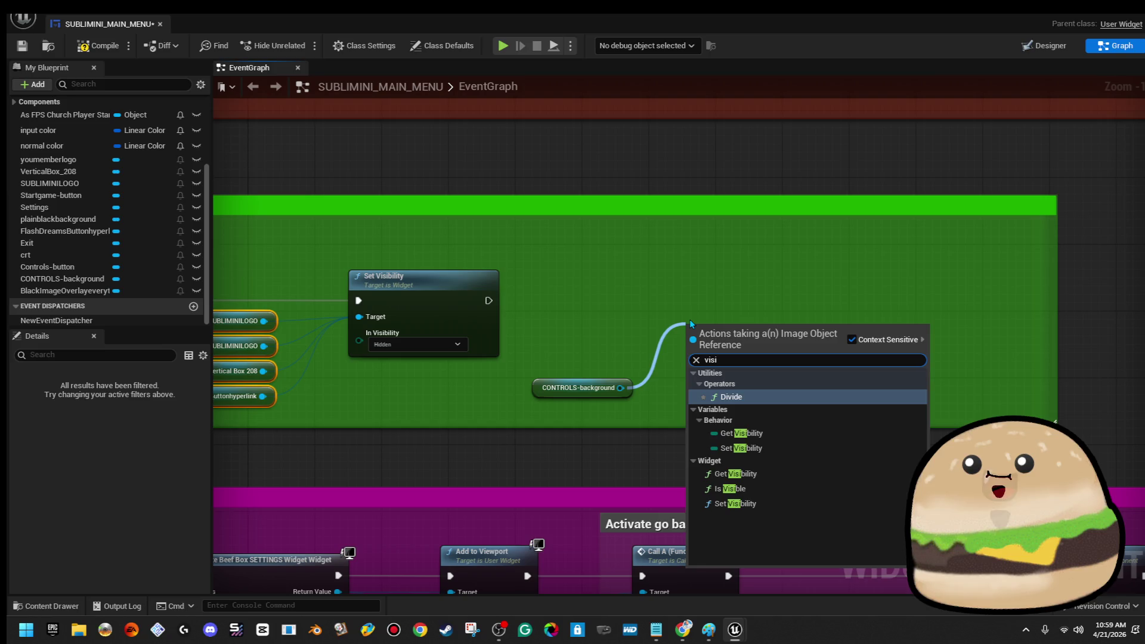
{"action": "key", "text": "Down"}
{"action": "key", "text": "Down"}
{"action": "key", "text": "Down"}
{"action": "key", "text": "Return"}
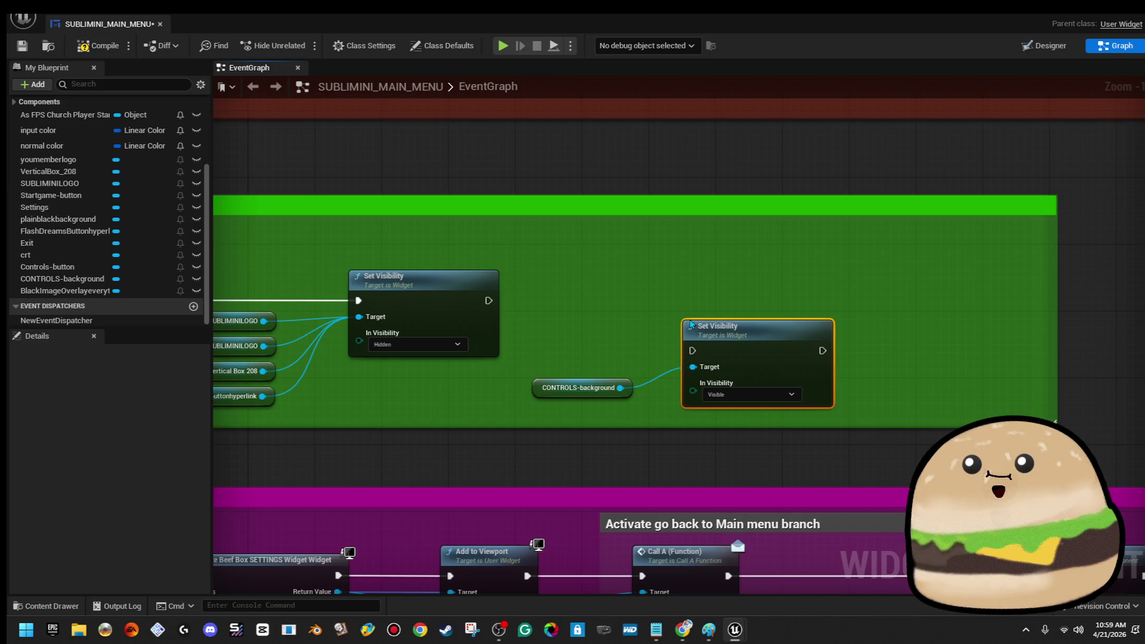
{"action": "mouse_move", "coordinate": [727, 327]}
{"action": "left_mouse_down"}
{"action": "mouse_move", "coordinate": [710, 277]}
{"action": "mouse_move", "coordinate": [489, 301]}
{"action": "left_mouse_up"}
{"action": "left_click", "coordinate": [732, 344]}
{"action": "left_click", "coordinate": [704, 357]}
Step: Widen the green CONTROLS comment to the right and search Windows for 'pai'
{"action": "left_click_drag", "start_coordinate": [911, 316], "coordinate": [620, 292]}
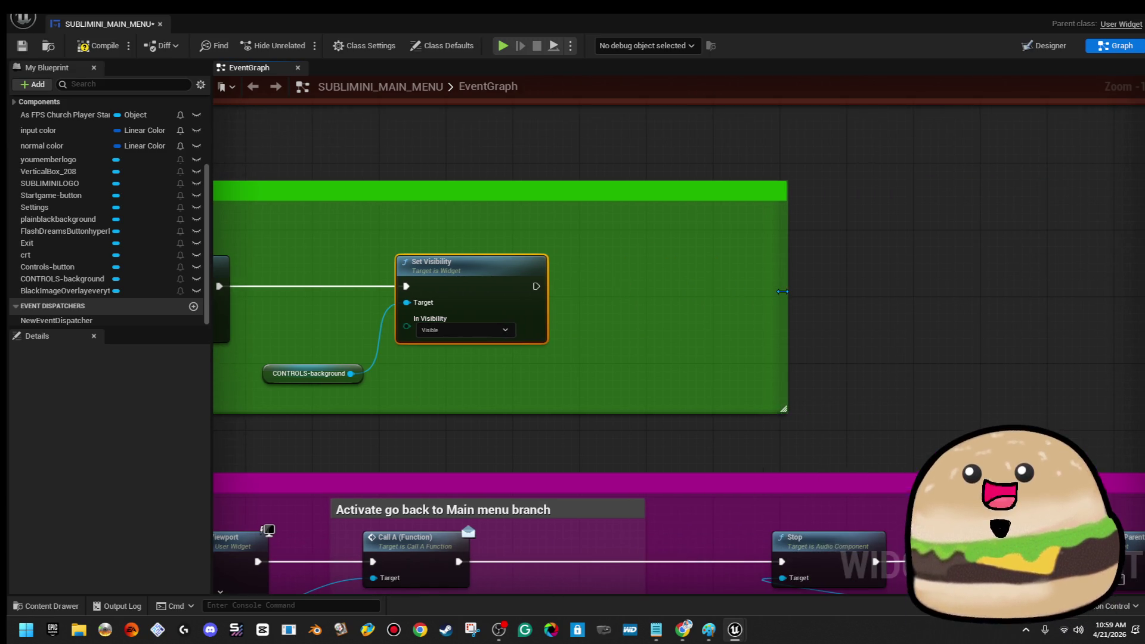
{"action": "left_click_drag", "start_coordinate": [782, 291], "coordinate": [1021, 292]}
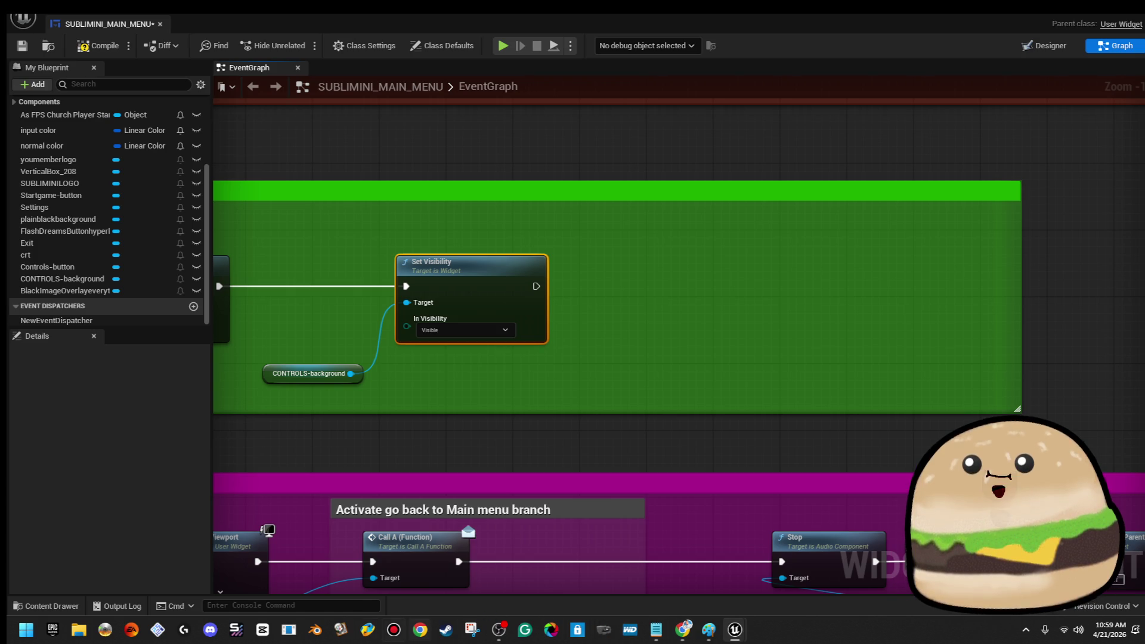
{"action": "key", "text": "super"}
{"action": "type", "text": "pai"}
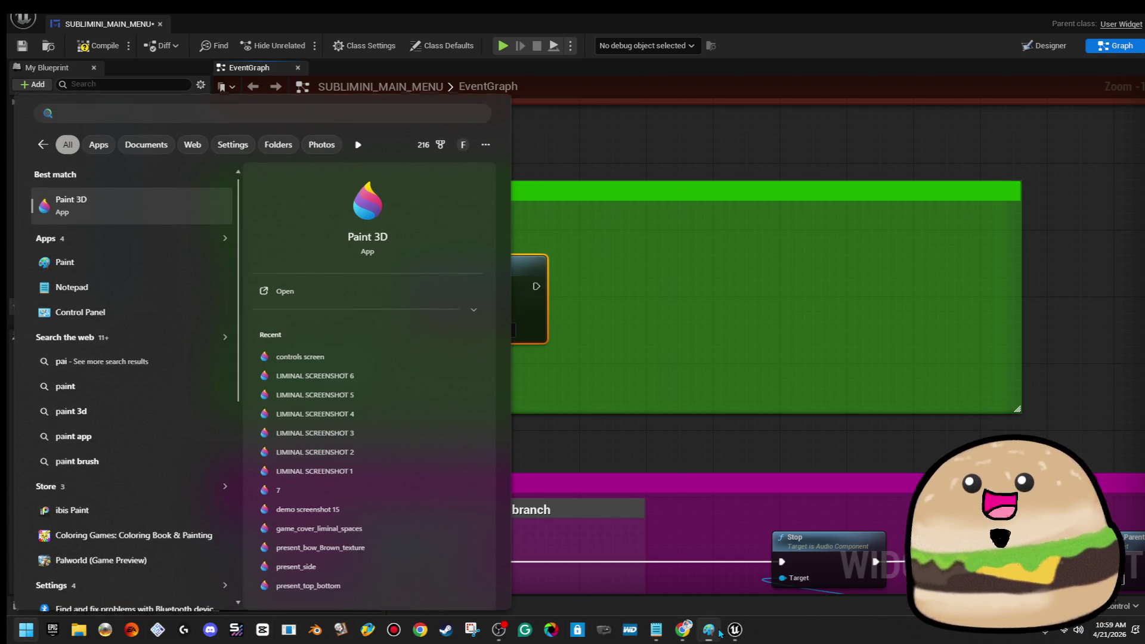
Step: Dismiss the Windows search, deselect SUBLIMINI LOGO in Designer, and briefly check the browser
{"action": "key", "text": "Escape"}
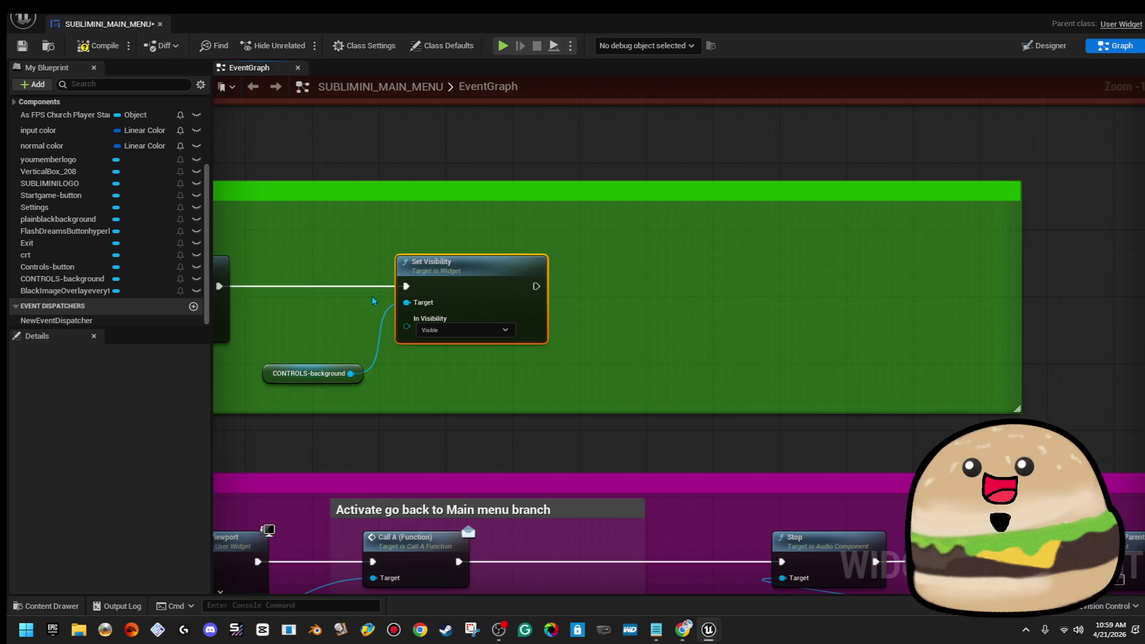
{"action": "left_click", "coordinate": [1044, 46]}
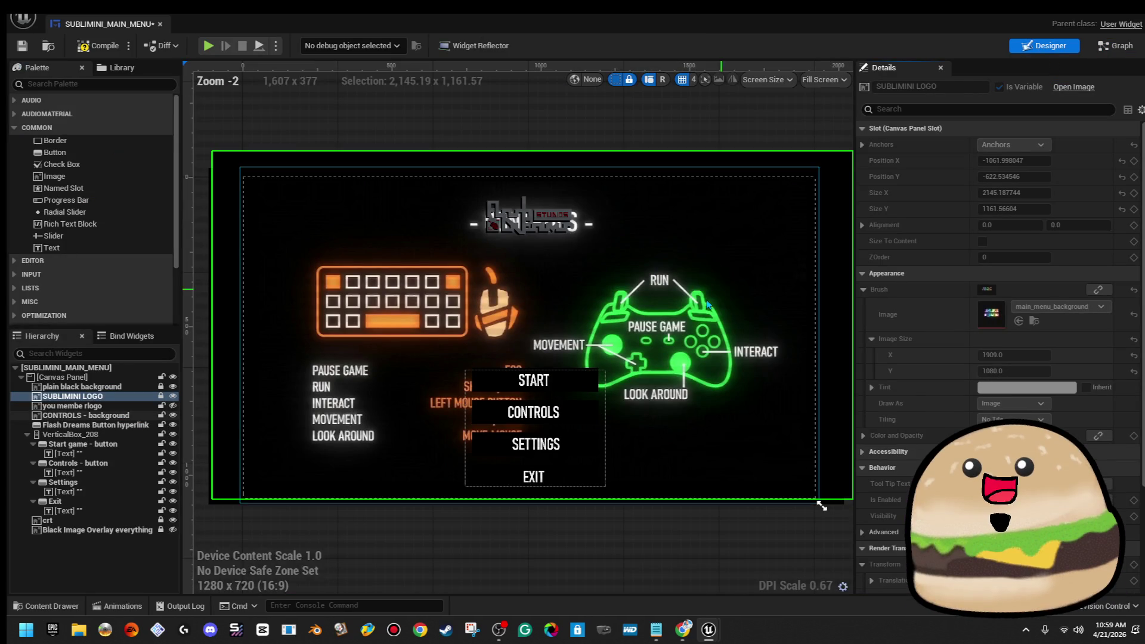
{"action": "left_click", "coordinate": [609, 139]}
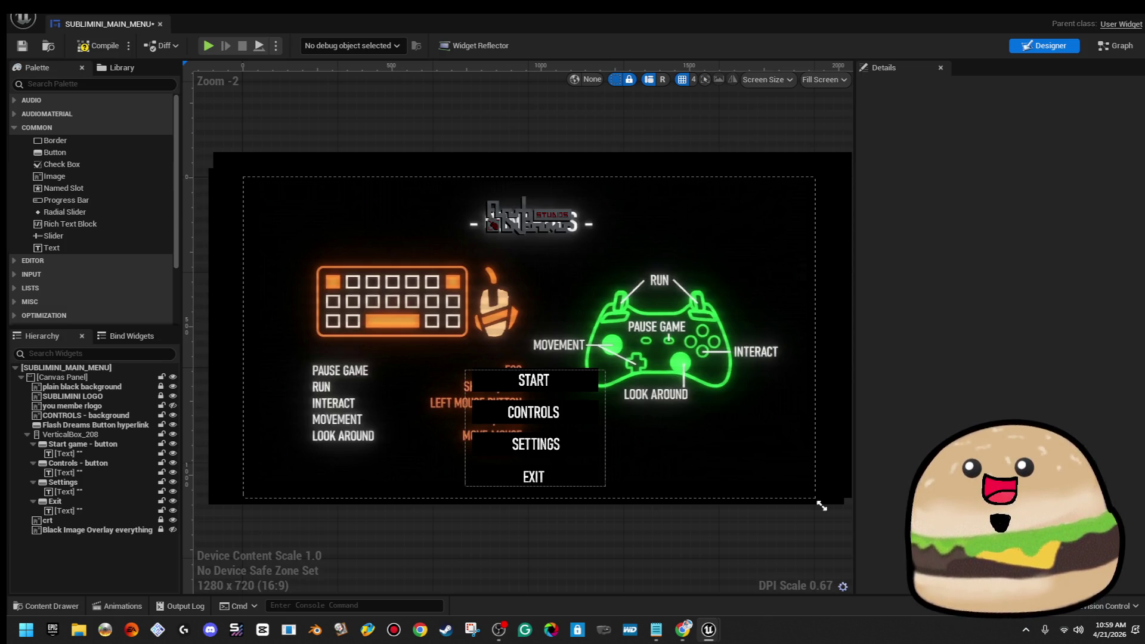
{"action": "left_click", "coordinate": [683, 629]}
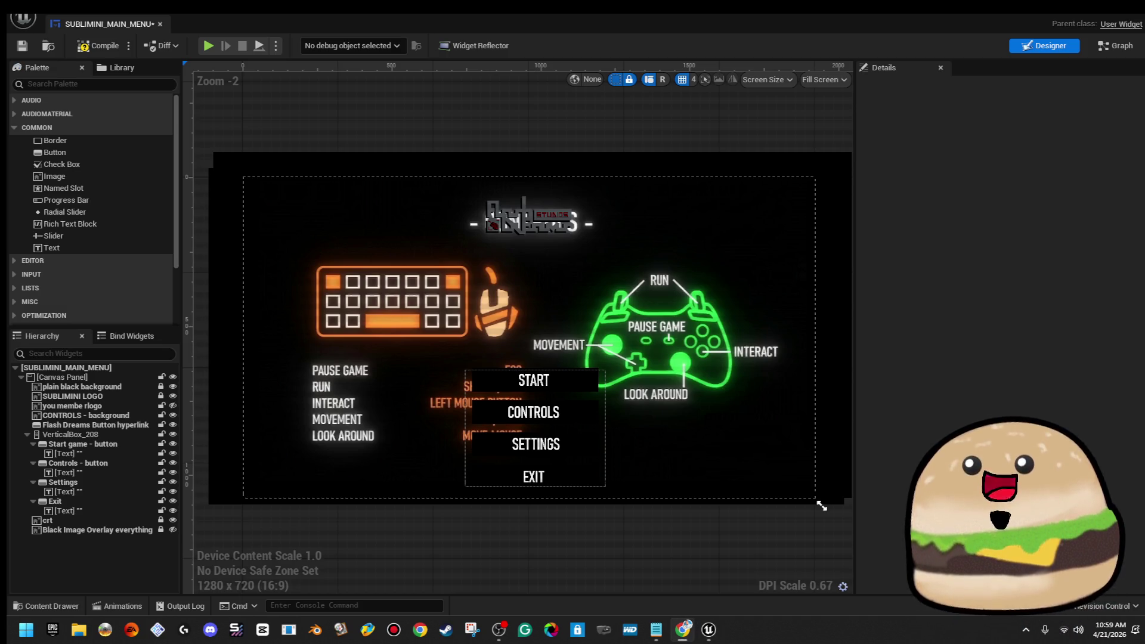
{"action": "key", "text": "alt+Tab"}
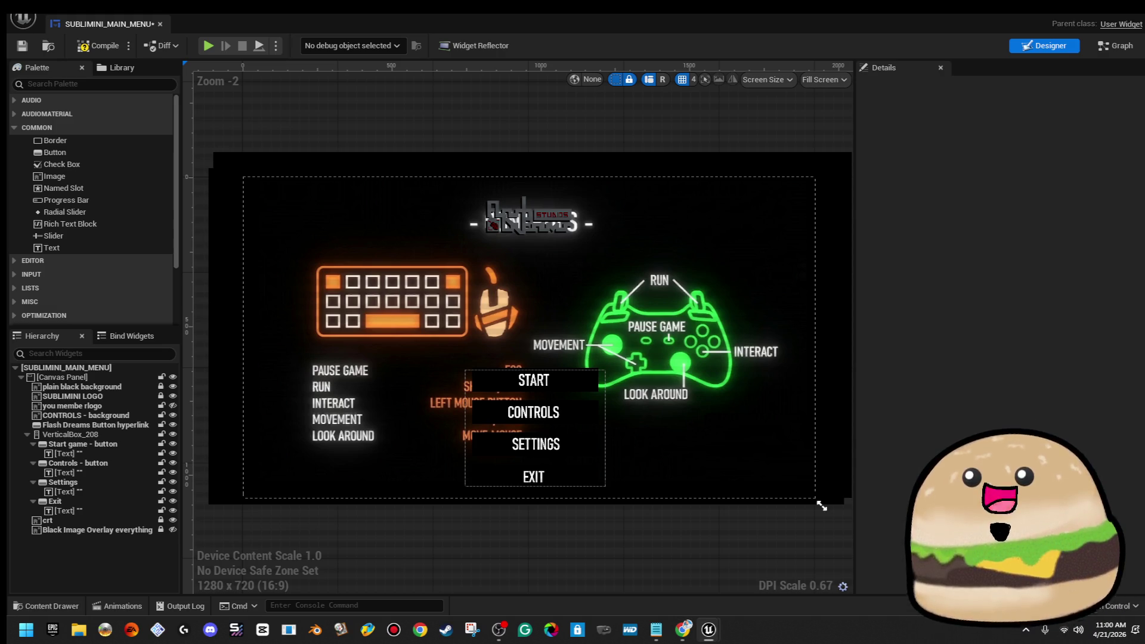
Step: Review the new Set Visibility node in the graph, finishing in Designer
{"action": "key", "text": "shift+alt+g"}
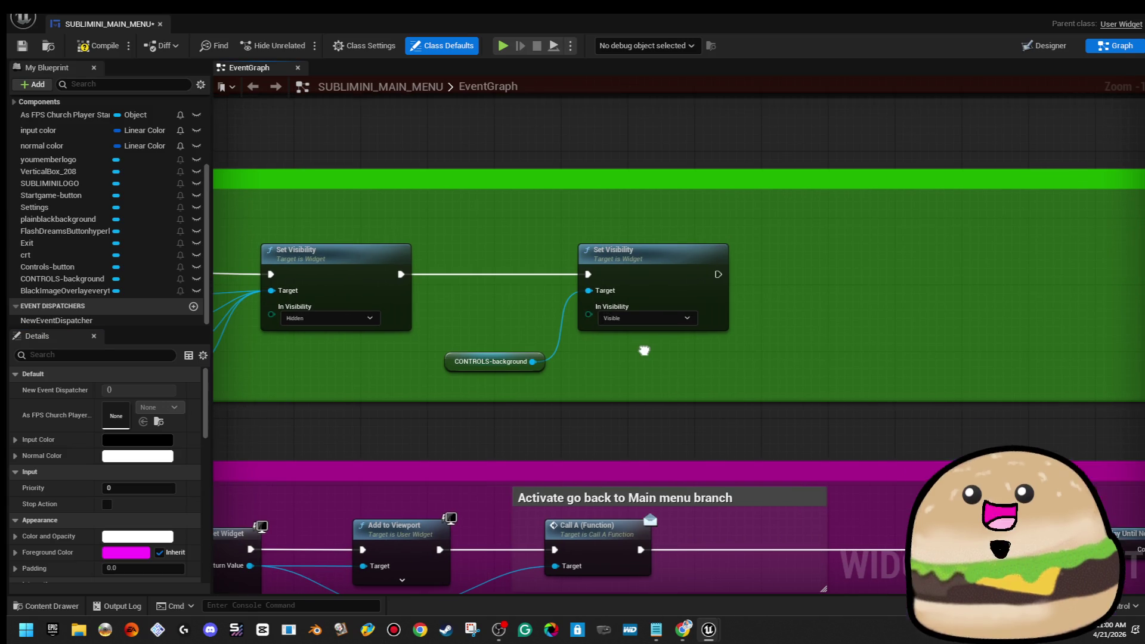
{"action": "left_click_drag", "start_coordinate": [632, 352], "coordinate": [515, 351]}
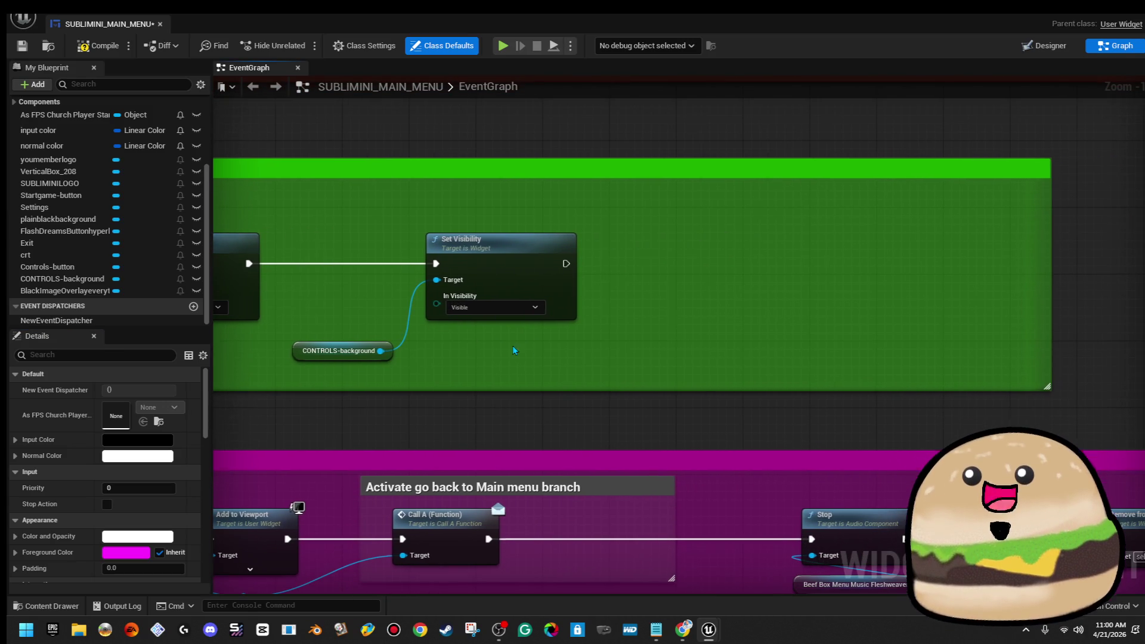
{"action": "left_click", "coordinate": [1044, 46]}
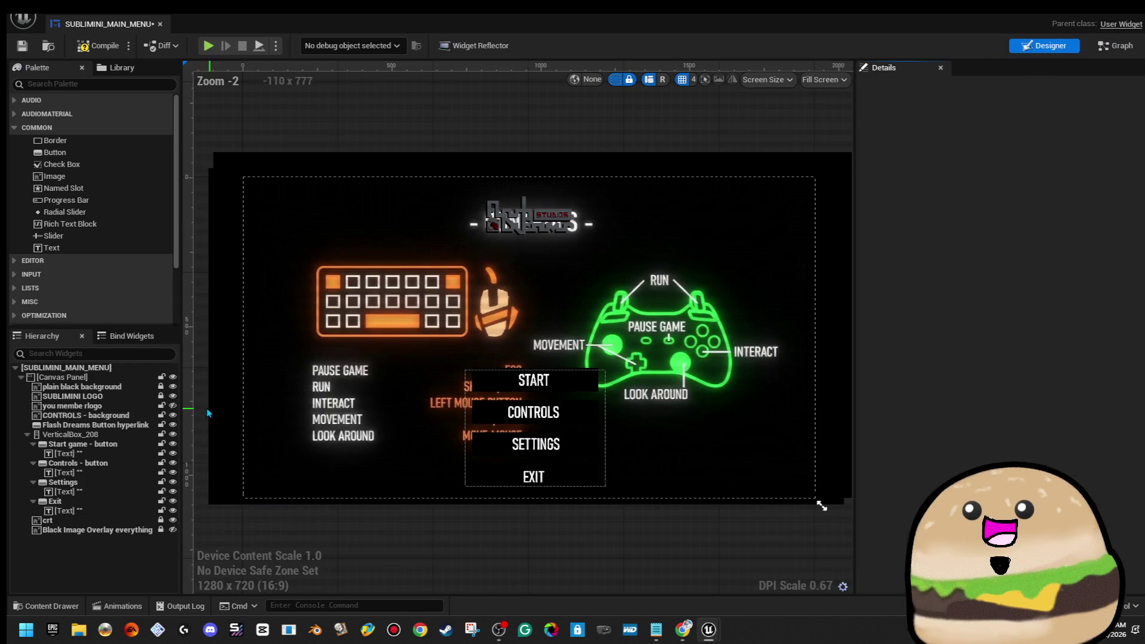
{"action": "left_click", "coordinate": [1130, 47]}
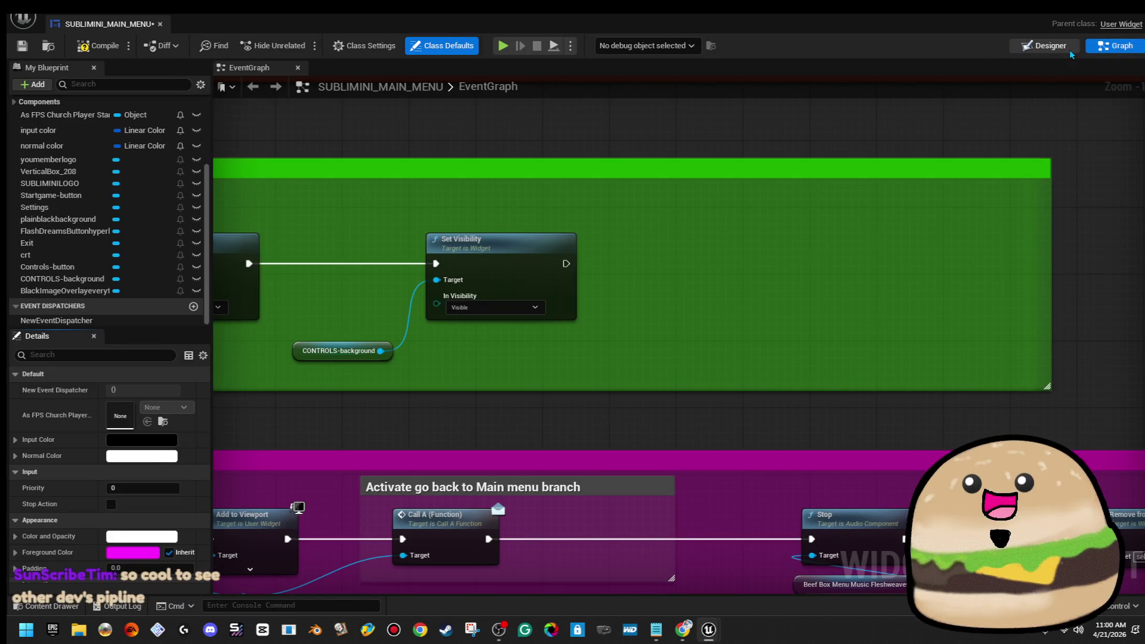
{"action": "left_click", "coordinate": [1045, 45]}
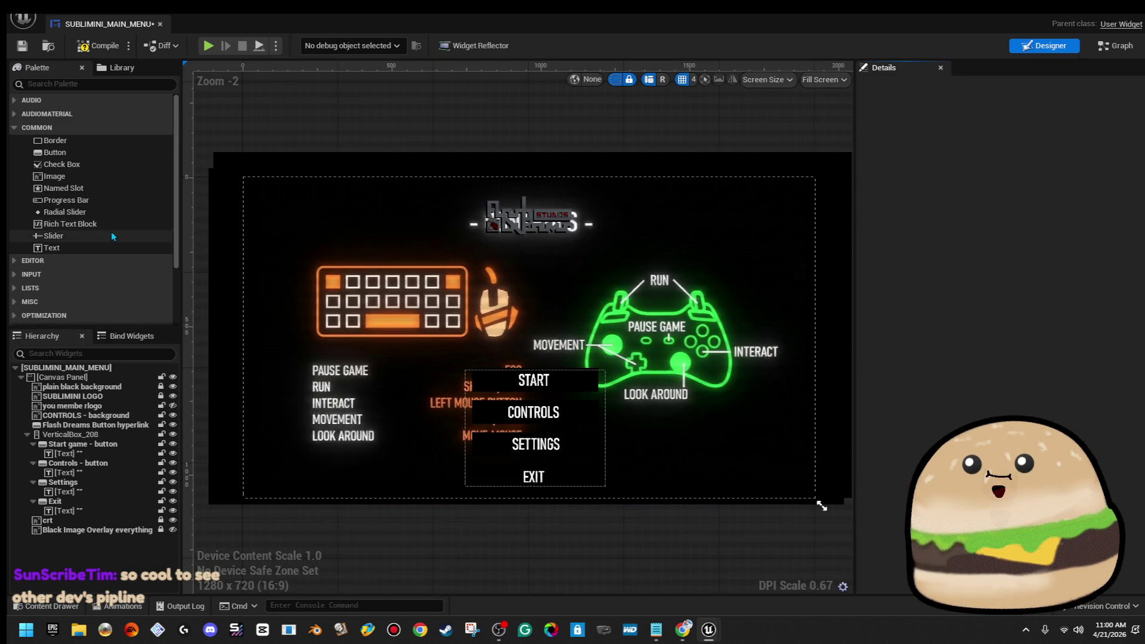
Step: Add a new button at the canvas's top right and anchor it to the centre
{"action": "left_click", "coordinate": [92, 155]}
{"action": "mouse_move", "coordinate": [80, 160]}
{"action": "left_mouse_down"}
{"action": "mouse_move", "coordinate": [738, 228]}
{"action": "mouse_move", "coordinate": [775, 197]}
{"action": "left_mouse_up"}
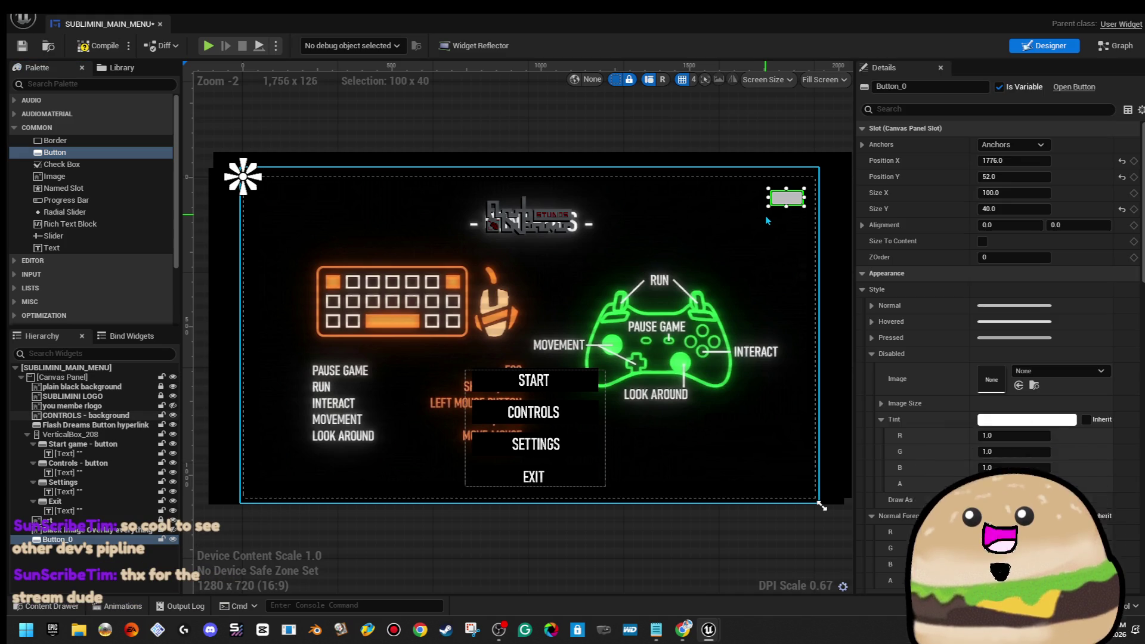
{"action": "left_click", "coordinate": [1047, 143]}
{"action": "left_click", "coordinate": [1061, 227]}
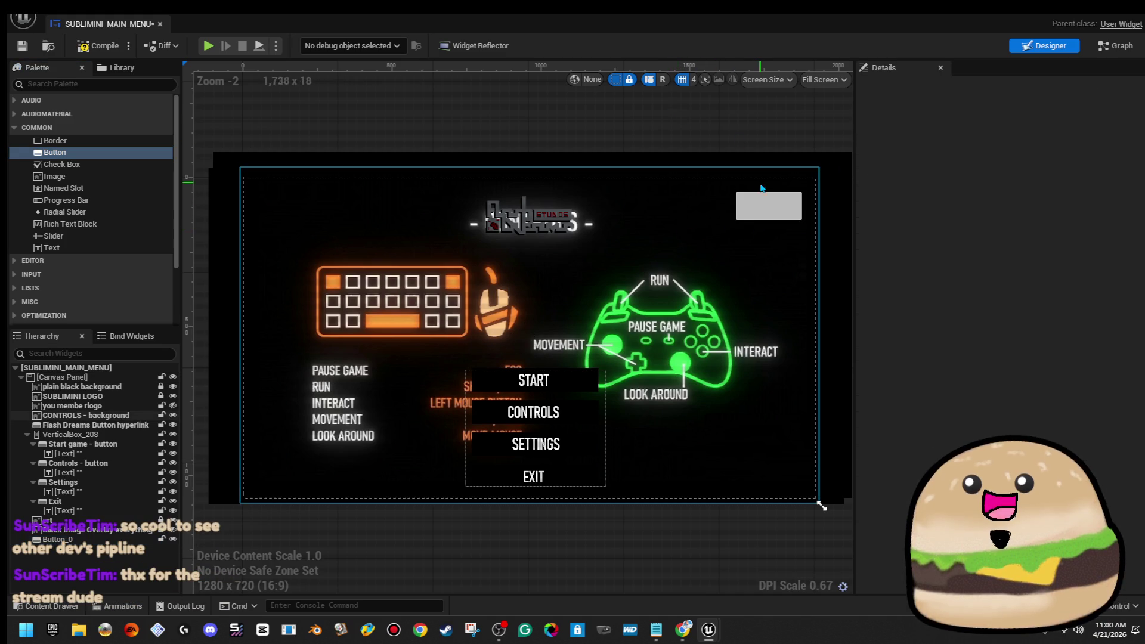
Step: Resize Button_0 to about 256 × 81, then search Start for 'pain' to find Paint 3D
{"action": "scroll", "coordinate": [817, 191], "scroll_direction": "up", "scroll_amount": 9}
{"action": "scroll", "coordinate": [817, 192], "scroll_direction": "up", "scroll_amount": 1}
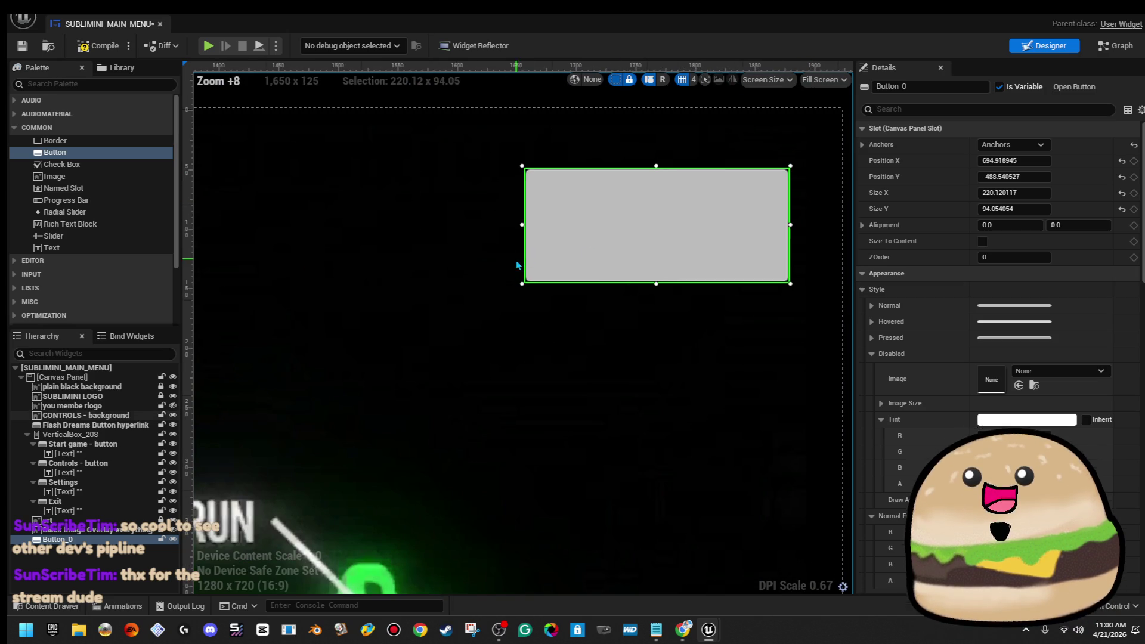
{"action": "left_click_drag", "start_coordinate": [520, 285], "coordinate": [479, 268]}
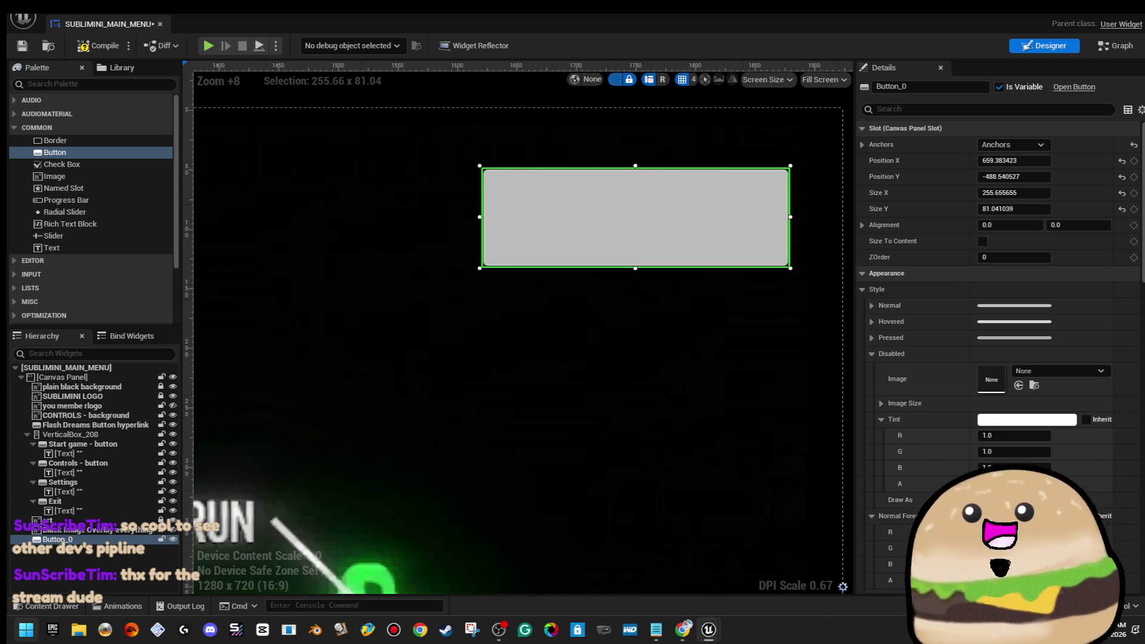
{"action": "key", "text": "super"}
{"action": "type", "text": "paint 3D"}
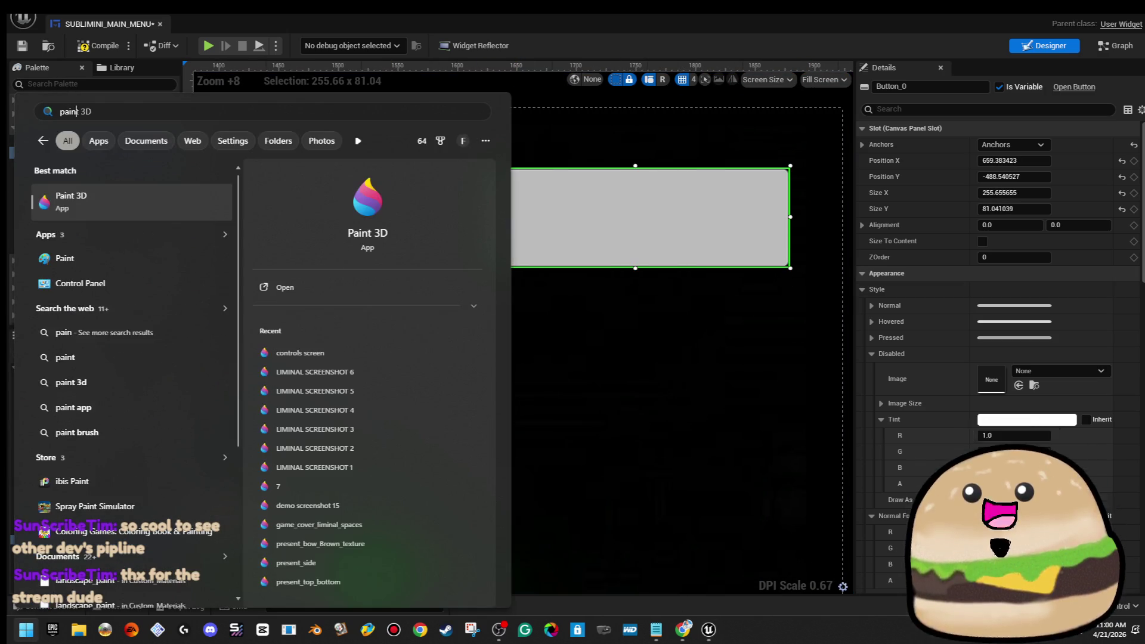
Step: Launch Paint 3D with a new blank canvas
{"action": "left_click", "coordinate": [175, 202]}
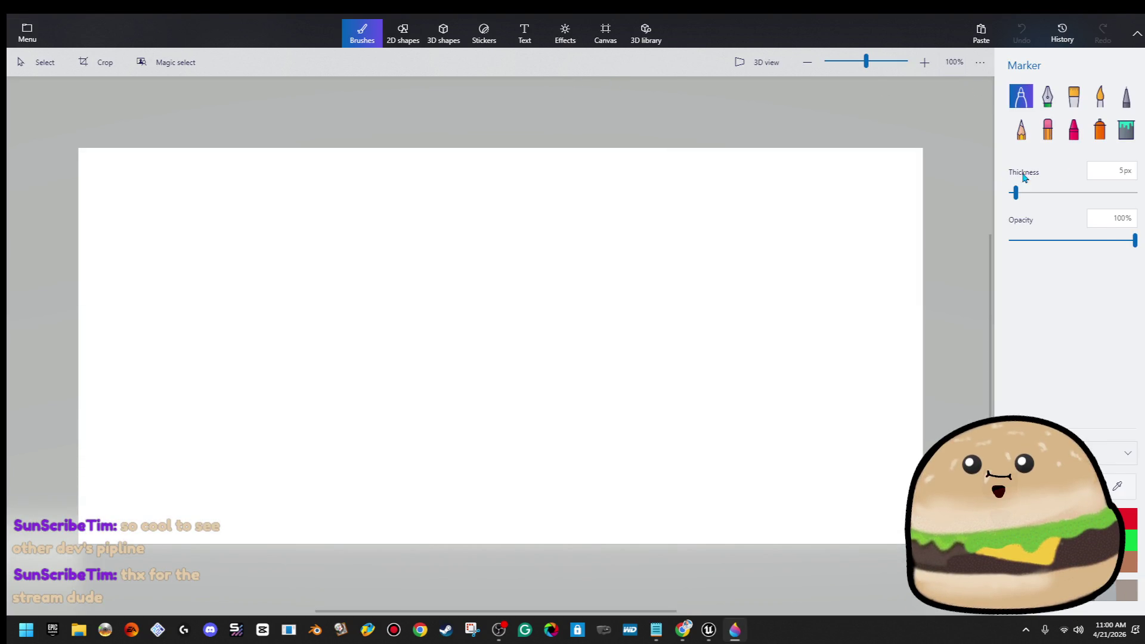
{"action": "scroll", "coordinate": [919, 361], "scroll_direction": "down", "scroll_amount": 1}
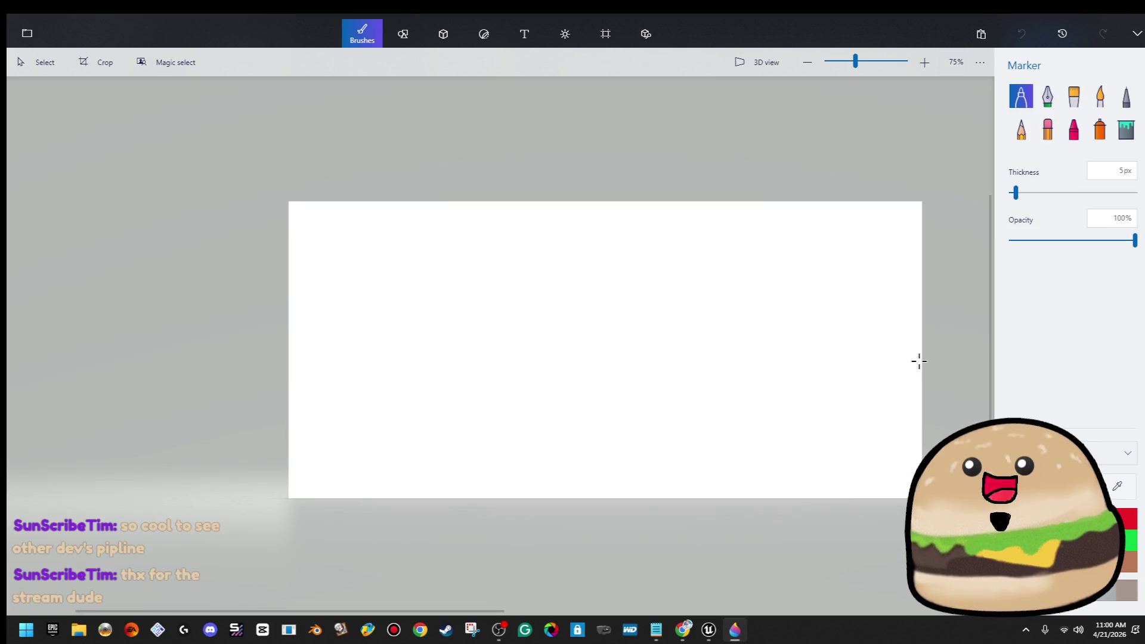
{"action": "left_click_drag", "start_coordinate": [934, 359], "coordinate": [697, 345]}
{"action": "left_click_drag", "start_coordinate": [547, 305], "coordinate": [633, 317]}
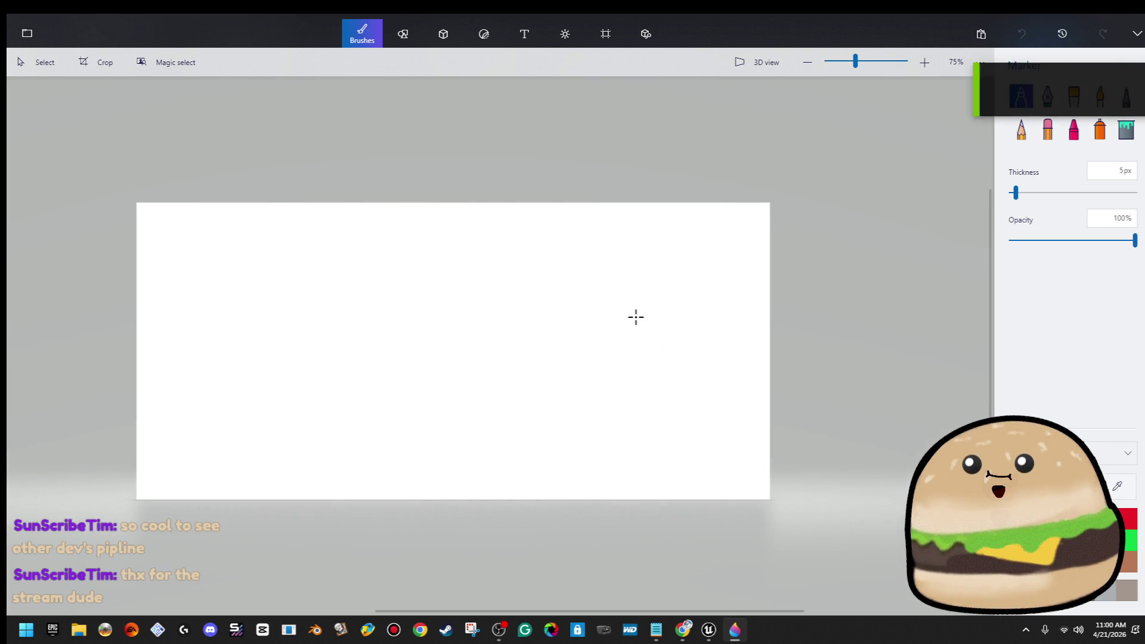
{"action": "scroll", "coordinate": [636, 316], "scroll_direction": "up", "scroll_amount": 1}
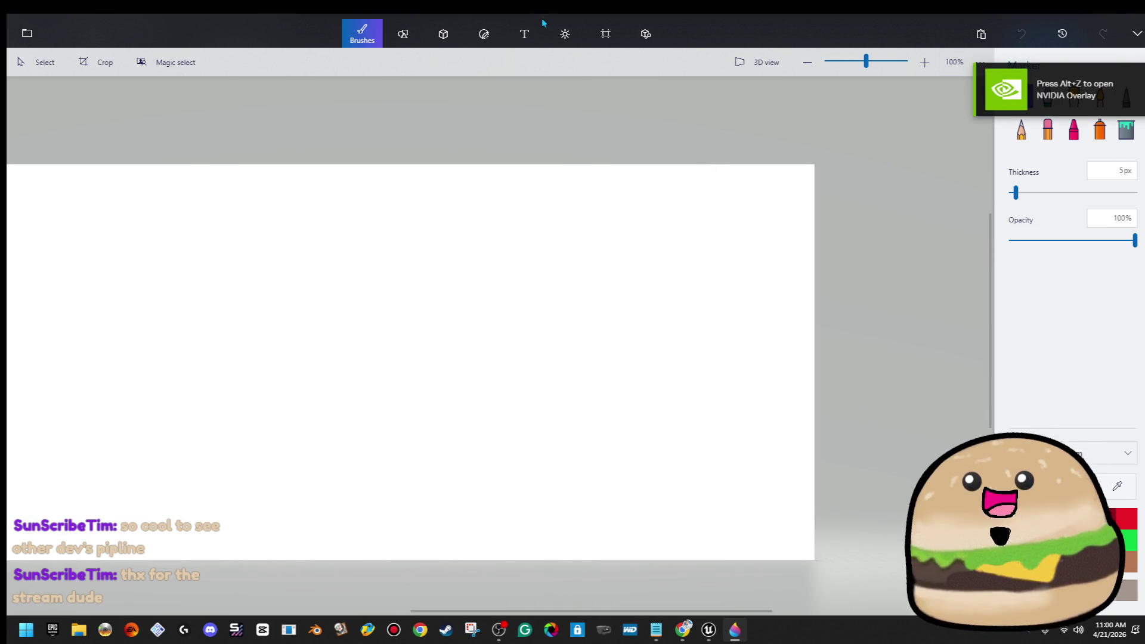
Step: Add a text box with BACK lettering on the canvas
{"action": "left_click", "coordinate": [526, 34]}
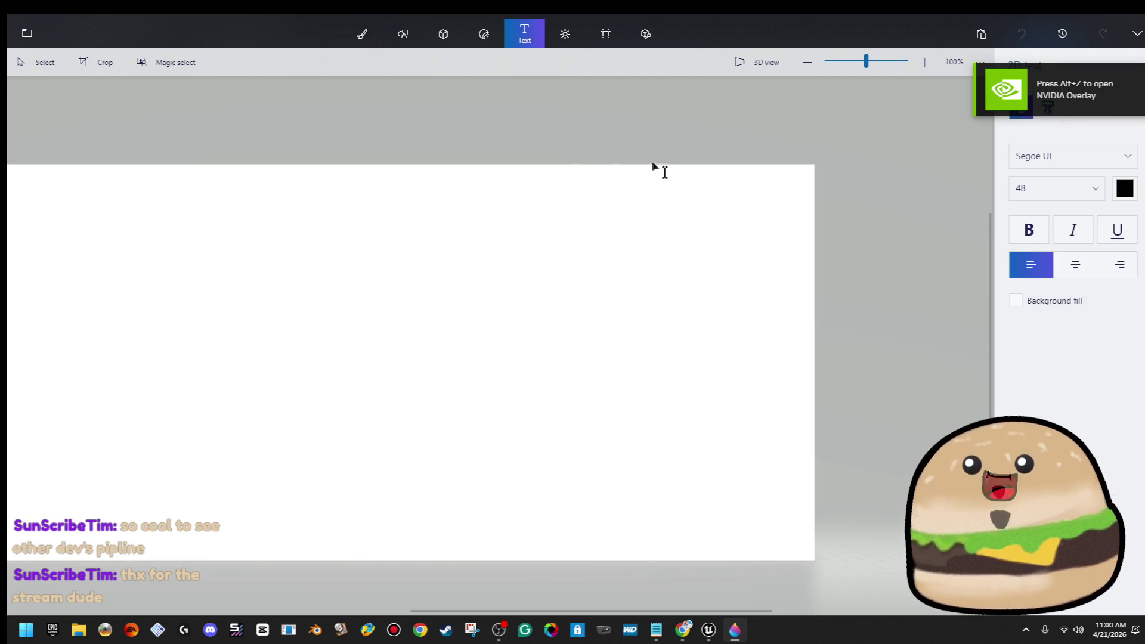
{"action": "scroll", "coordinate": [668, 185], "scroll_direction": "down", "scroll_amount": 1}
{"action": "left_click", "coordinate": [268, 260]}
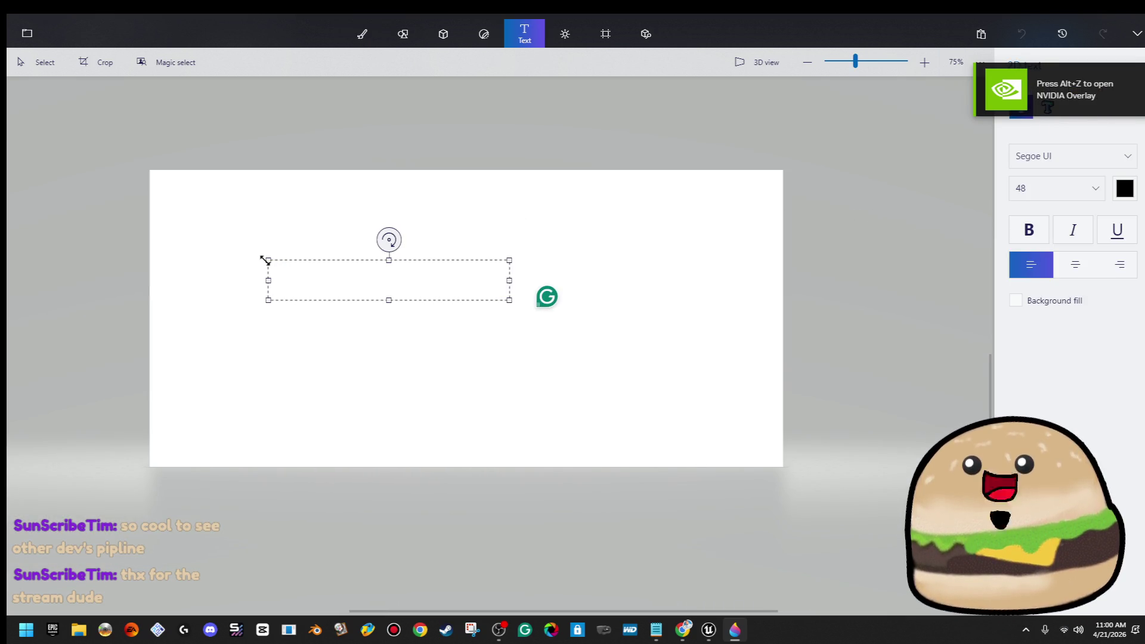
{"action": "type", "text": "G"}
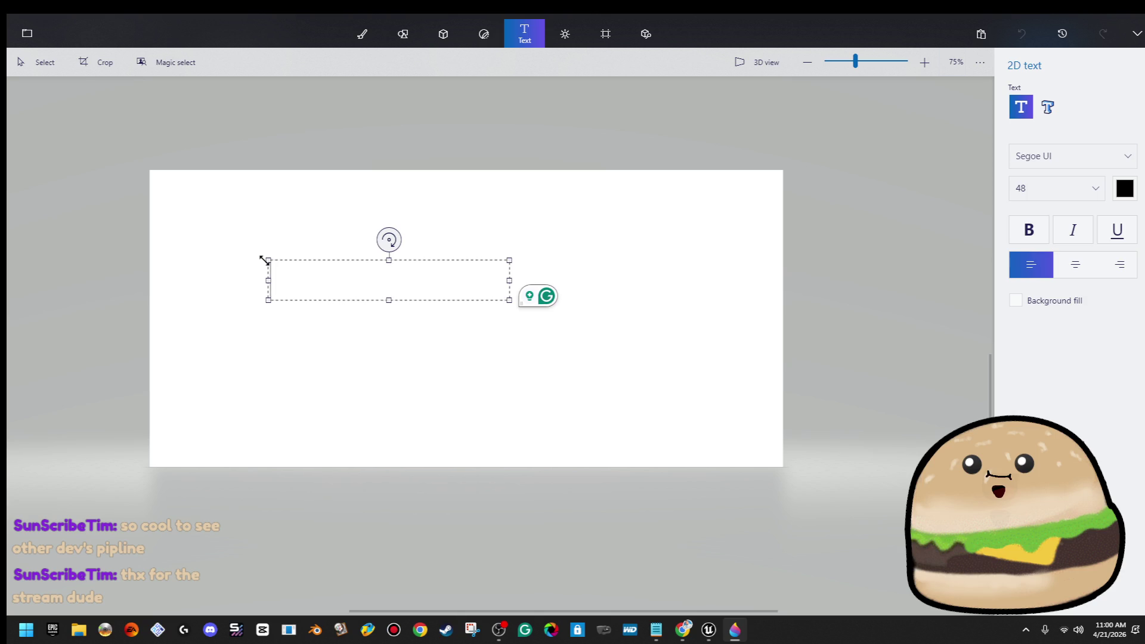
{"action": "key", "text": "BackSpace"}
{"action": "type", "text": "Bk"}
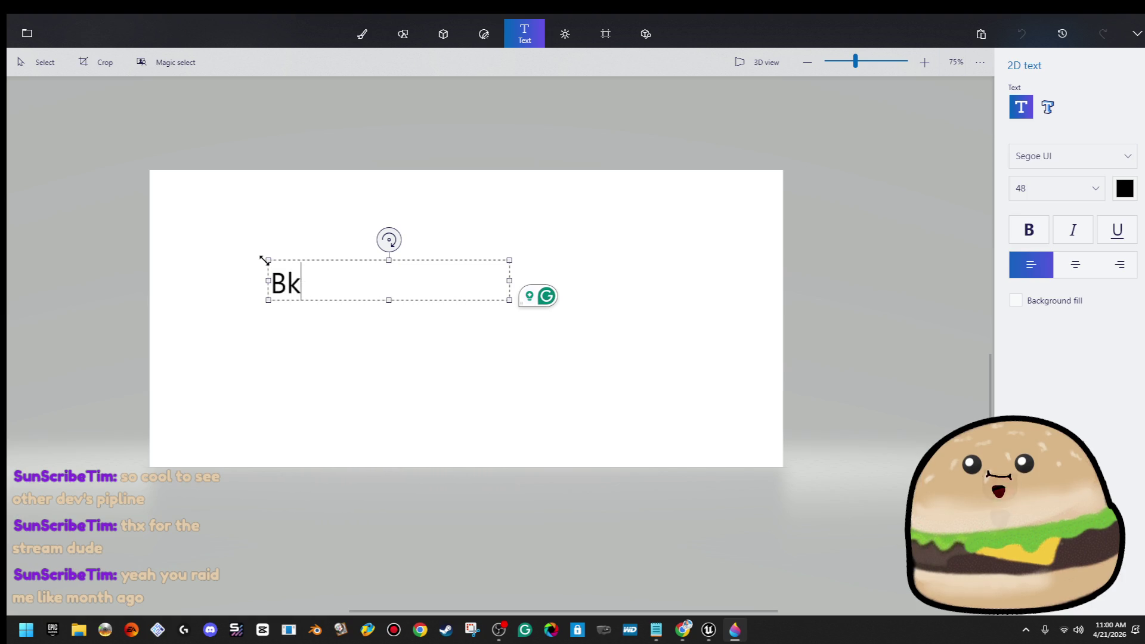
{"action": "key", "text": "BackSpace"}
{"action": "type", "text": "ACK"}
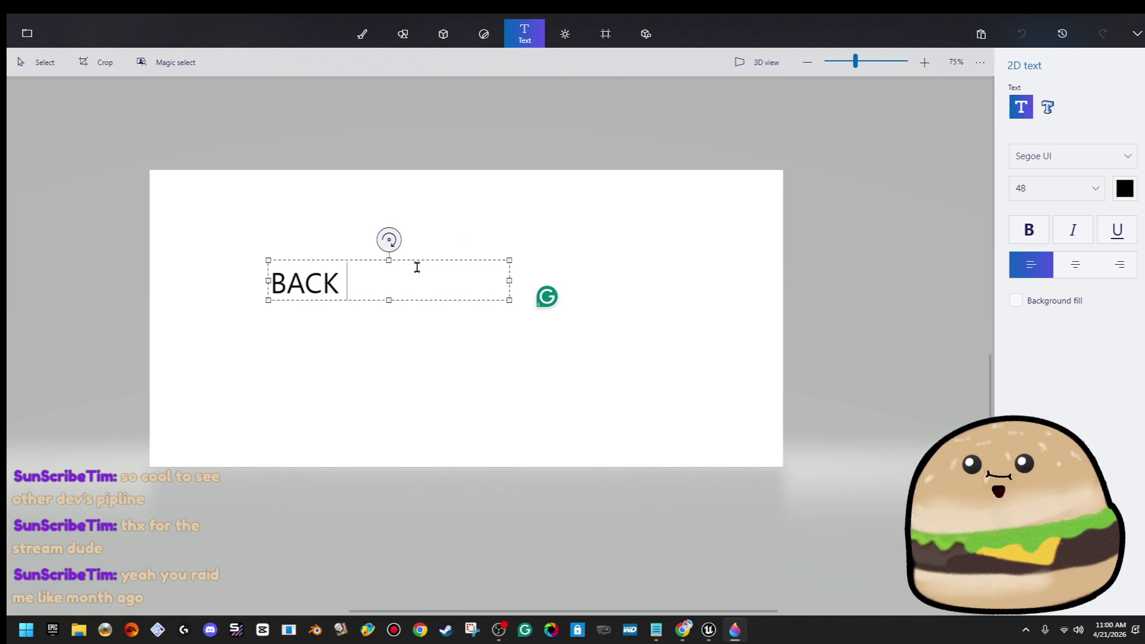
{"action": "left_click_drag", "start_coordinate": [417, 267], "coordinate": [212, 263]}
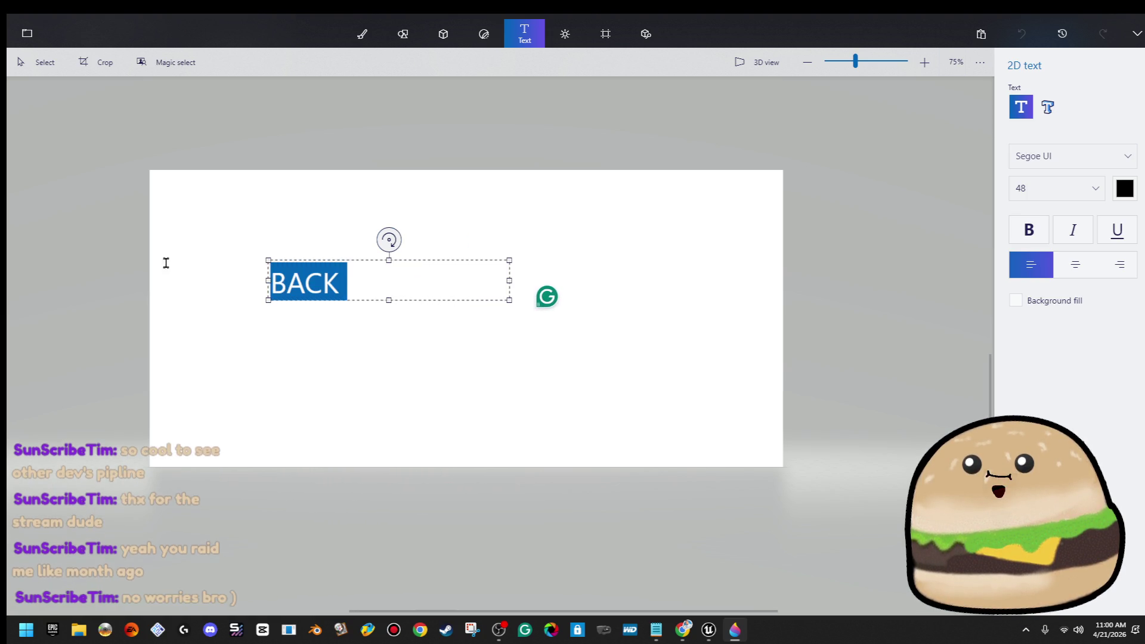
{"action": "left_click", "coordinate": [1075, 152]}
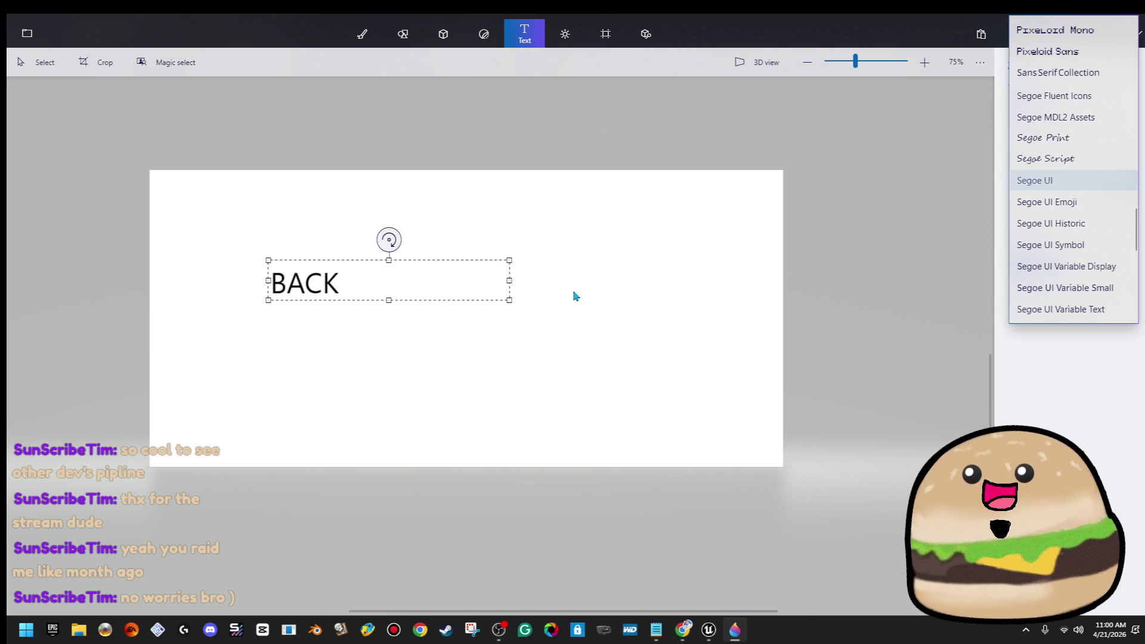
{"action": "left_click", "coordinate": [573, 294]}
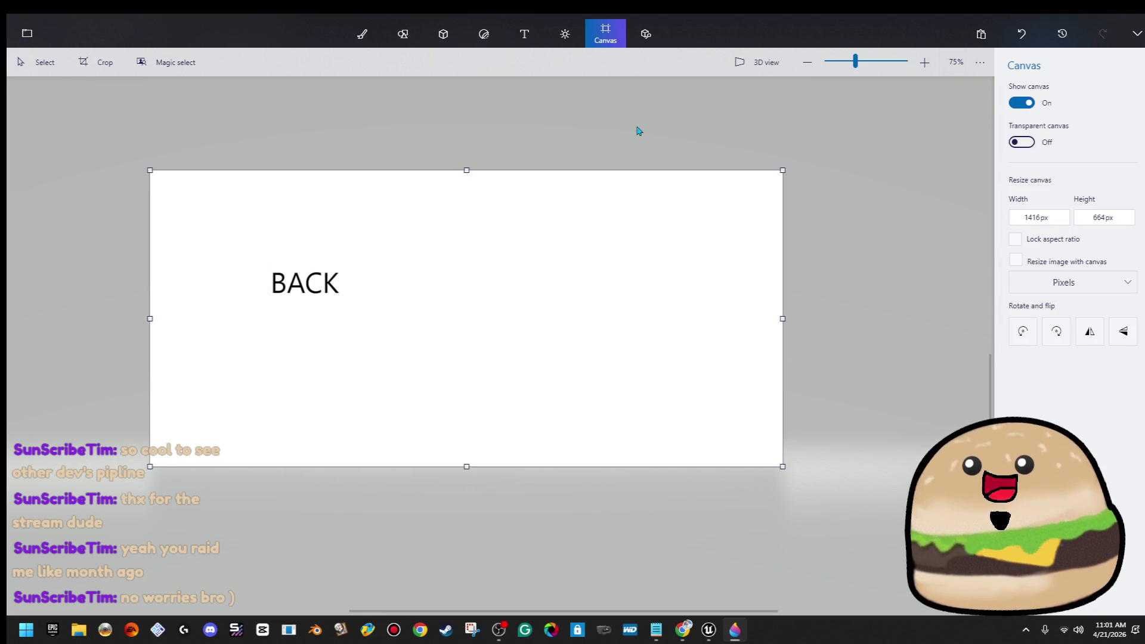
Step: Fill the canvas solid black and shrink it to 336 × 105 px
{"action": "left_click", "coordinate": [360, 32]}
{"action": "left_click", "coordinate": [1125, 129]}
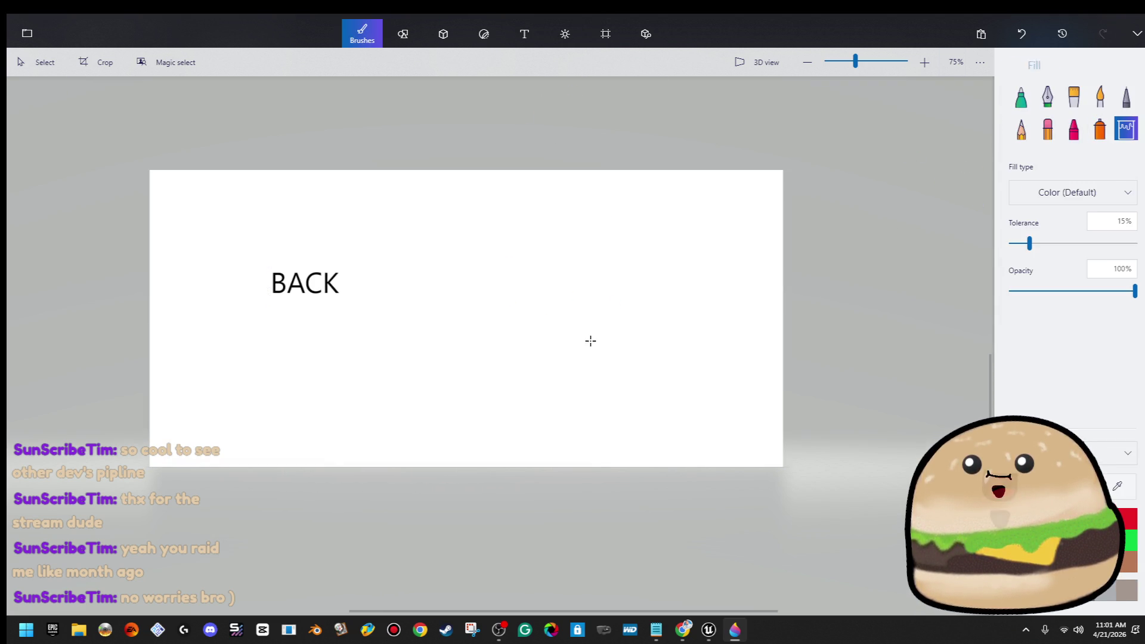
{"action": "left_click", "coordinate": [586, 332]}
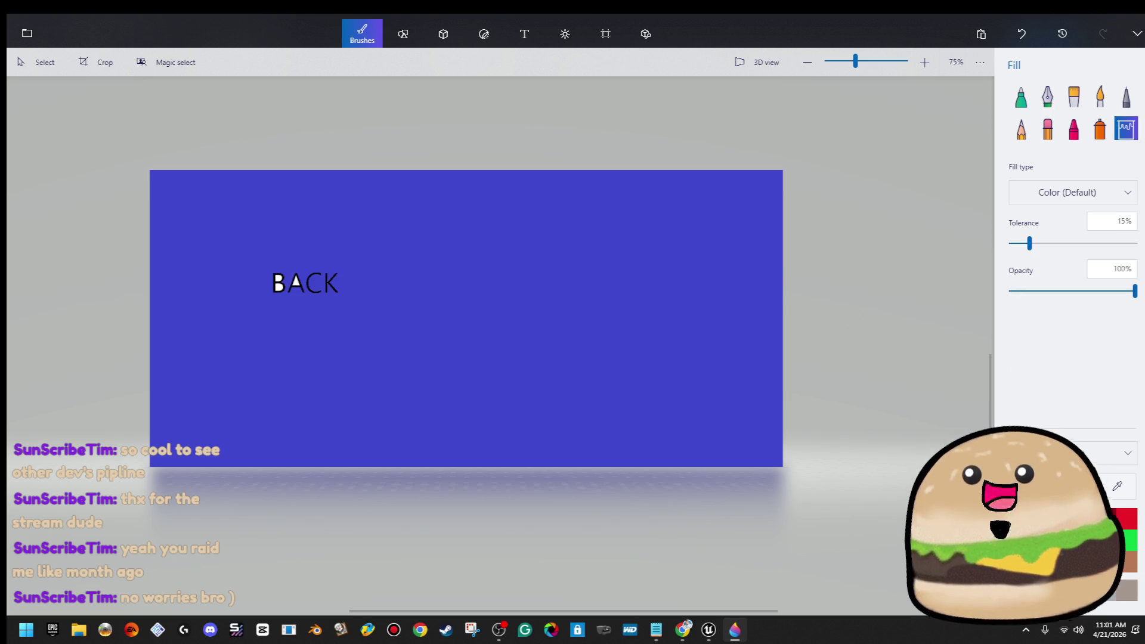
{"action": "left_click", "coordinate": [733, 356]}
{"action": "left_click", "coordinate": [605, 38]}
{"action": "mouse_move", "coordinate": [149, 466]}
{"action": "left_mouse_down"}
{"action": "mouse_move", "coordinate": [588, 325]}
{"action": "mouse_move", "coordinate": [641, 214]}
{"action": "mouse_move", "coordinate": [632, 218]}
{"action": "left_mouse_up"}
{"action": "scroll", "coordinate": [528, 324], "scroll_direction": "up", "scroll_amount": 5}
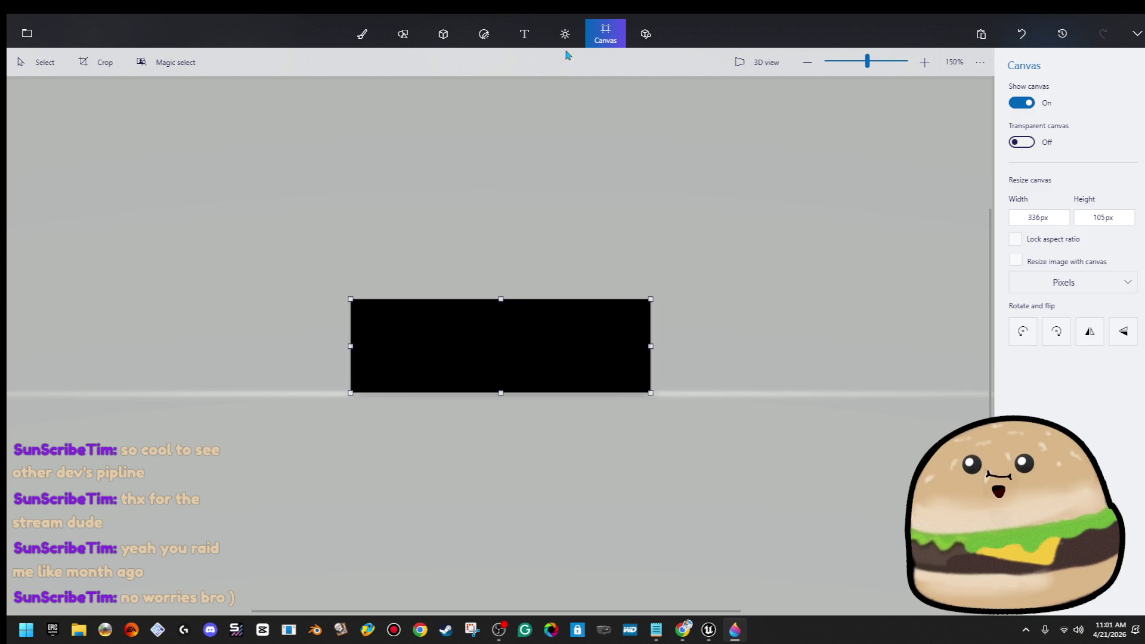
{"action": "left_click", "coordinate": [530, 35]}
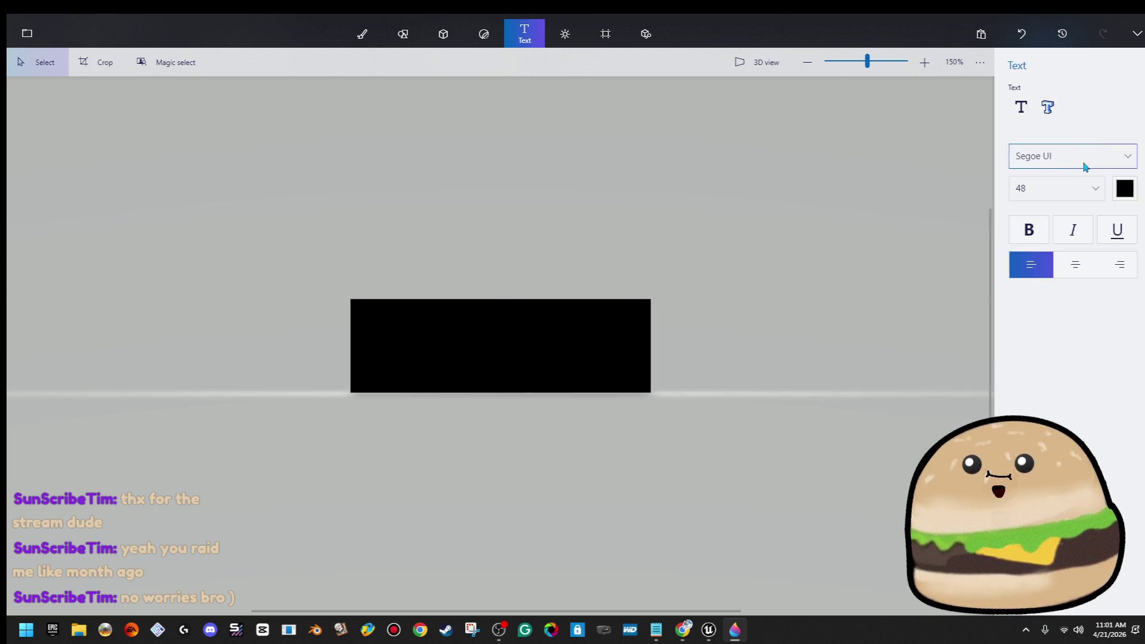
Step: Set the text tool to white Bahnschrift 2D text
{"action": "left_click", "coordinate": [1124, 160]}
{"action": "scroll", "coordinate": [1093, 148], "scroll_direction": "up", "scroll_amount": 5}
{"action": "scroll", "coordinate": [1092, 147], "scroll_direction": "up", "scroll_amount": 5}
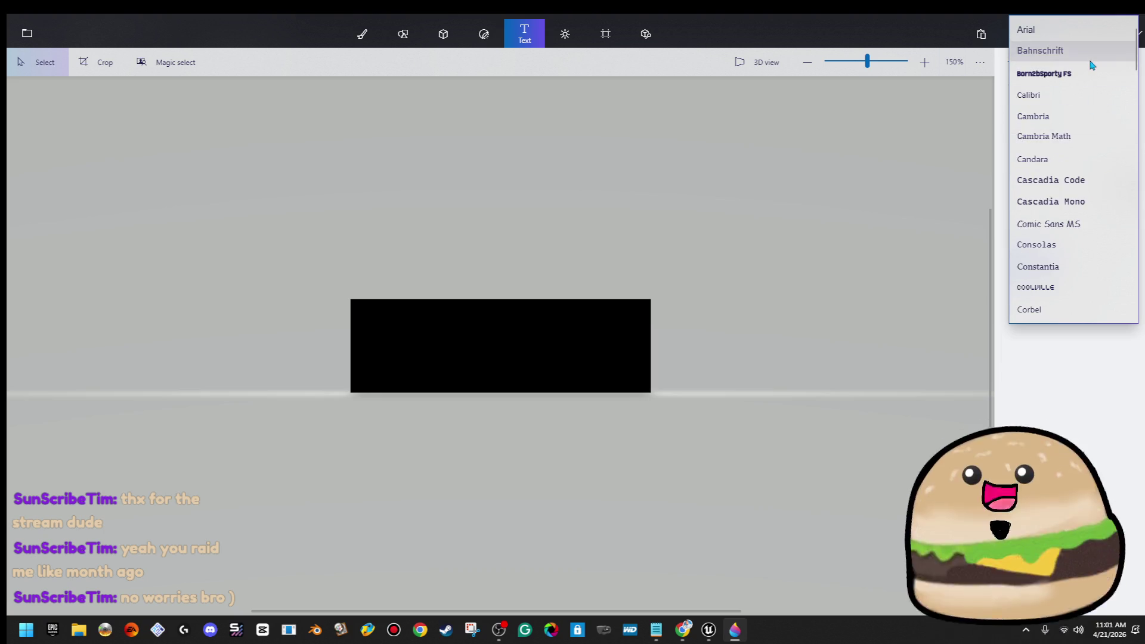
{"action": "left_click", "coordinate": [1091, 65]}
{"action": "left_click", "coordinate": [1119, 190]}
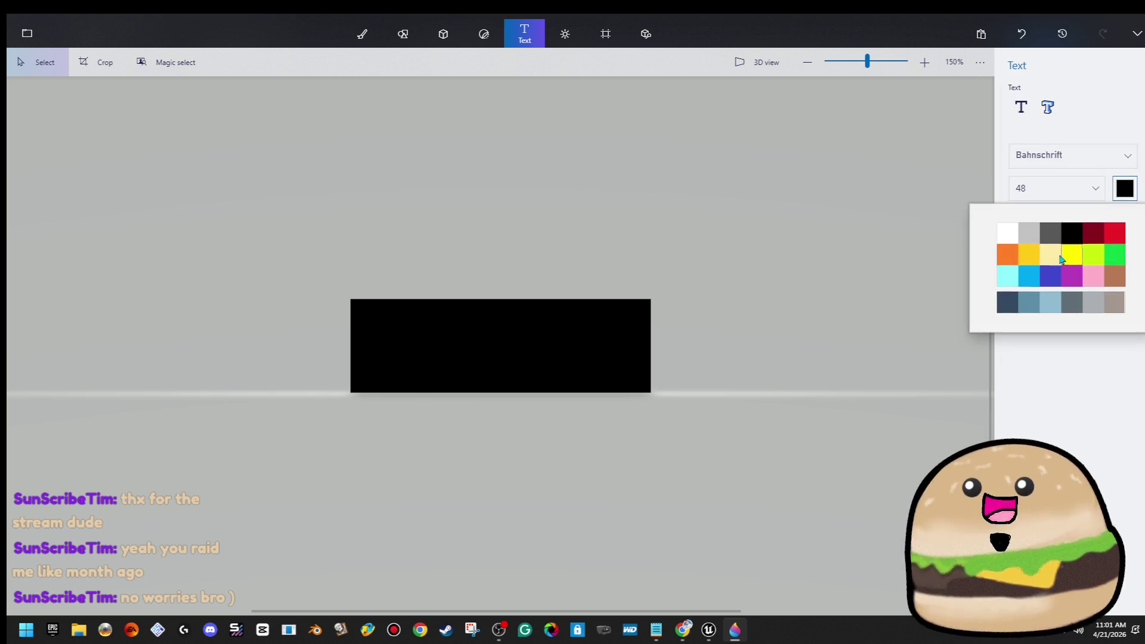
{"action": "left_click", "coordinate": [1007, 233]}
{"action": "left_click", "coordinate": [1020, 107]}
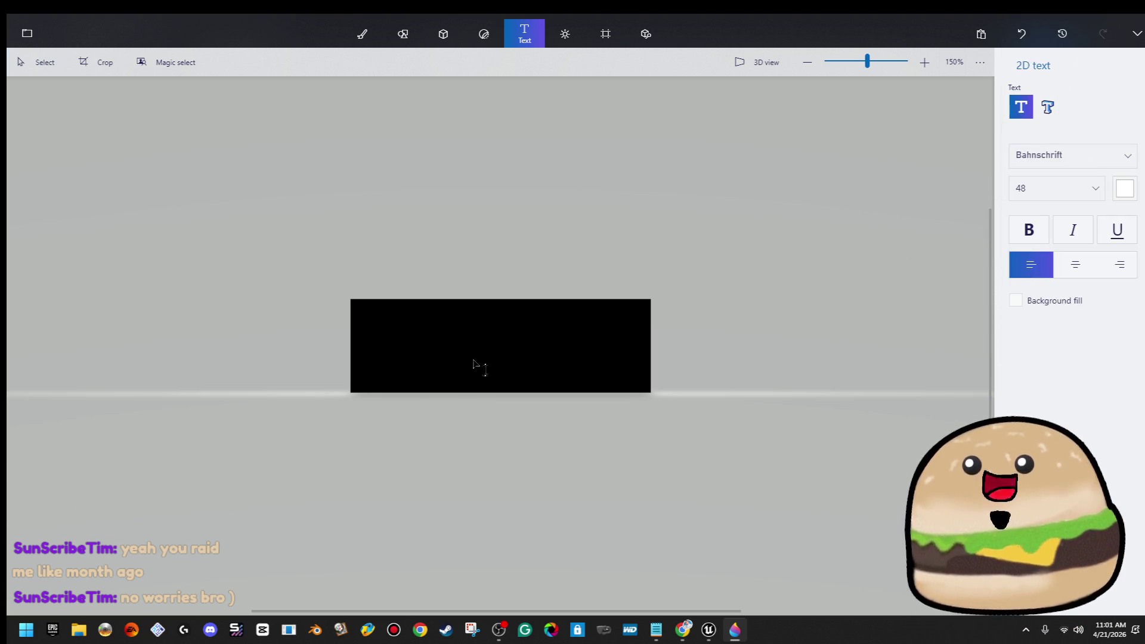
Step: Place GO BACK text over the black rectangle and enlarge the canvas to 368 × 138 px
{"action": "left_click", "coordinate": [381, 356]}
{"action": "type", "text": "BC"}
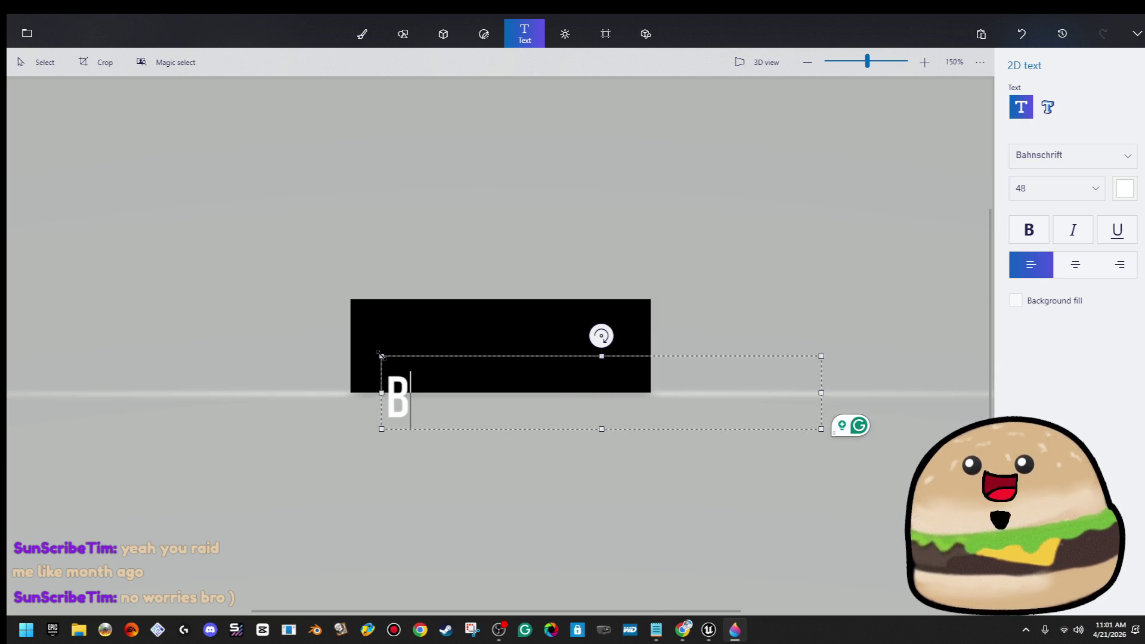
{"action": "key", "text": "BackSpace"}
{"action": "type", "text": "AC"}
{"action": "key", "text": "BackSpace"}
{"action": "key", "text": "BackSpace"}
{"action": "key", "text": "BackSpace"}
{"action": "type", "text": "GO BACK"}
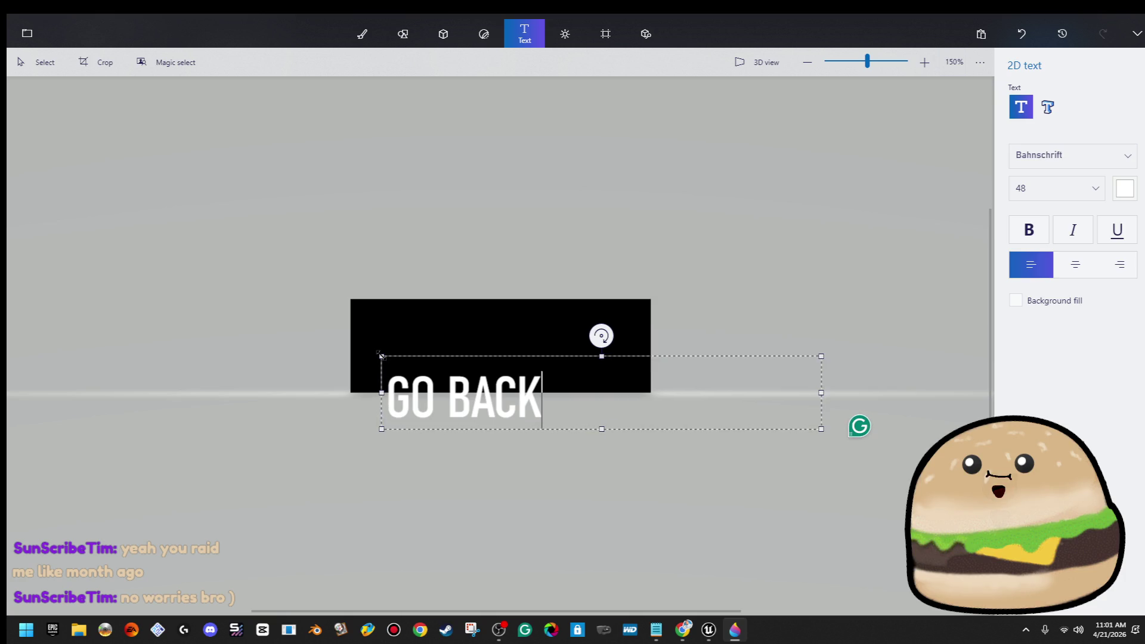
{"action": "mouse_move", "coordinate": [664, 355]}
{"action": "left_mouse_down"}
{"action": "mouse_move", "coordinate": [690, 314]}
{"action": "mouse_move", "coordinate": [756, 286]}
{"action": "mouse_move", "coordinate": [746, 301]}
{"action": "mouse_move", "coordinate": [709, 304]}
{"action": "left_mouse_up"}
{"action": "left_click", "coordinate": [718, 276]}
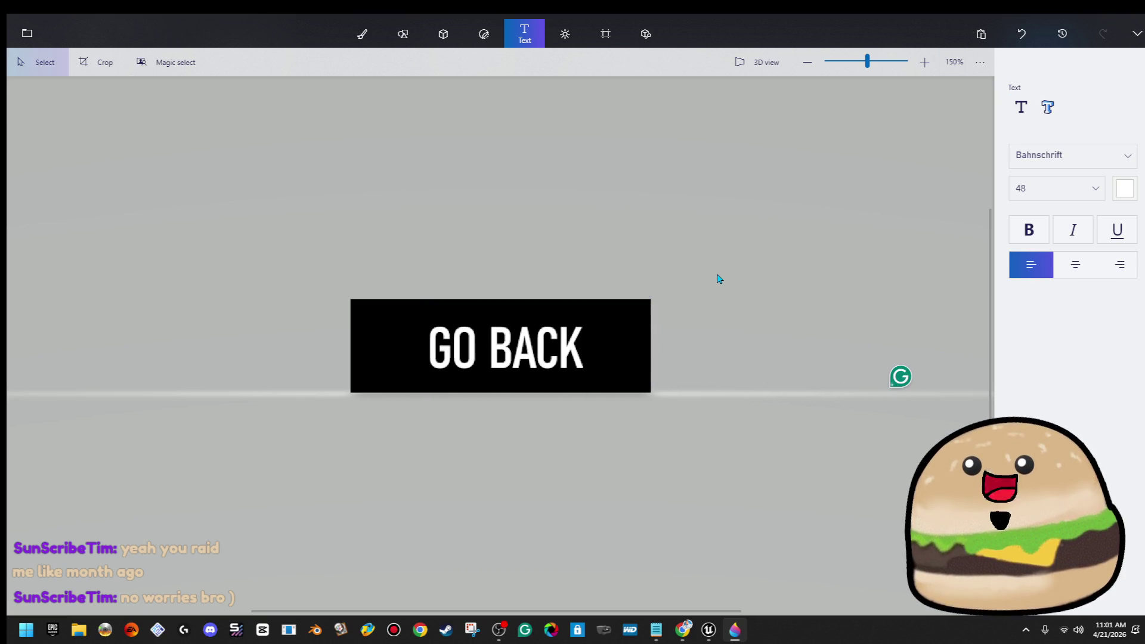
{"action": "left_click", "coordinate": [599, 28]}
{"action": "left_click_drag", "start_coordinate": [657, 300], "coordinate": [685, 270]}
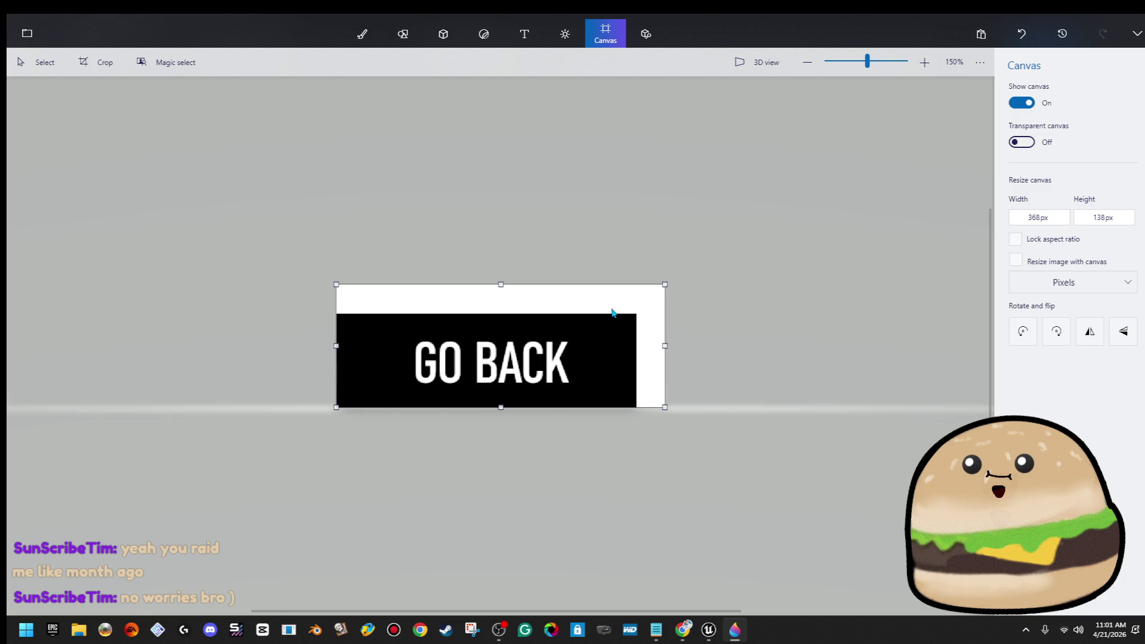
Step: Fill the new white margins black and shift GO BACK to the canvas centre
{"action": "left_click", "coordinate": [361, 33]}
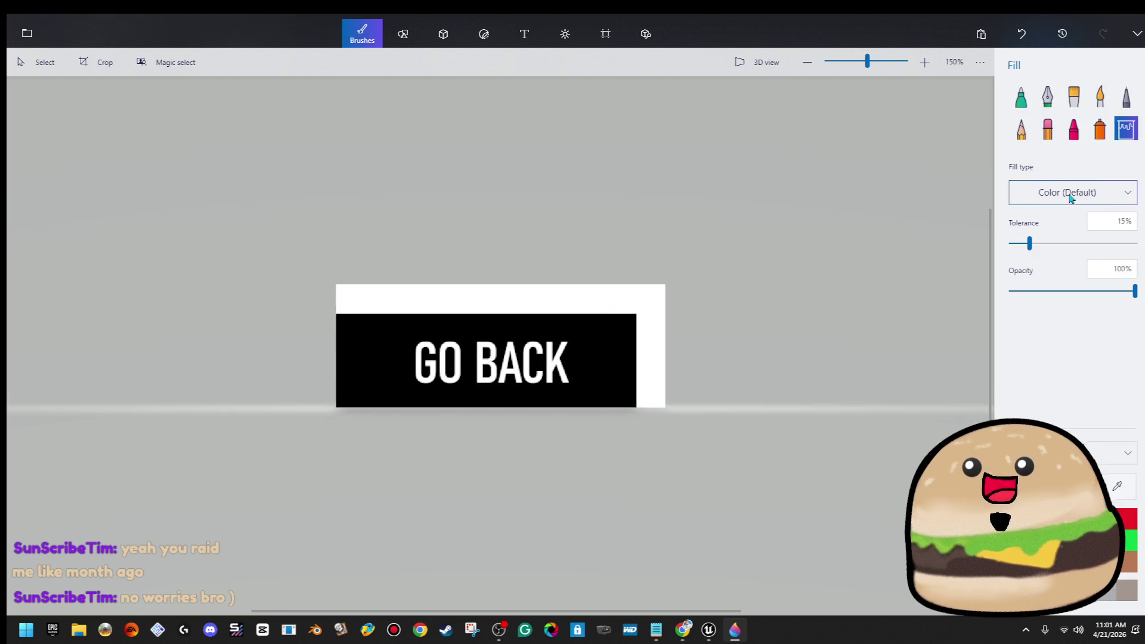
{"action": "left_click", "coordinate": [662, 318]}
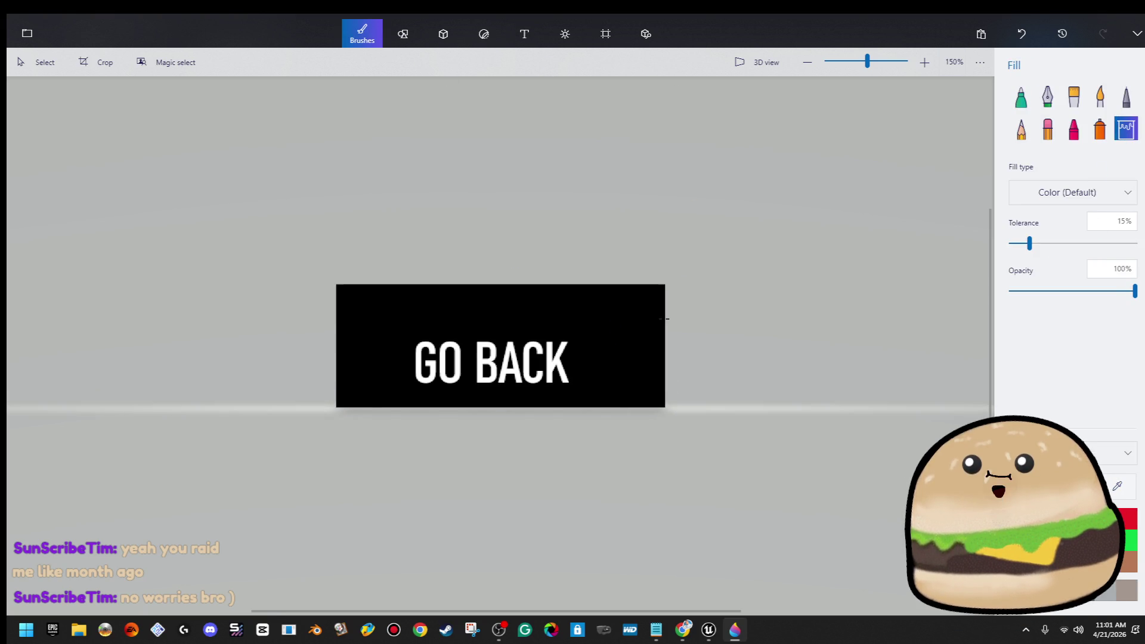
{"action": "left_click", "coordinate": [35, 62]}
{"action": "mouse_move", "coordinate": [401, 322]}
{"action": "left_mouse_down"}
{"action": "mouse_move", "coordinate": [545, 421]}
{"action": "mouse_move", "coordinate": [619, 410]}
{"action": "left_mouse_up"}
{"action": "left_click_drag", "start_coordinate": [558, 391], "coordinate": [570, 371]}
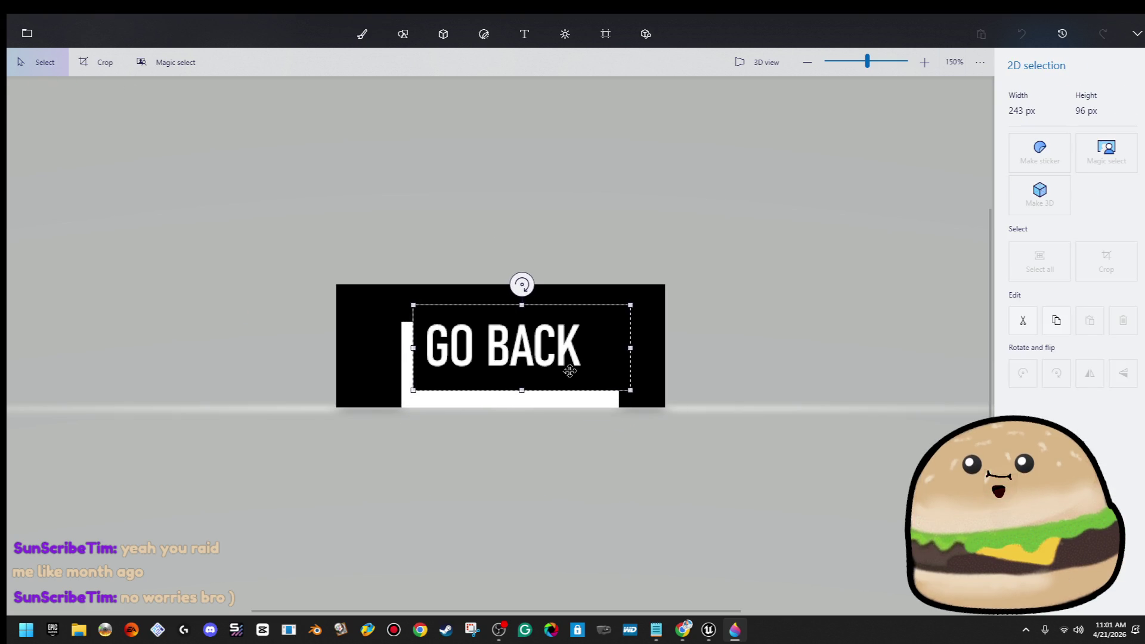
{"action": "key", "text": "b"}
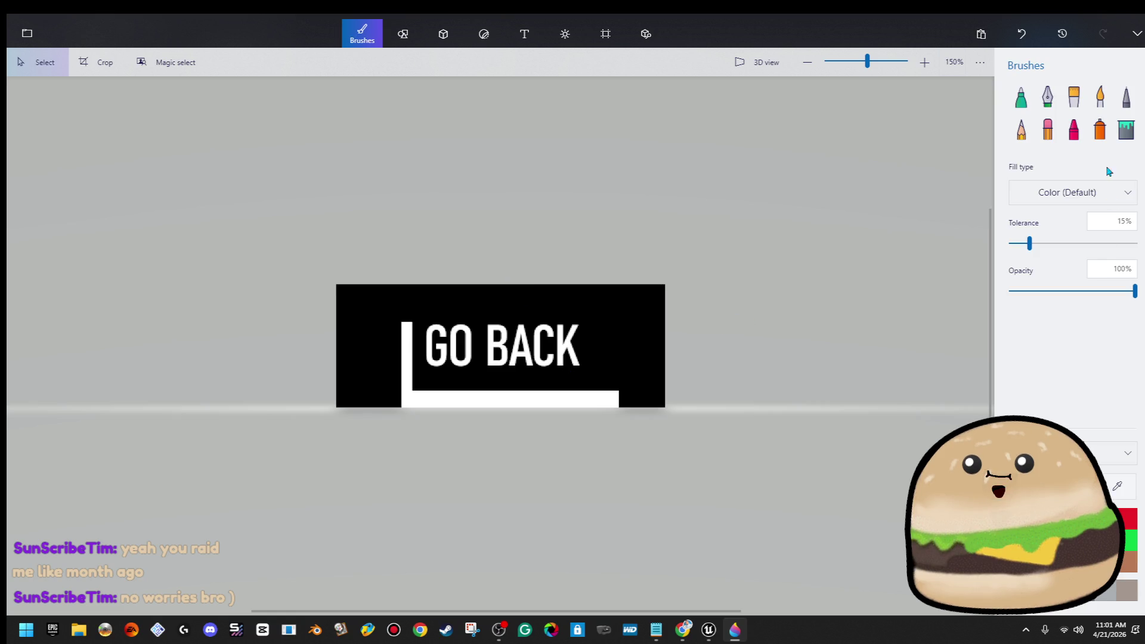
{"action": "left_click", "coordinate": [1126, 127]}
{"action": "left_click", "coordinate": [503, 395]}
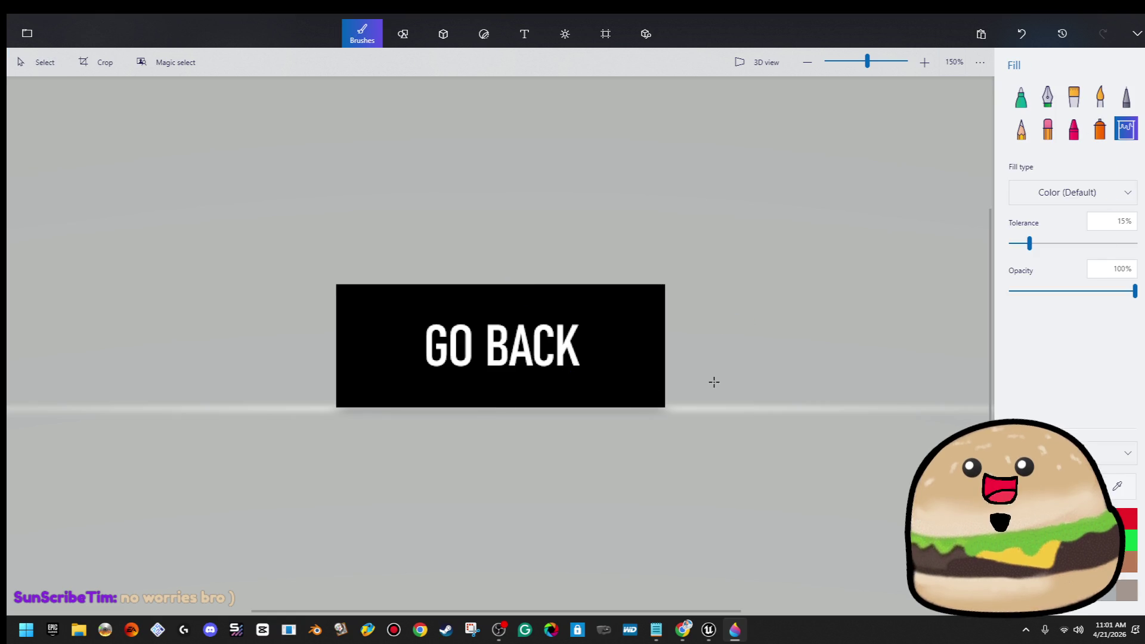
{"action": "scroll", "coordinate": [756, 363], "scroll_direction": "down", "scroll_amount": 1}
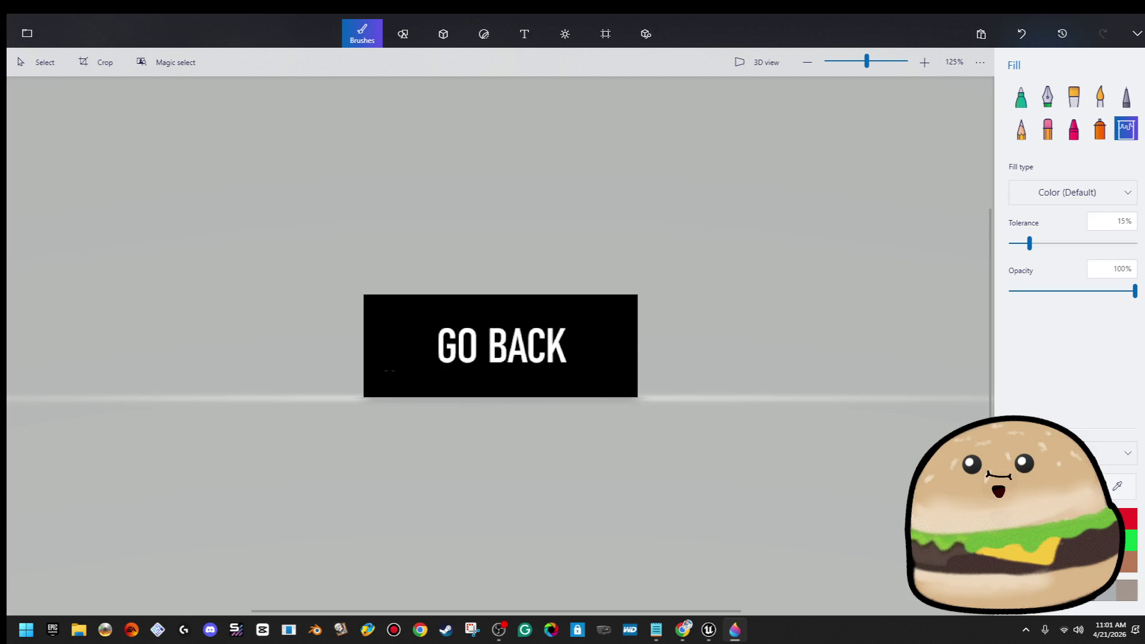
{"action": "scroll", "coordinate": [474, 347], "scroll_direction": "up", "scroll_amount": 4}
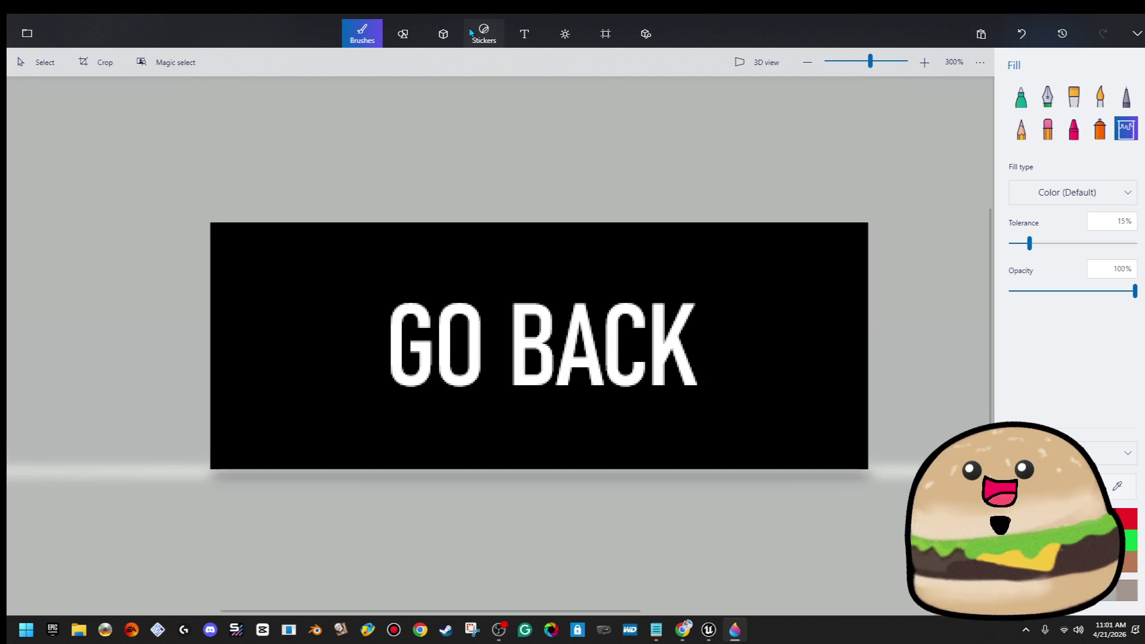
Step: Draw a 2D arrow shape to the left of GO BACK
{"action": "left_click", "coordinate": [471, 33]}
{"action": "left_click", "coordinate": [443, 33]}
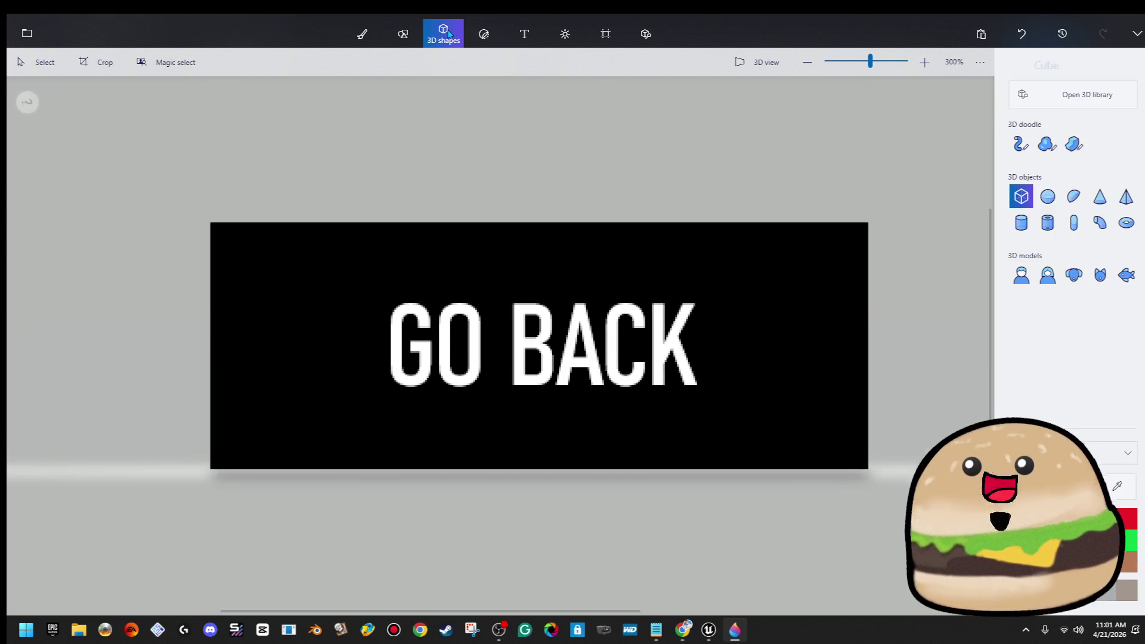
{"action": "left_click", "coordinate": [403, 29]}
{"action": "left_click", "coordinate": [1125, 188]}
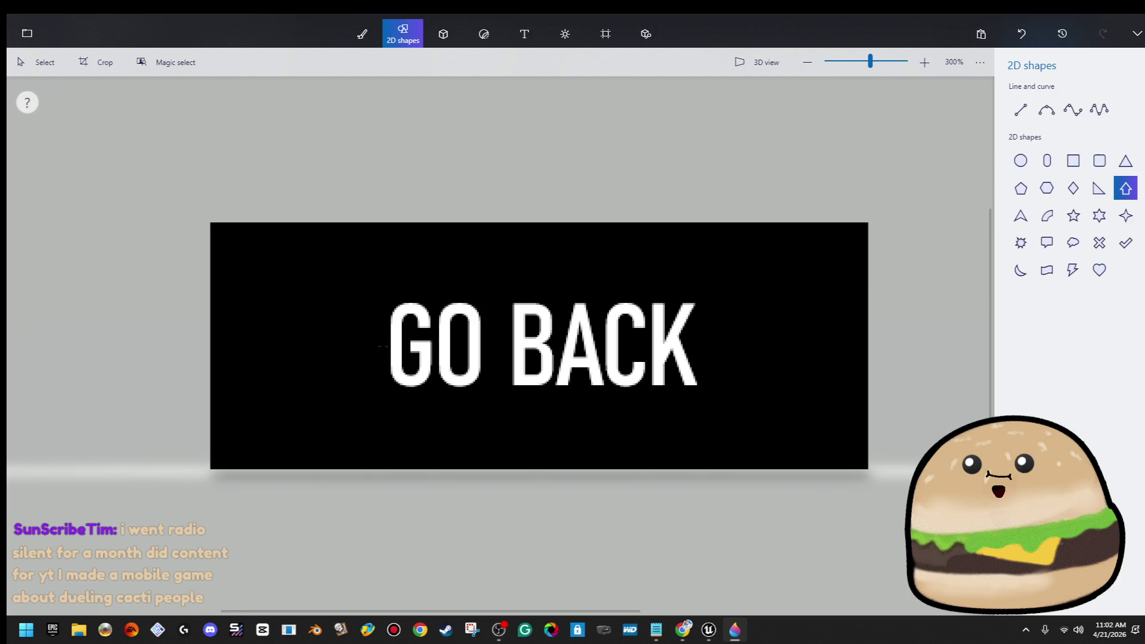
{"action": "left_click_drag", "start_coordinate": [250, 394], "coordinate": [250, 394]}
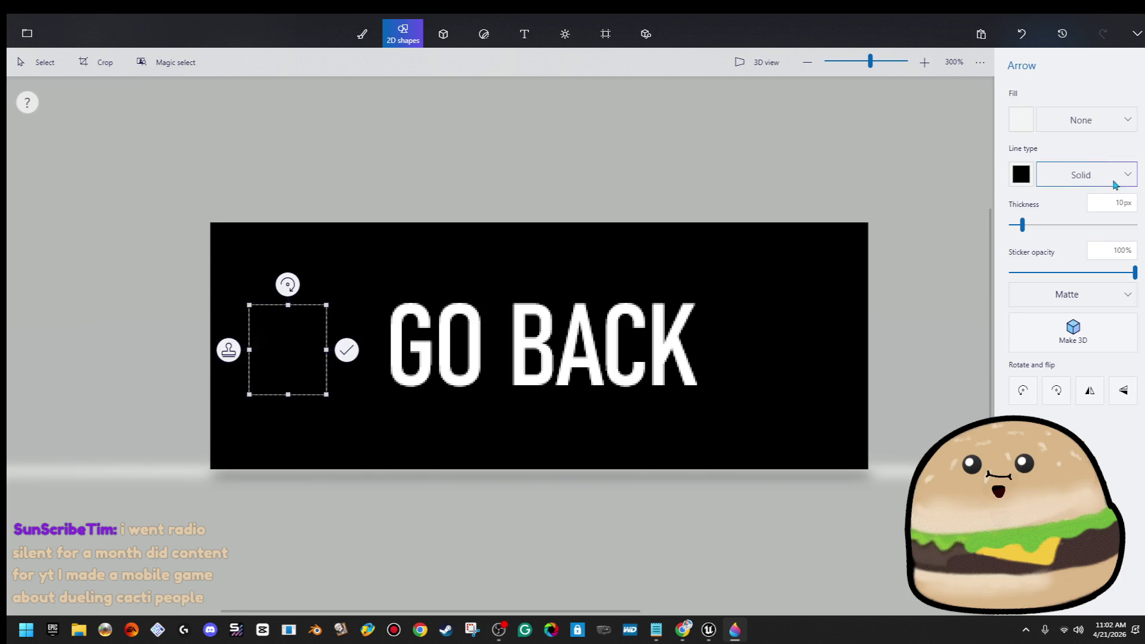
Step: Give the arrow a solid white outline with no fill
{"action": "left_click", "coordinate": [1087, 174]}
{"action": "left_click", "coordinate": [1071, 160]}
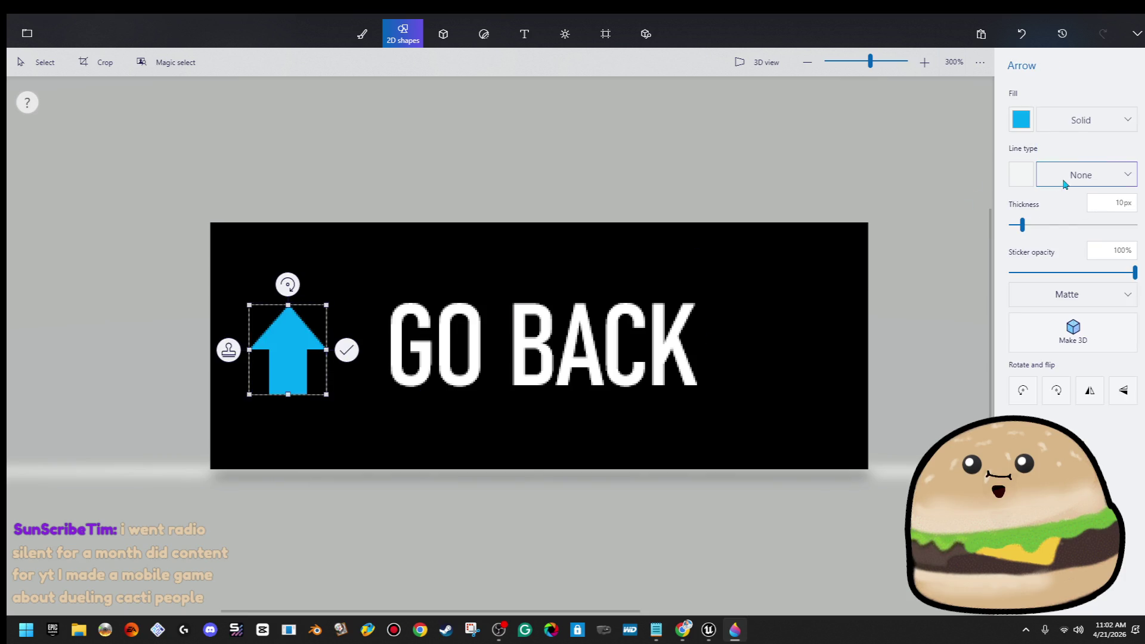
{"action": "left_click", "coordinate": [1080, 170]}
{"action": "left_click", "coordinate": [1087, 202]}
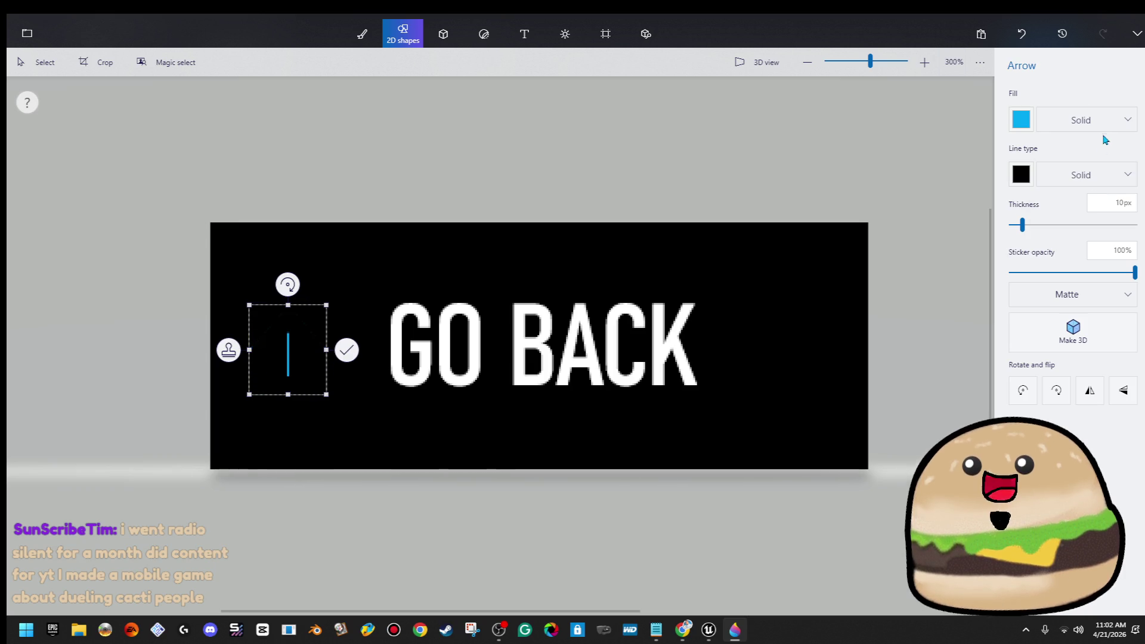
{"action": "left_click", "coordinate": [1099, 121]}
{"action": "left_click", "coordinate": [1087, 95]}
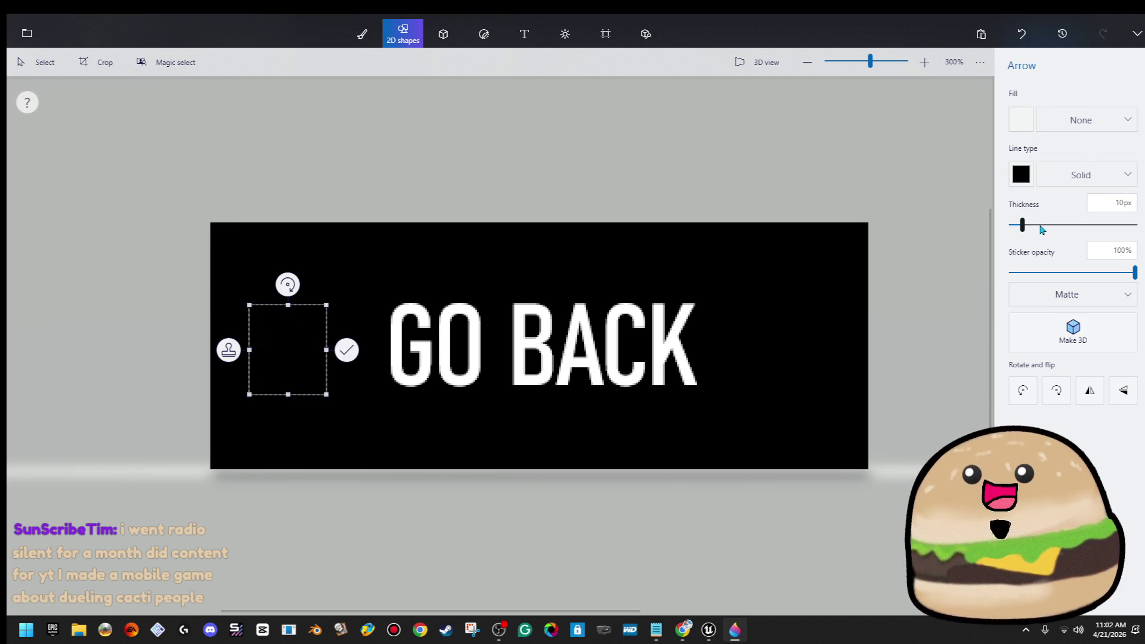
{"action": "left_click_drag", "start_coordinate": [1022, 225], "coordinate": [1012, 229]}
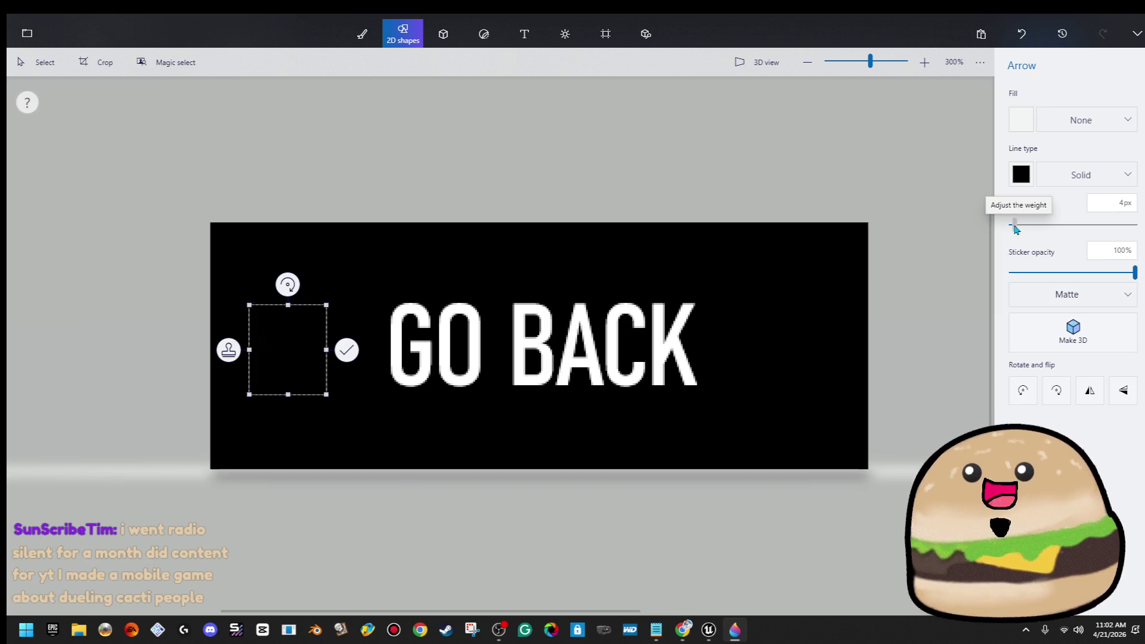
{"action": "left_click", "coordinate": [1080, 120]}
{"action": "left_click", "coordinate": [1089, 186]}
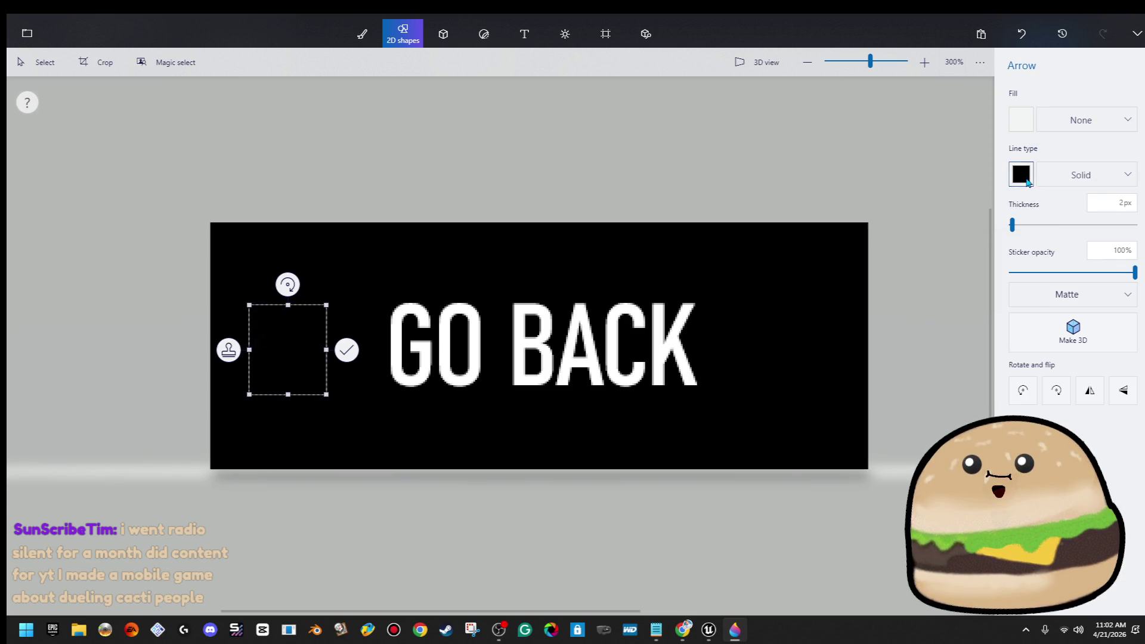
{"action": "left_click", "coordinate": [1021, 174]}
{"action": "left_click", "coordinate": [986, 221]}
Step: Rotate the arrow to point left, set a 4px outline, and place it beside GO BACK
{"action": "left_click", "coordinate": [1080, 120]}
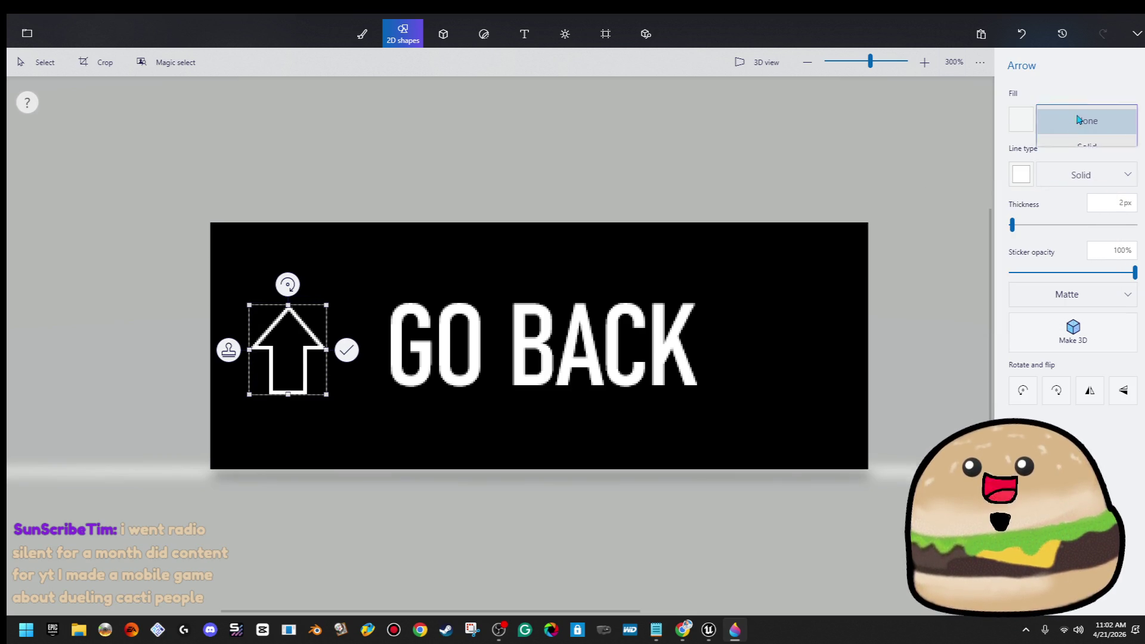
{"action": "left_click", "coordinate": [287, 287]}
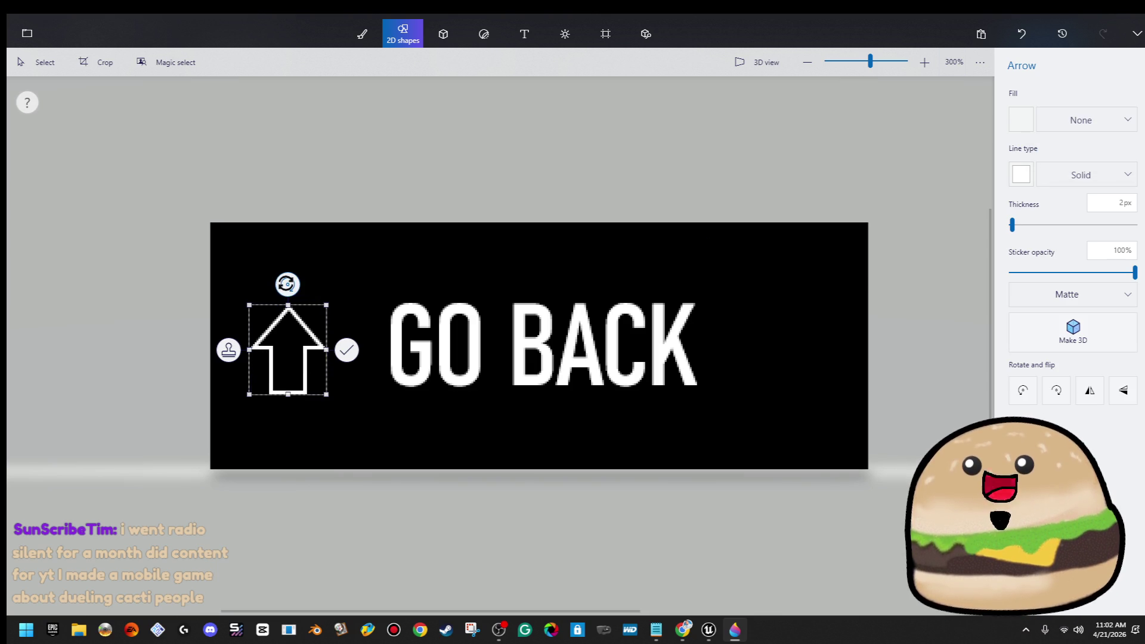
{"action": "left_click_drag", "start_coordinate": [286, 287], "coordinate": [211, 319]}
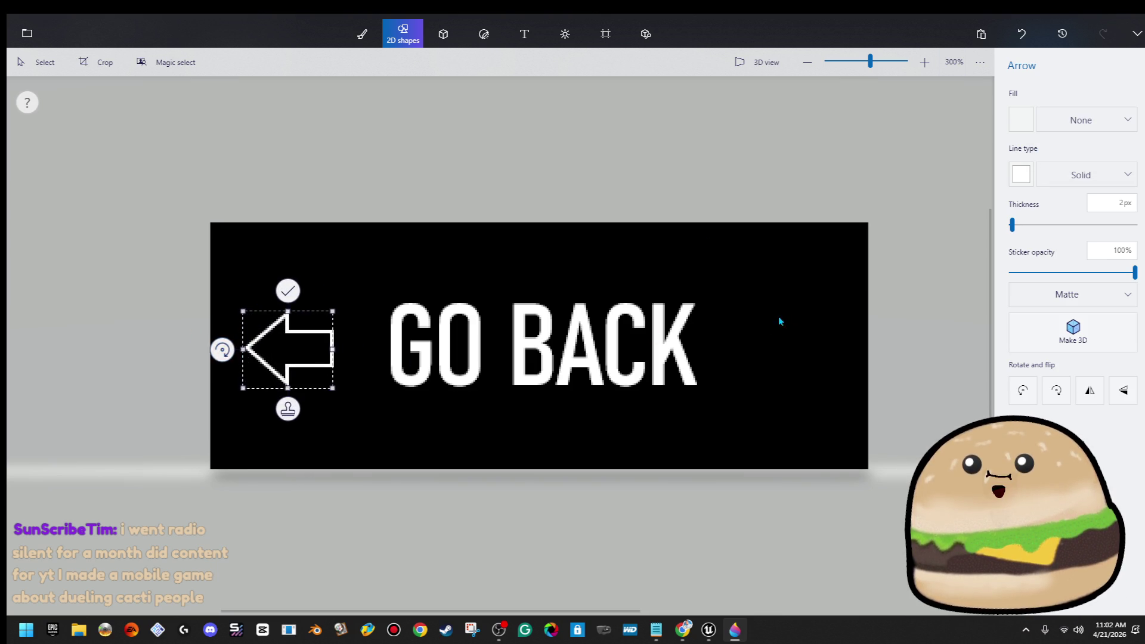
{"action": "left_click", "coordinate": [1014, 226]}
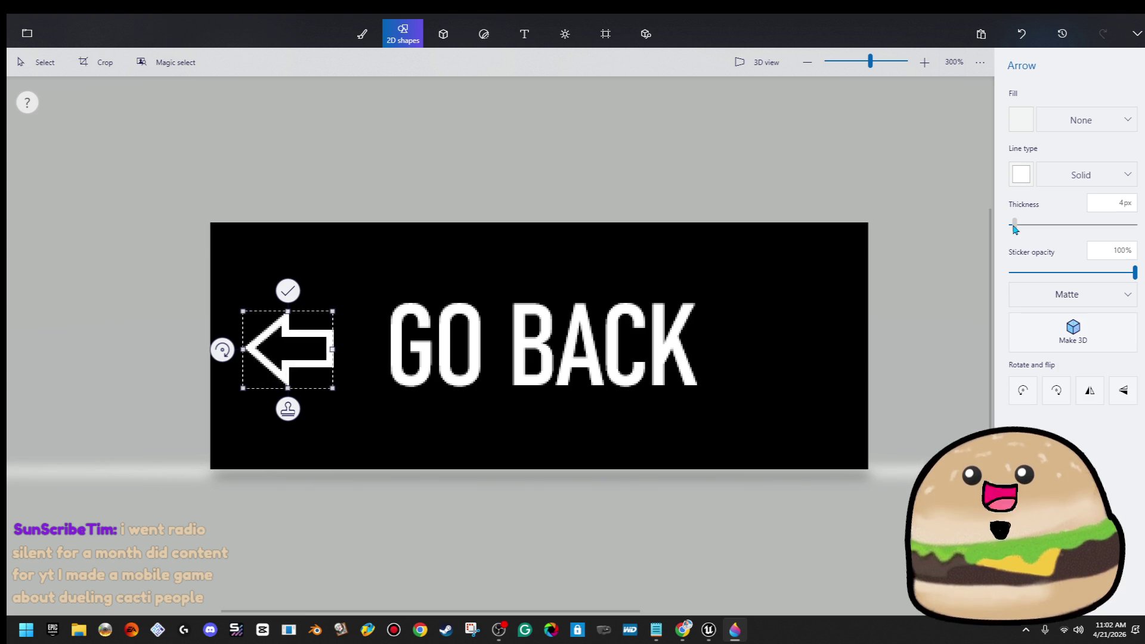
{"action": "left_click_drag", "start_coordinate": [289, 353], "coordinate": [308, 350]}
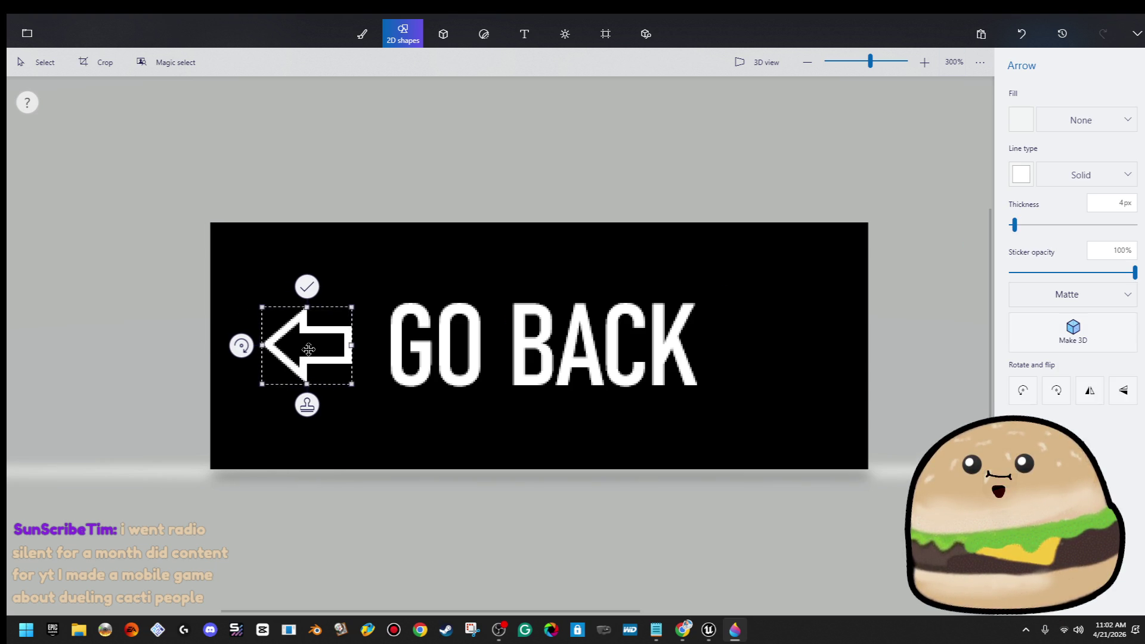
{"action": "left_click", "coordinate": [666, 277]}
Step: Select all the sign artwork and nudge it to the right
{"action": "scroll", "coordinate": [667, 275], "scroll_direction": "down", "scroll_amount": 5}
{"action": "left_click_drag", "start_coordinate": [667, 274], "coordinate": [264, 403]}
{"action": "key", "text": "Right"}
{"action": "key", "text": "Right"}
{"action": "key", "text": "Right"}
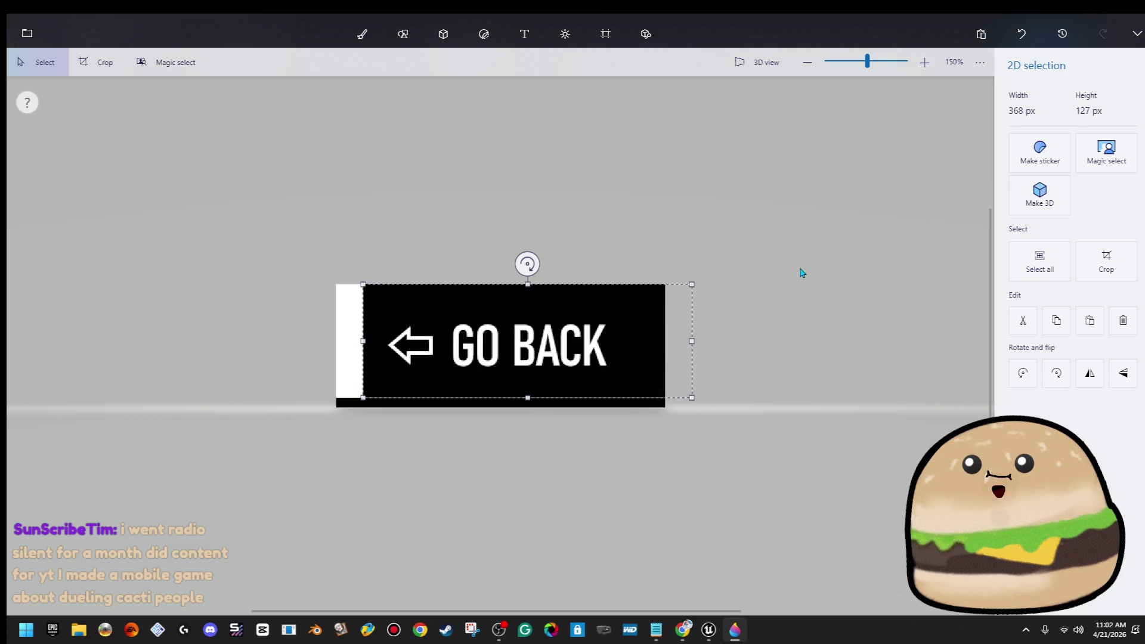
Step: Fill the white strip on the left edge with black
{"action": "key", "text": "ctrl+e"}
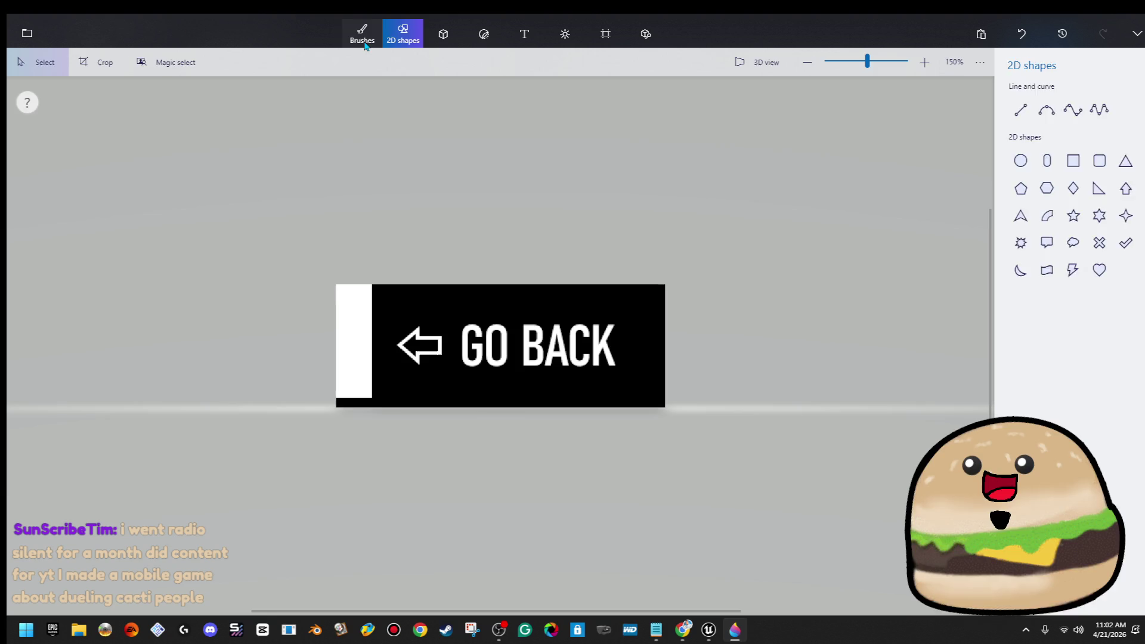
{"action": "left_click", "coordinate": [362, 36]}
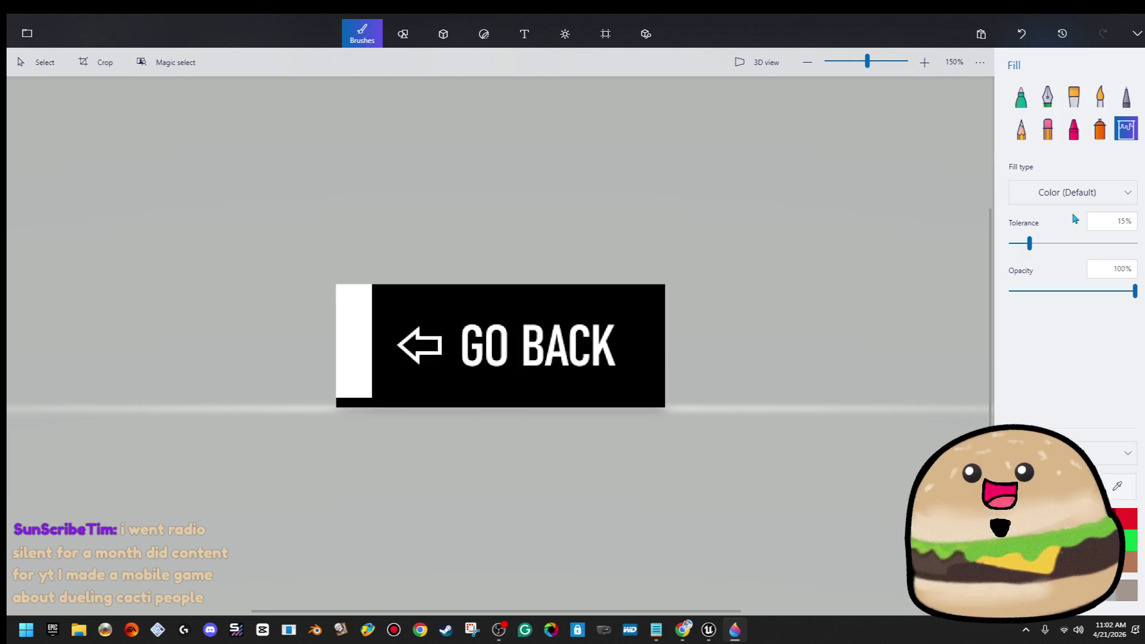
{"action": "left_click", "coordinate": [346, 352]}
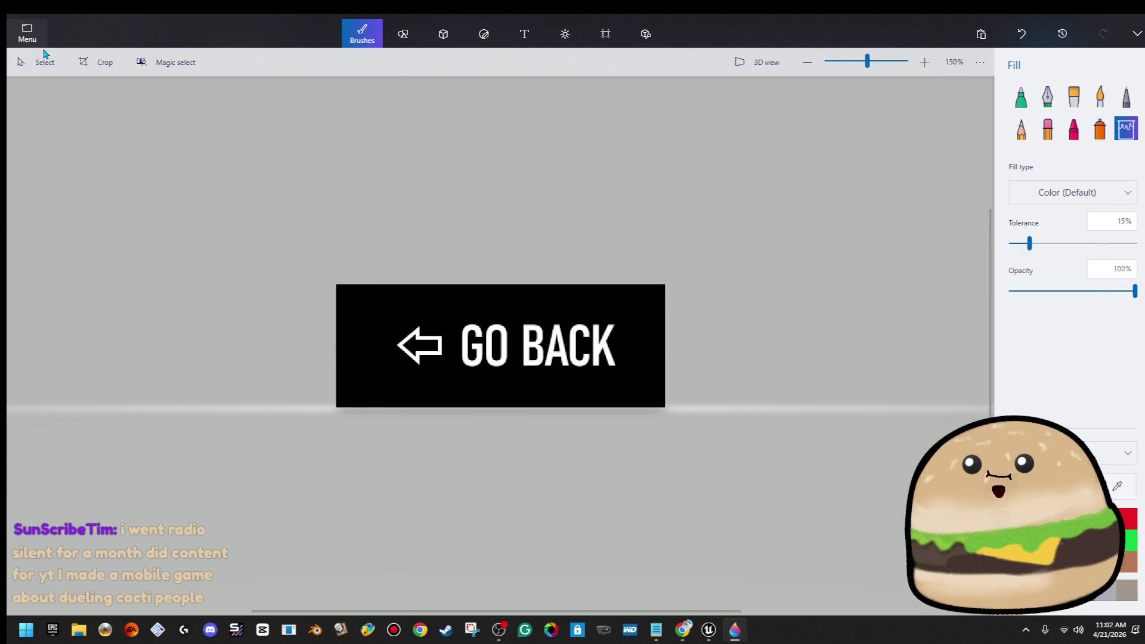
{"action": "left_click", "coordinate": [27, 33]}
{"action": "left_click", "coordinate": [27, 27]}
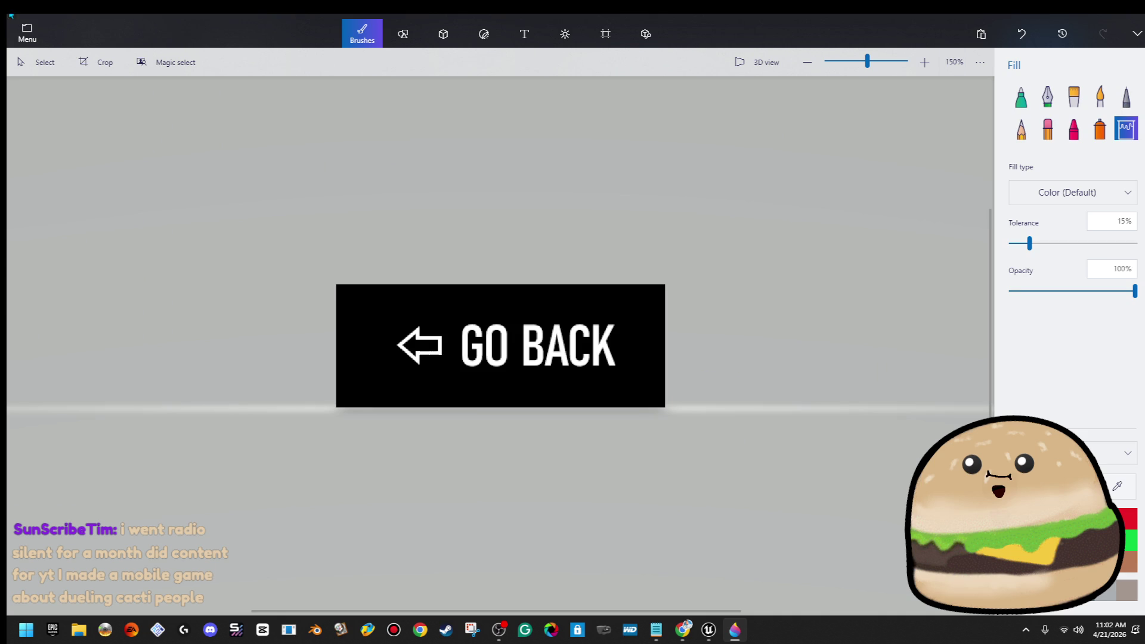
Step: Nudge the arrow and GO BACK text left and delete the right-edge white strip
{"action": "left_click", "coordinate": [37, 62]}
{"action": "left_click_drag", "start_coordinate": [385, 310], "coordinate": [642, 381]}
{"action": "key", "text": "Left"}
{"action": "key", "text": "Left"}
{"action": "key", "text": "Left"}
{"action": "left_click_drag", "start_coordinate": [652, 295], "coordinate": [663, 392]}
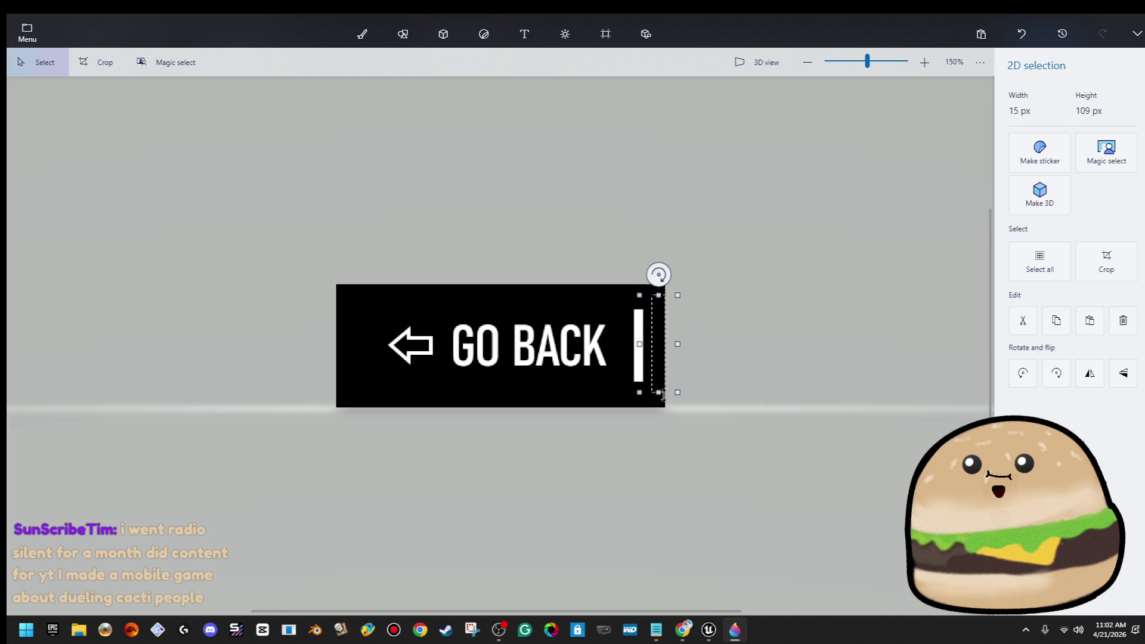
{"action": "key", "text": "Delete"}
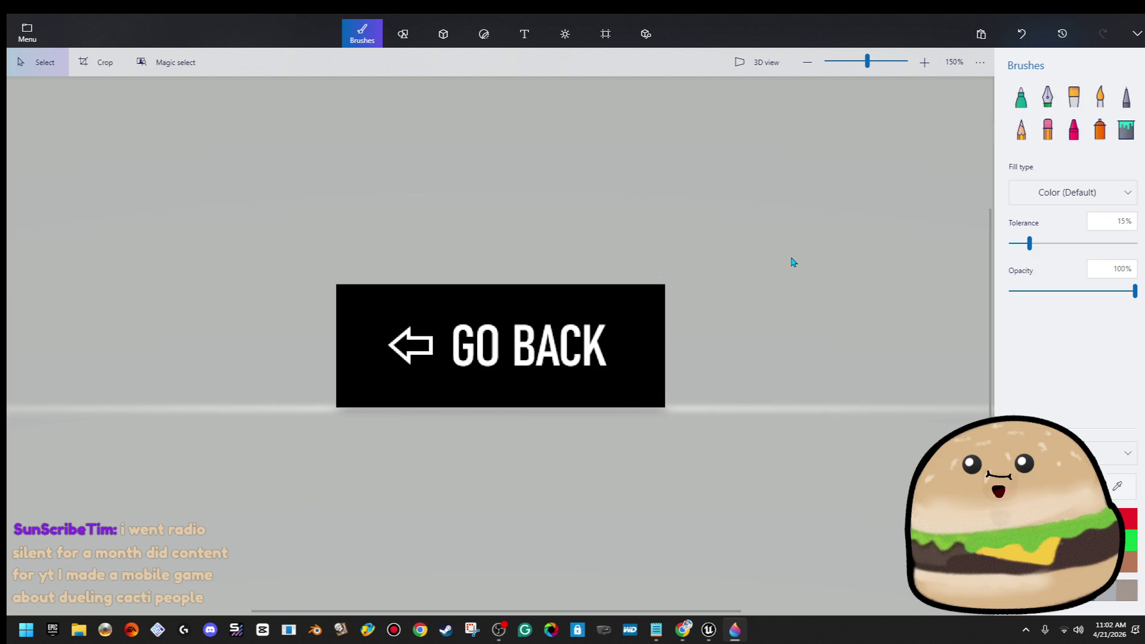
Step: Choose Save as > Image for the sign
{"action": "left_click", "coordinate": [27, 33]}
{"action": "left_click", "coordinate": [133, 190]}
{"action": "left_click", "coordinate": [277, 107]}
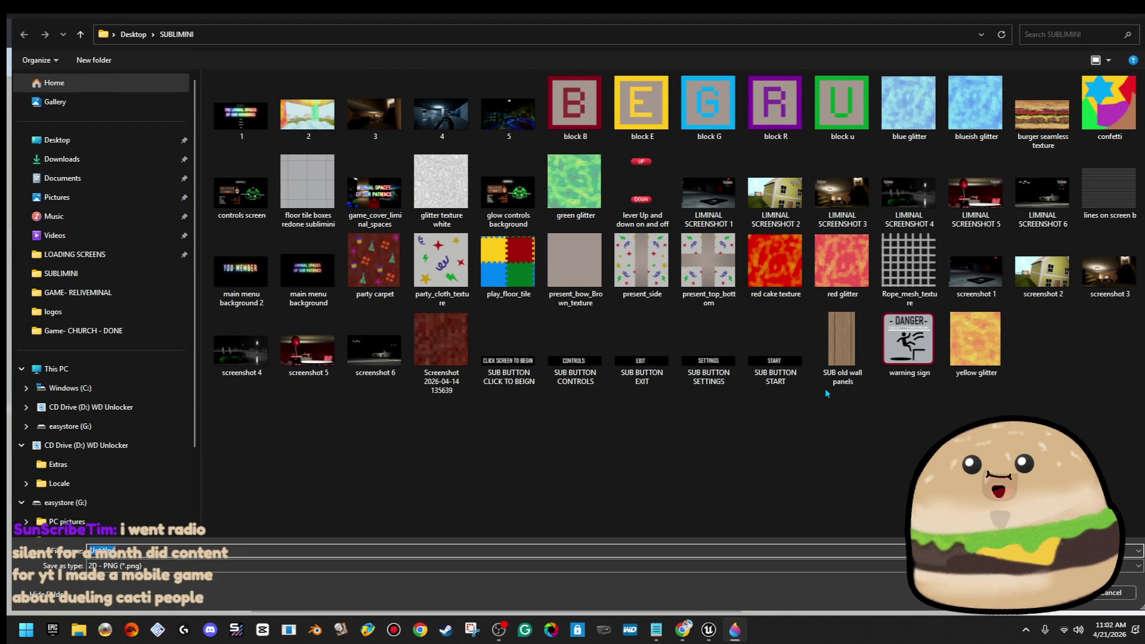
Step: Save the image as 'GO BACK BUTTON' and close Paint 3D without saving the project
{"action": "type", "text": "GO BACK BUTTON"}
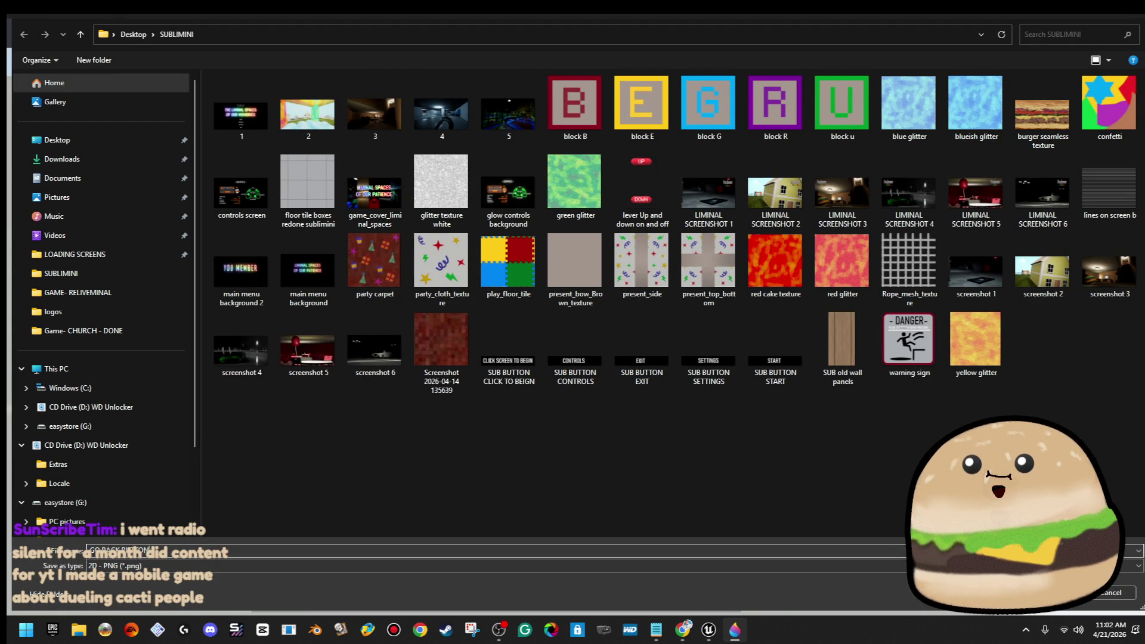
{"action": "key", "text": "Return"}
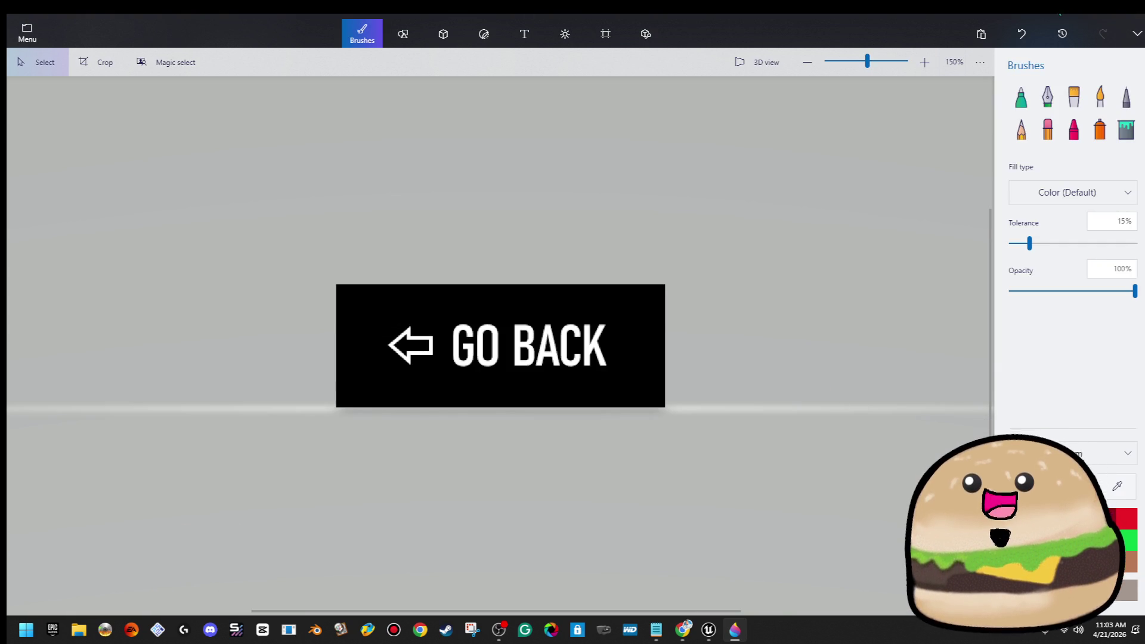
{"action": "left_click", "coordinate": [1140, 17]}
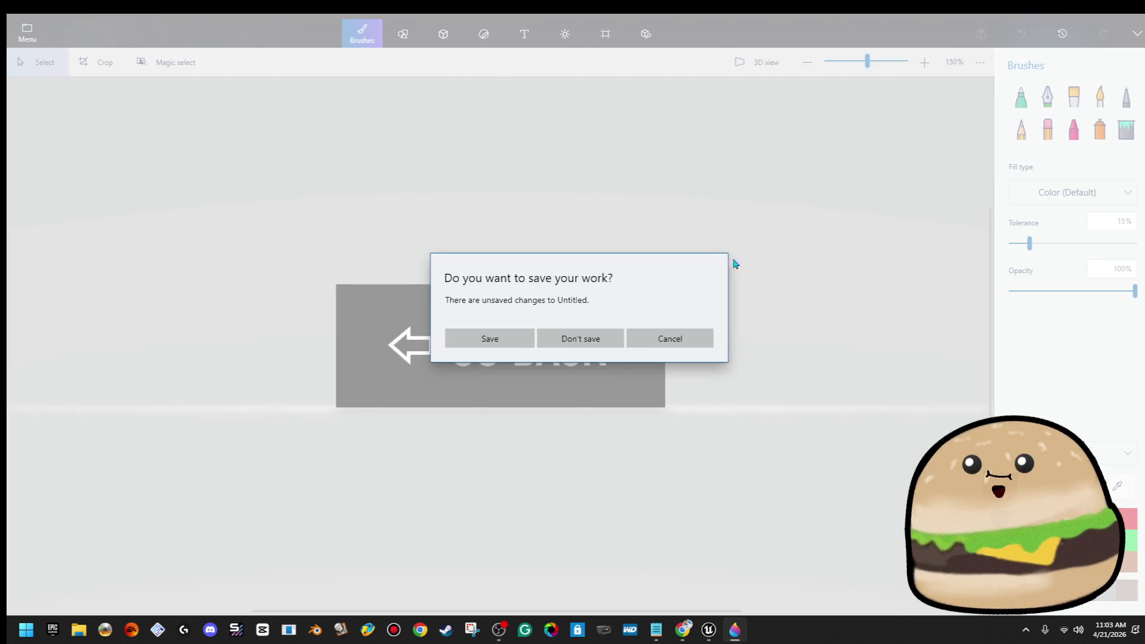
{"action": "left_click", "coordinate": [623, 331]}
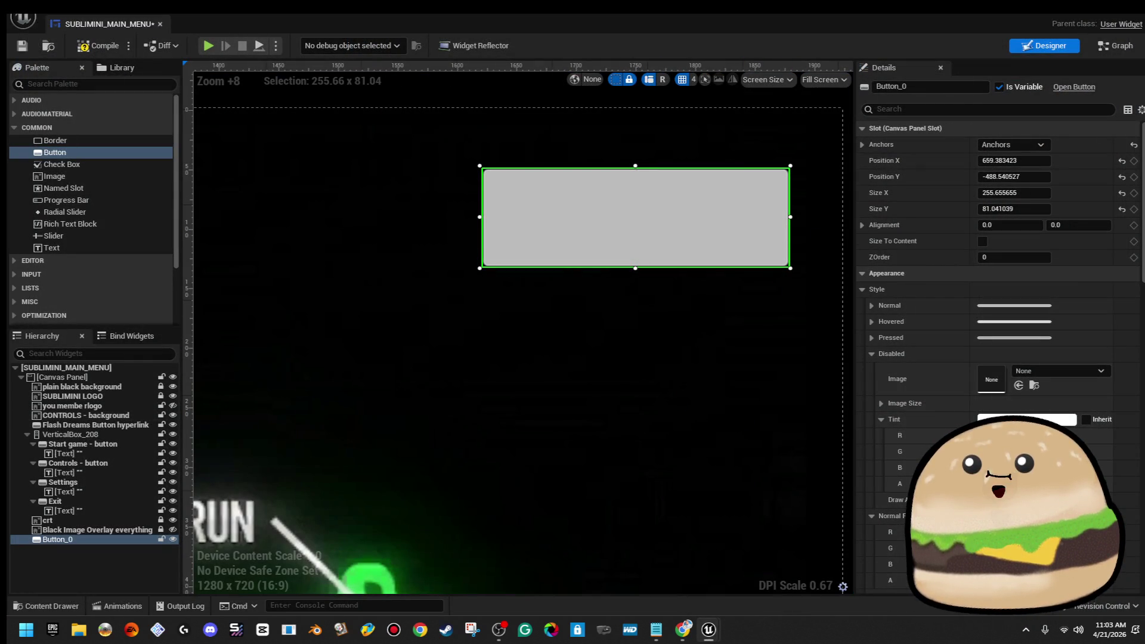
{"action": "key", "text": "alt+Tab"}
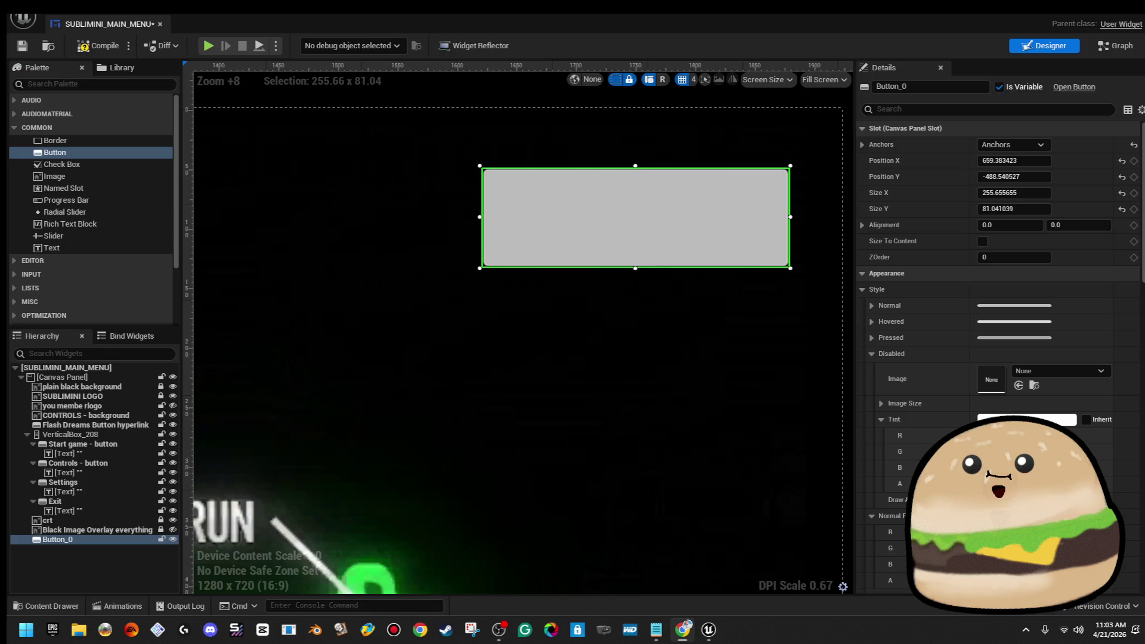
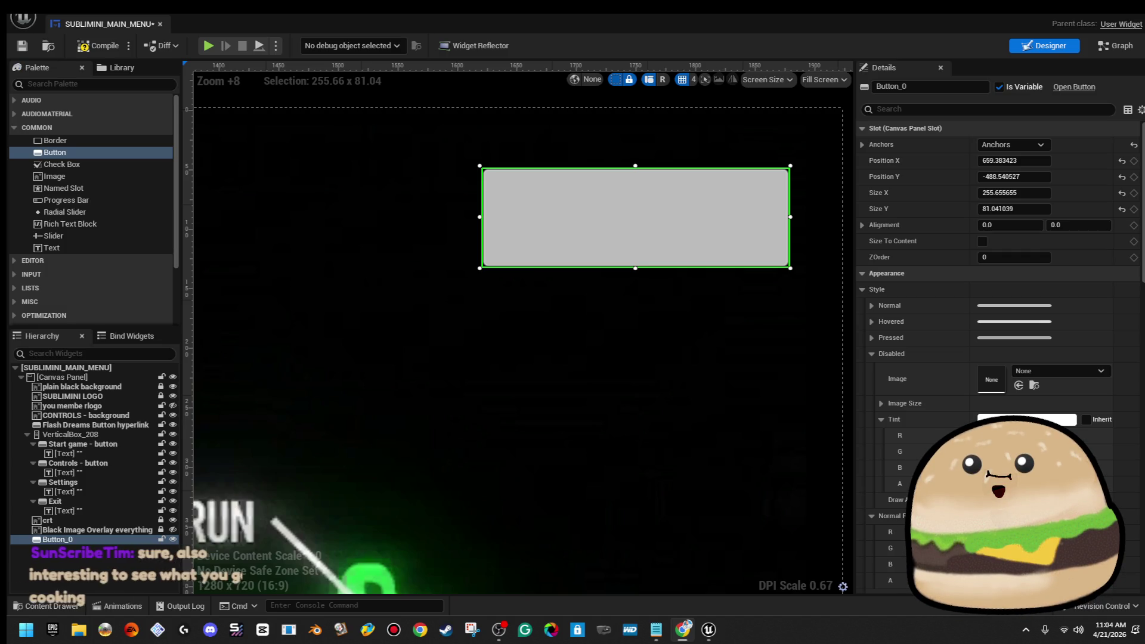
Step: Switch from the Unreal widget editor to the Downloads folder in File Explorer
{"action": "key", "text": "XF86AudioLowerVolume"}
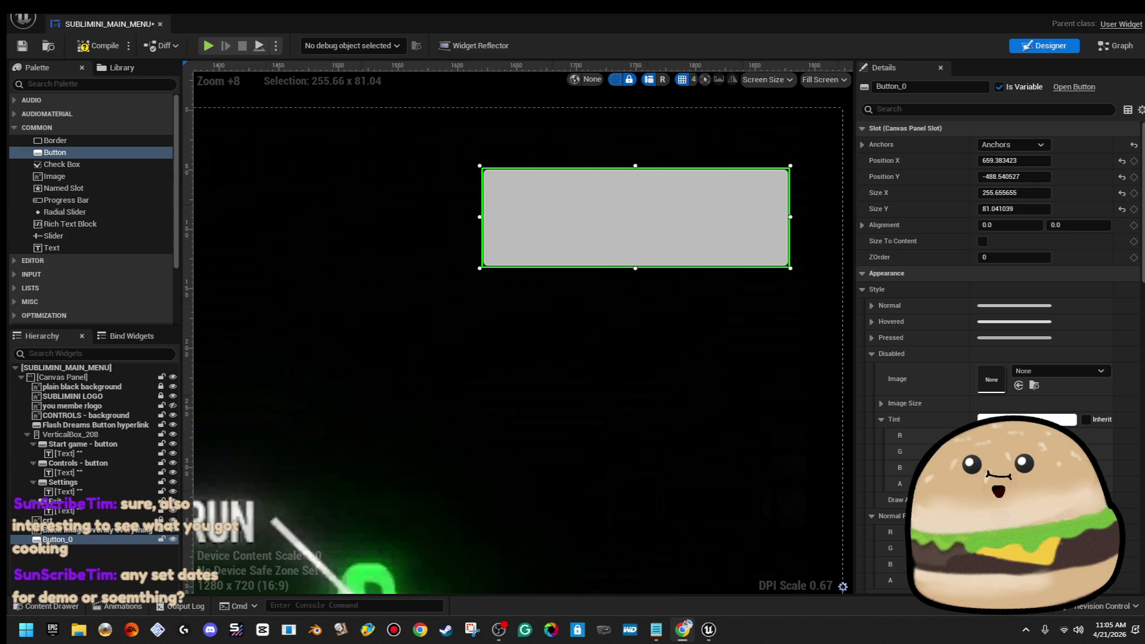
{"action": "key", "text": "alt+Tab"}
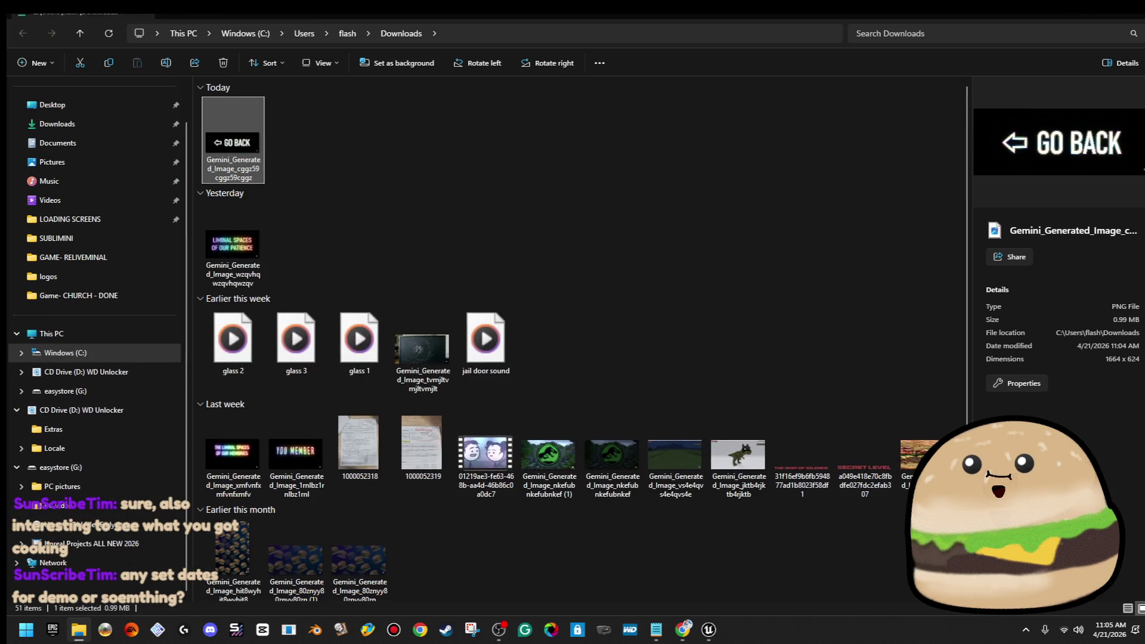
Step: Open the GO BACK button image with Paint, then close the Downloads File Explorer window
{"action": "right_click", "coordinate": [248, 153]}
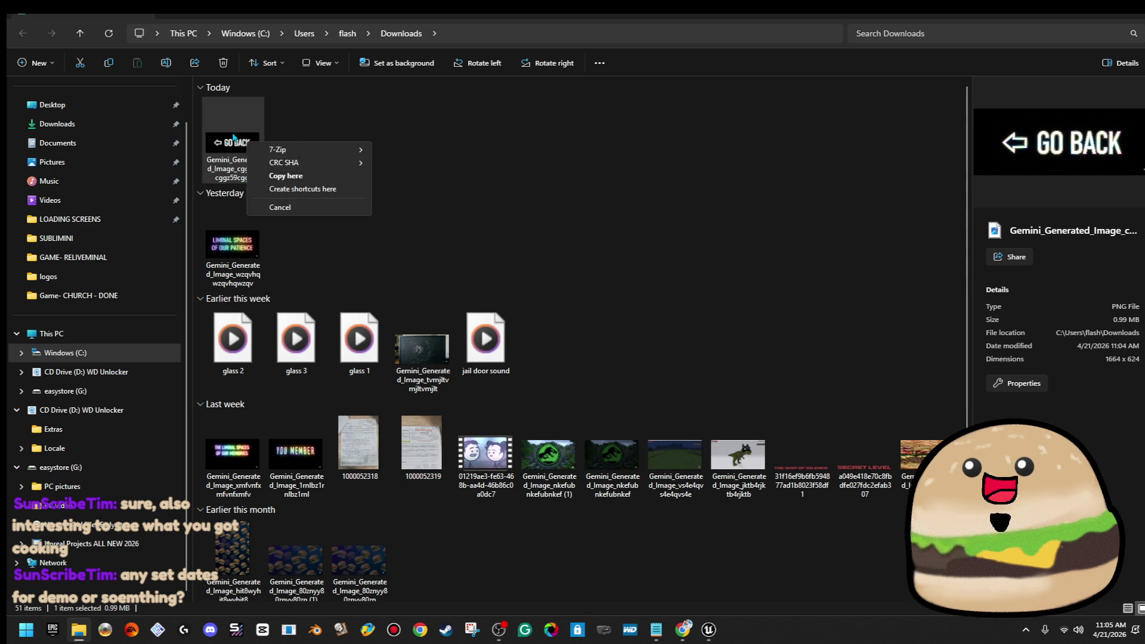
{"action": "mouse_move", "coordinate": [344, 203]}
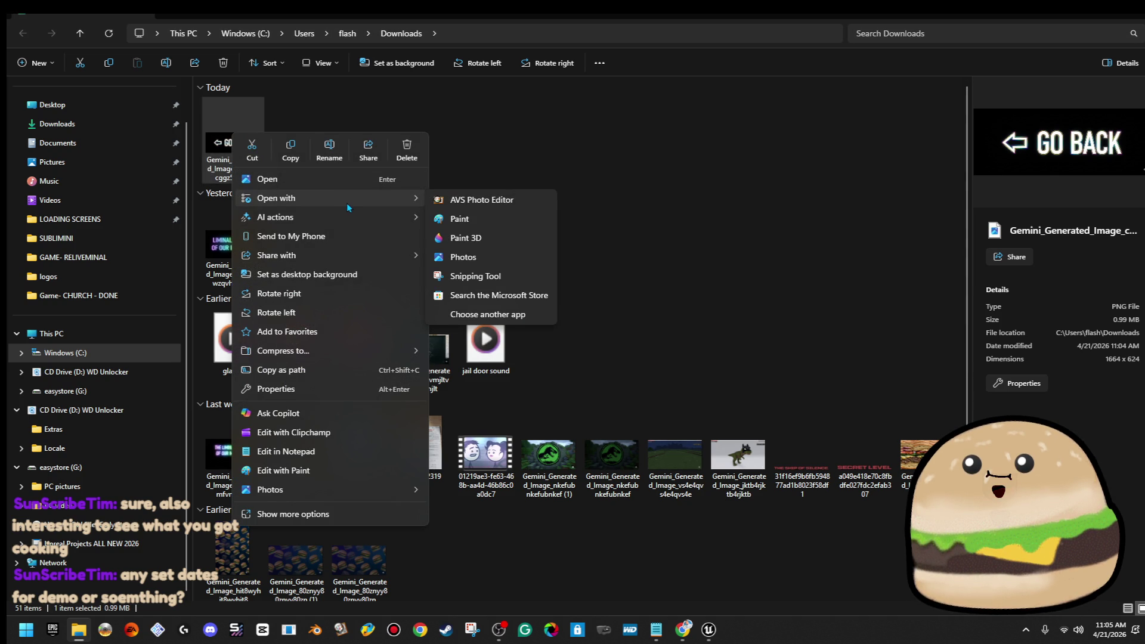
{"action": "left_click", "coordinate": [447, 220]}
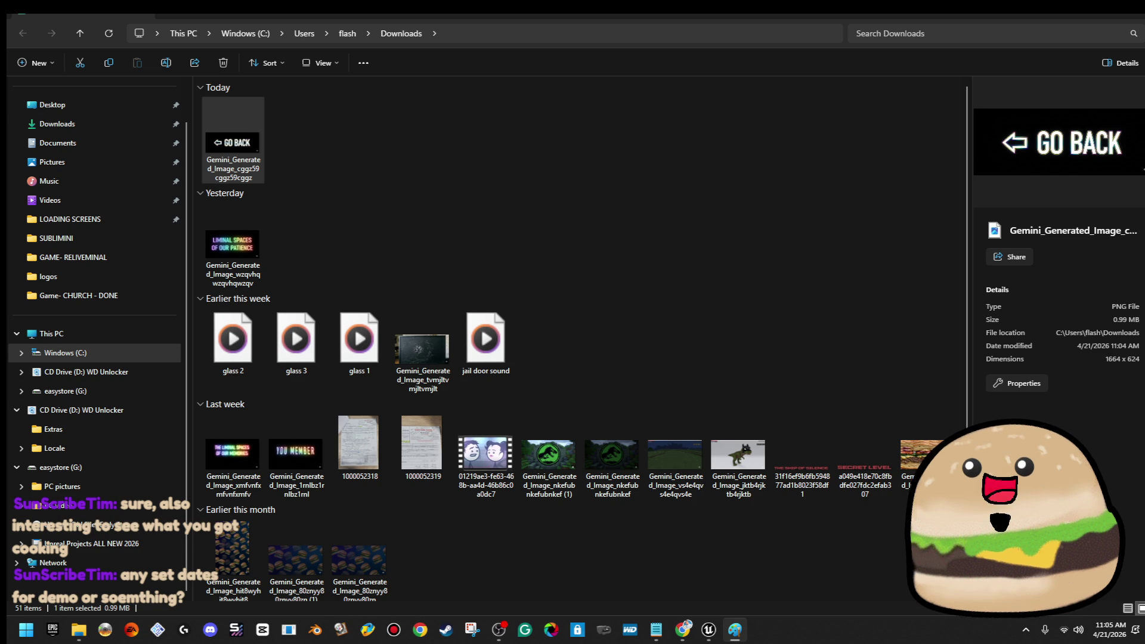
{"action": "left_click", "coordinate": [1125, 20]}
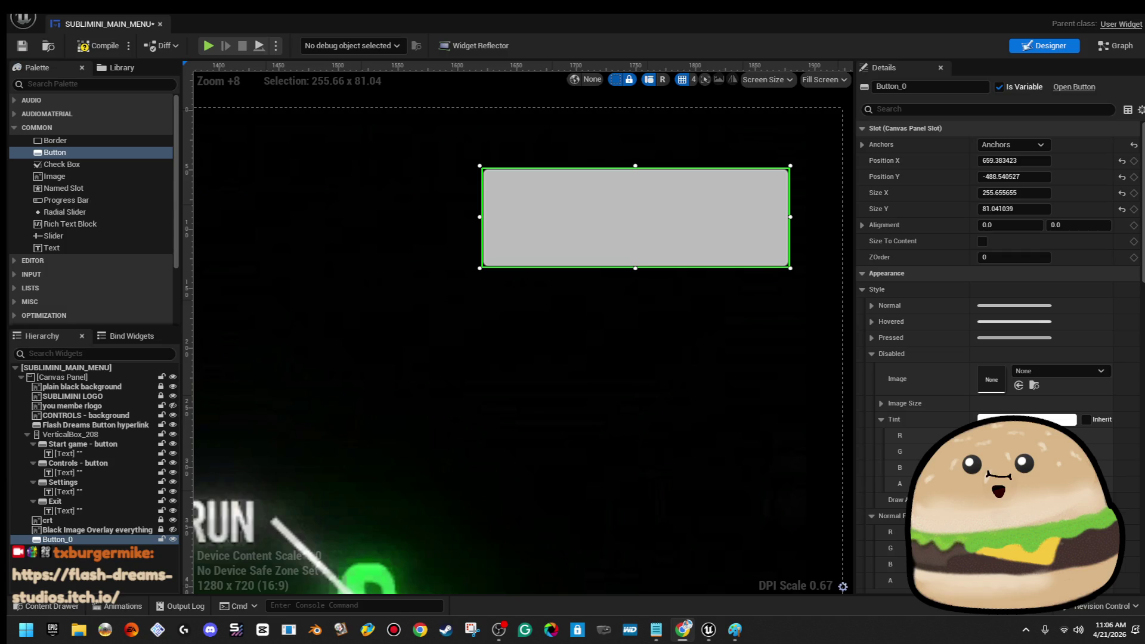
{"action": "key", "text": "alt+Tab"}
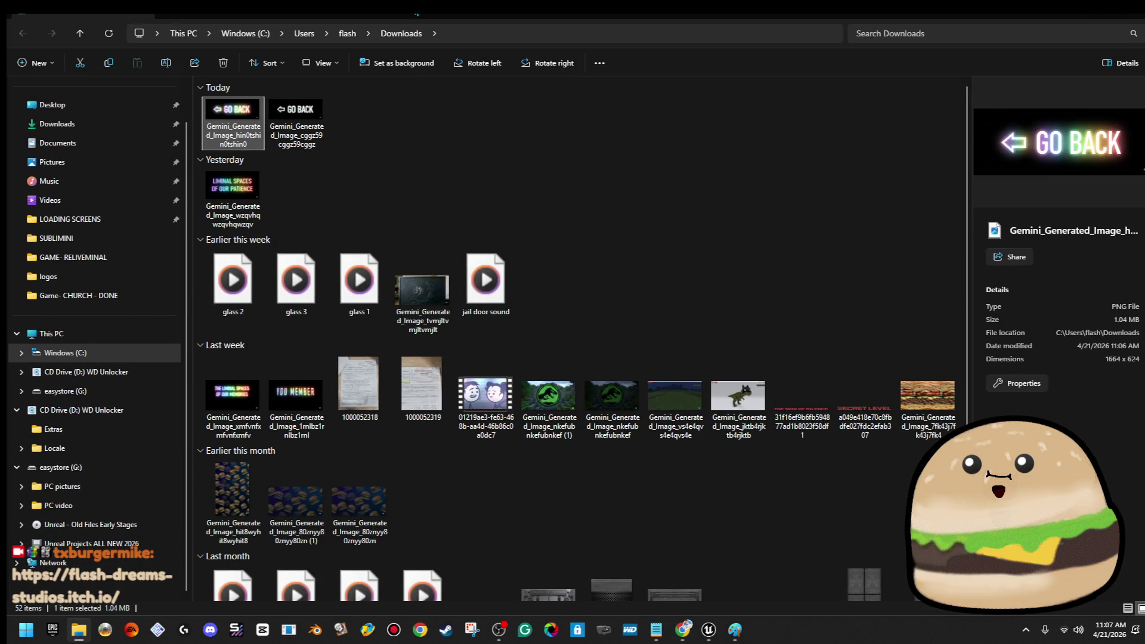
{"action": "key", "text": "alt+Tab"}
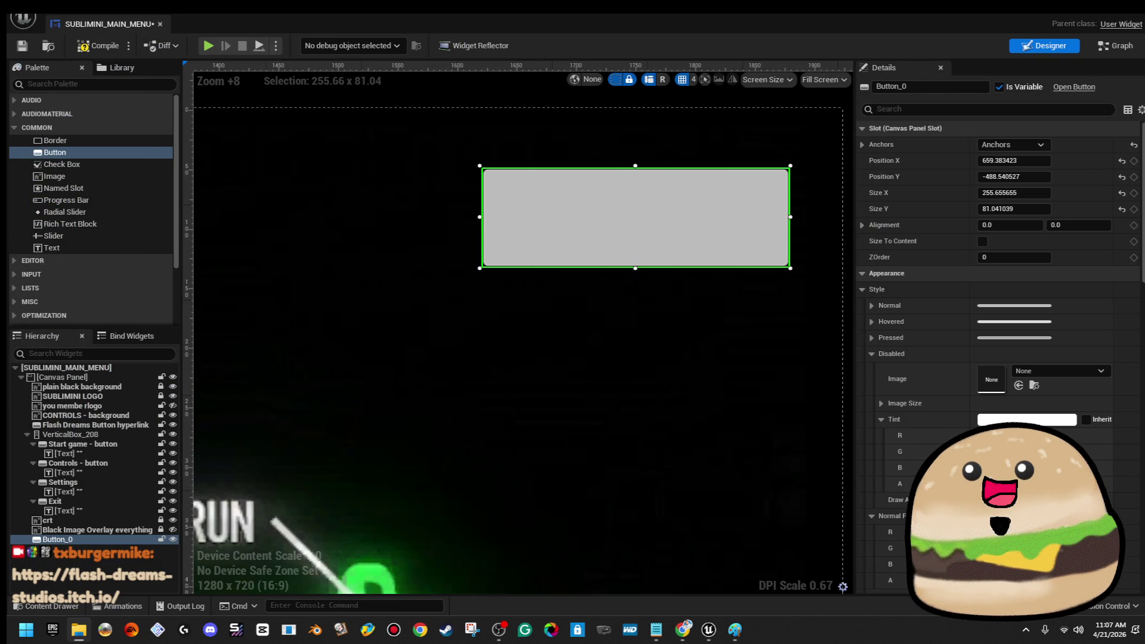
{"action": "key", "text": "alt+Tab"}
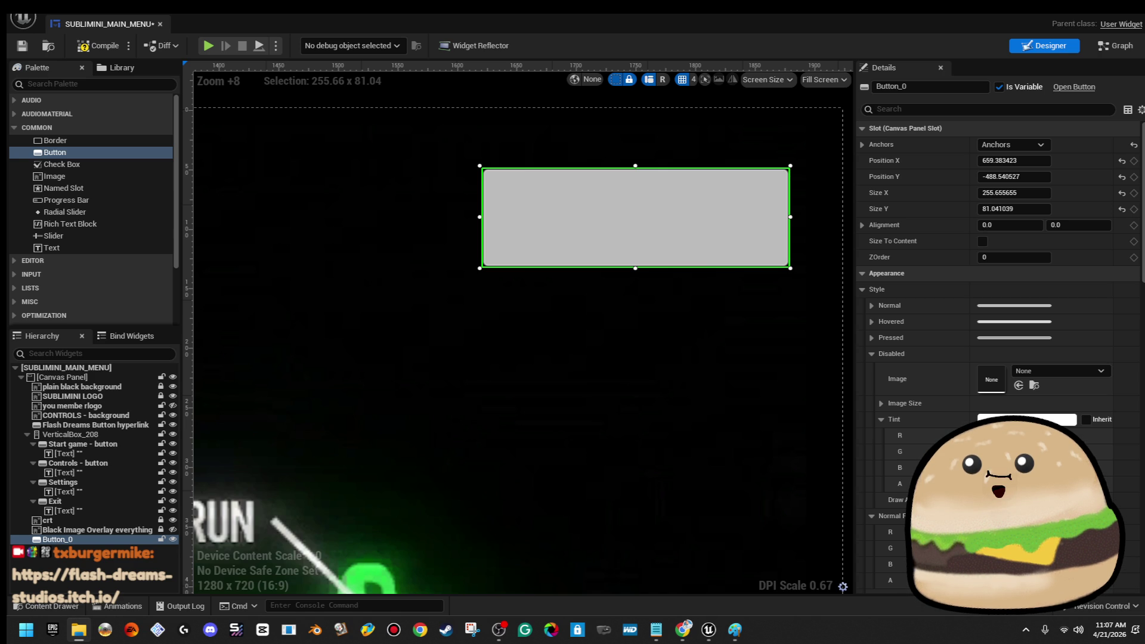
{"action": "key", "text": "alt+Tab"}
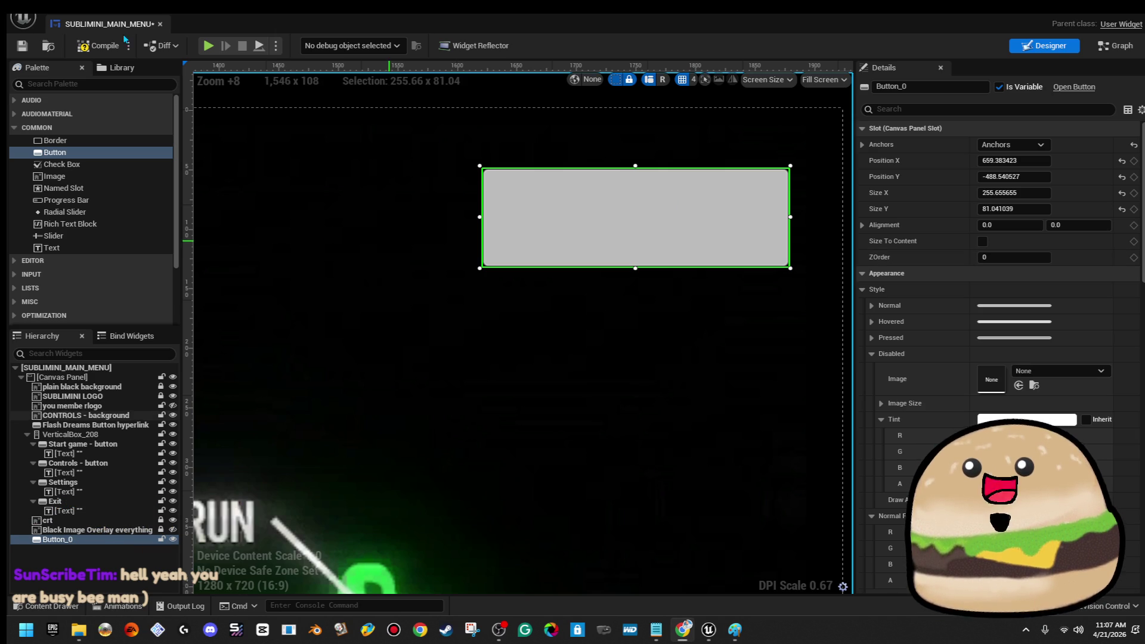
{"action": "key", "text": "super+Down"}
Step: Import the 'go back button glow' image from the SUBLIMINI folder into the project
{"action": "key", "text": "super+Up"}
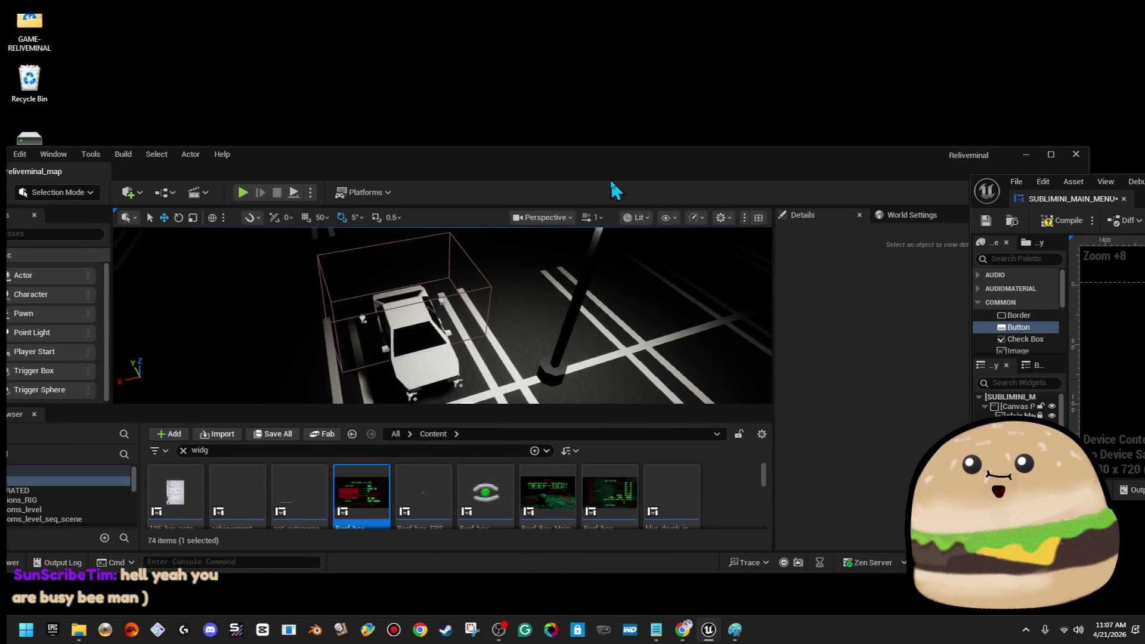
{"action": "key", "text": "super+Up"}
{"action": "left_click", "coordinate": [260, 396]}
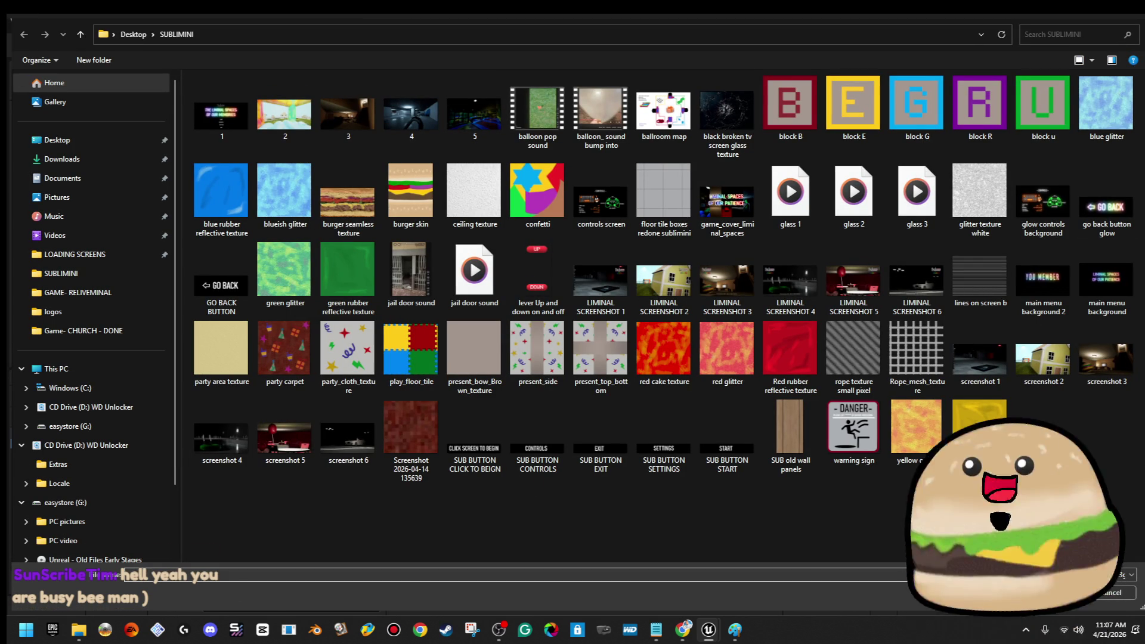
{"action": "double_click", "coordinate": [1123, 218]}
Step: Maximise the SUBLIMINI_MAIN_MENU editor and nudge Button_0 slightly left to X 651.04
{"action": "left_click_drag", "start_coordinate": [1135, 199], "coordinate": [876, 196]}
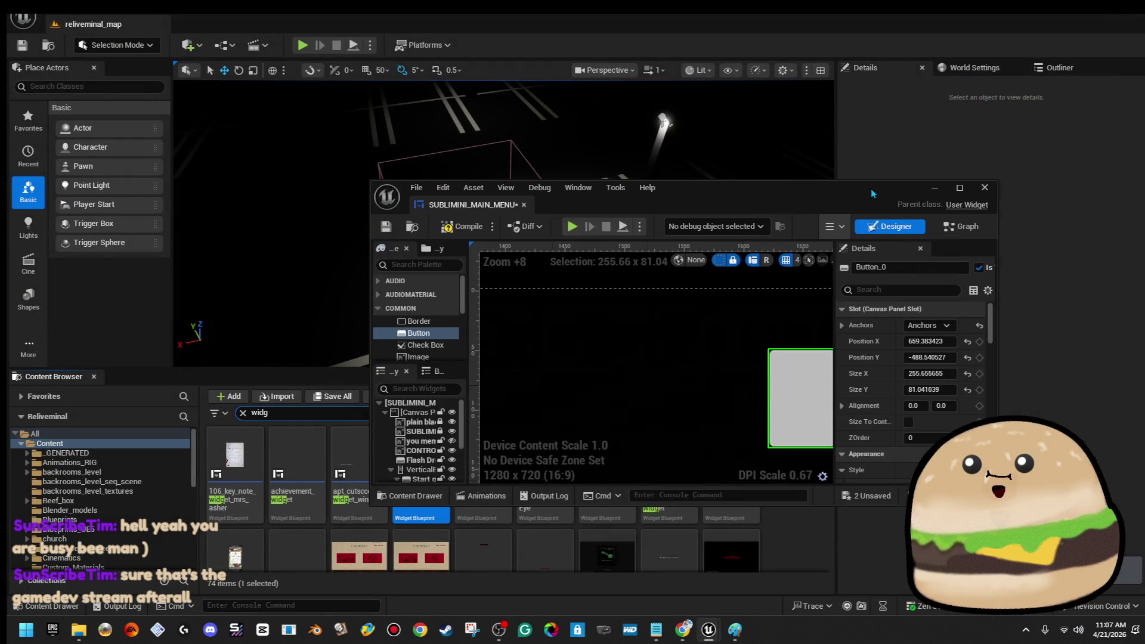
{"action": "double_click", "coordinate": [870, 192]}
{"action": "left_click_drag", "start_coordinate": [654, 250], "coordinate": [644, 251]}
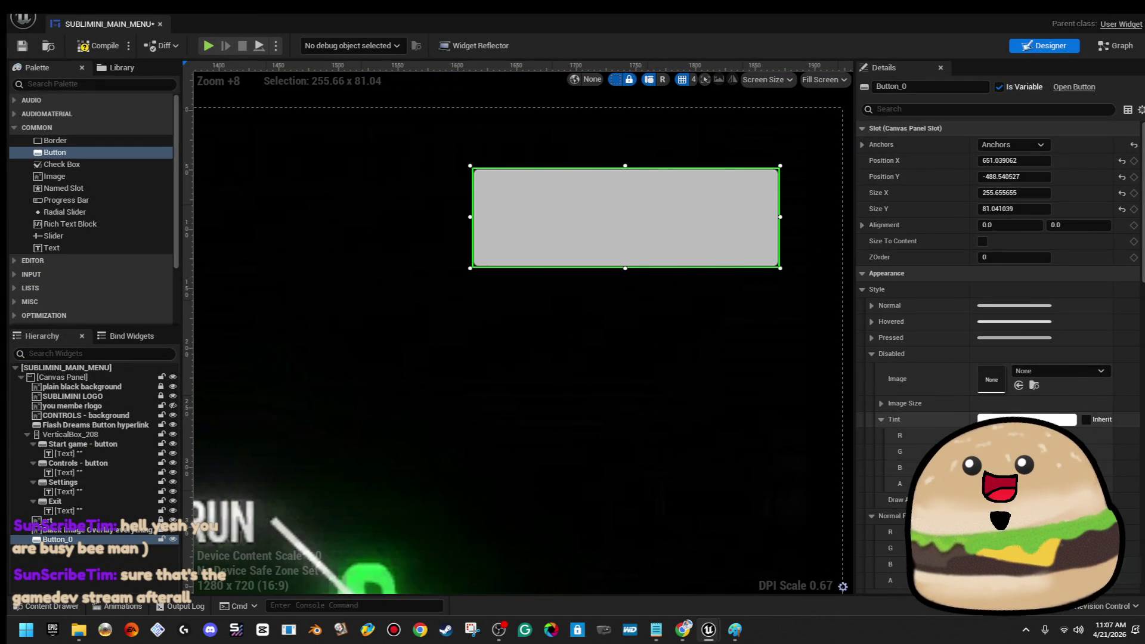
Step: Set Button_0's Normal image to go_back_button_glow and make the button slightly taller
{"action": "left_click", "coordinate": [872, 304]}
{"action": "left_click", "coordinate": [1033, 324]}
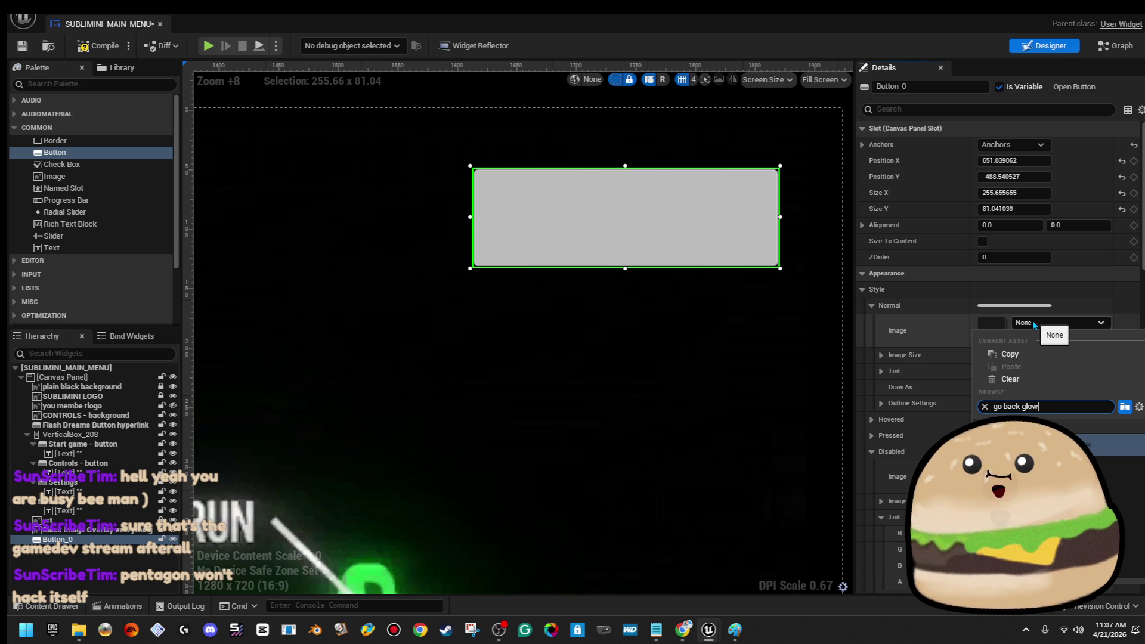
{"action": "key", "text": "Return"}
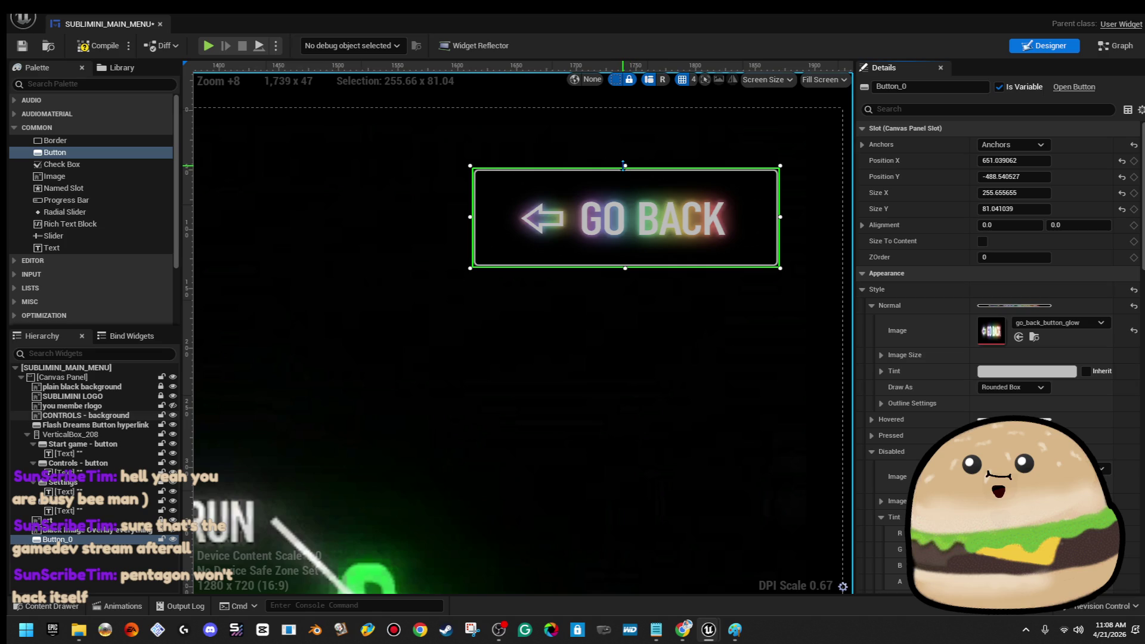
{"action": "left_click_drag", "start_coordinate": [624, 165], "coordinate": [626, 157]}
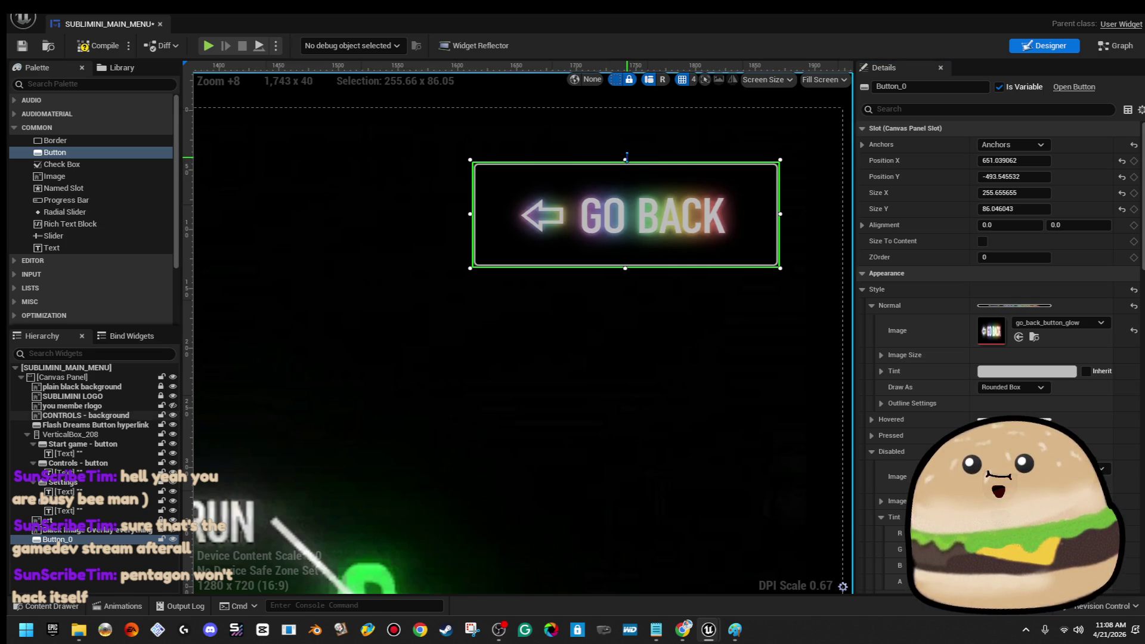
Step: Tint the Normal state to a dimmer, semi-transparent glow, trying red 0.5 then undoing it
{"action": "left_click", "coordinate": [1035, 388]}
{"action": "left_click", "coordinate": [872, 306]}
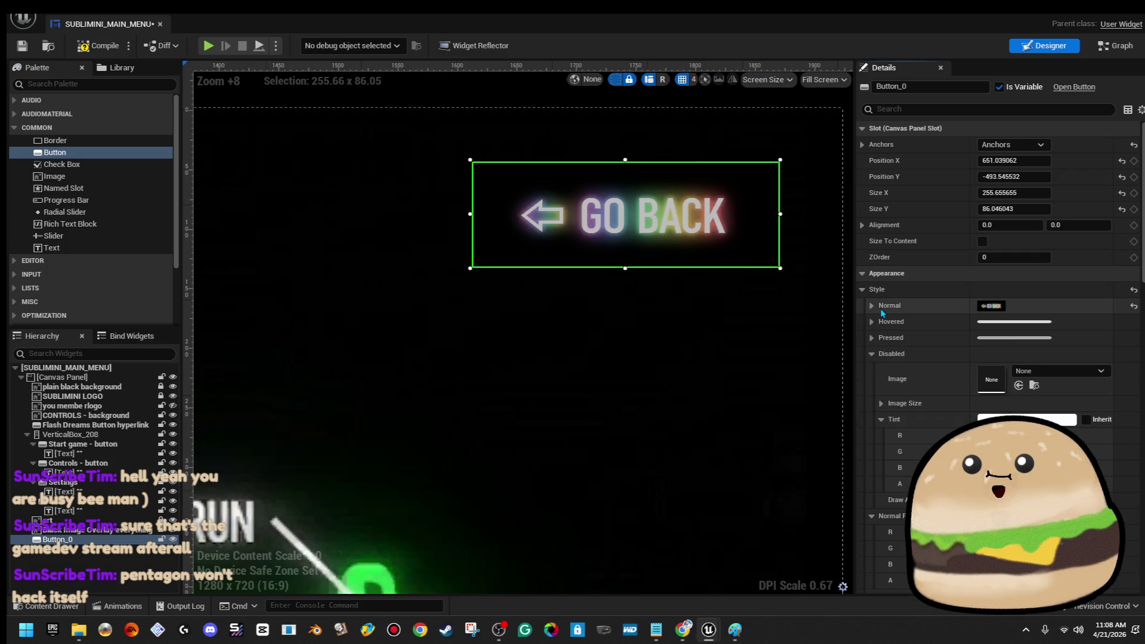
{"action": "left_click", "coordinate": [872, 306]}
{"action": "left_click", "coordinate": [1039, 405]}
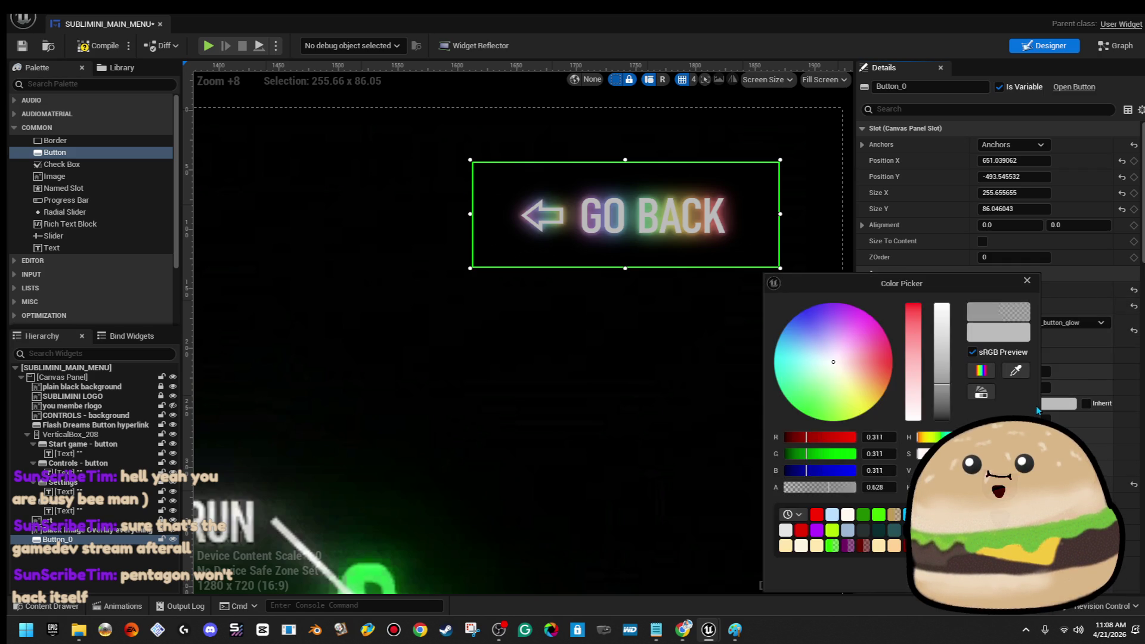
{"action": "left_click_drag", "start_coordinate": [941, 372], "coordinate": [941, 305]}
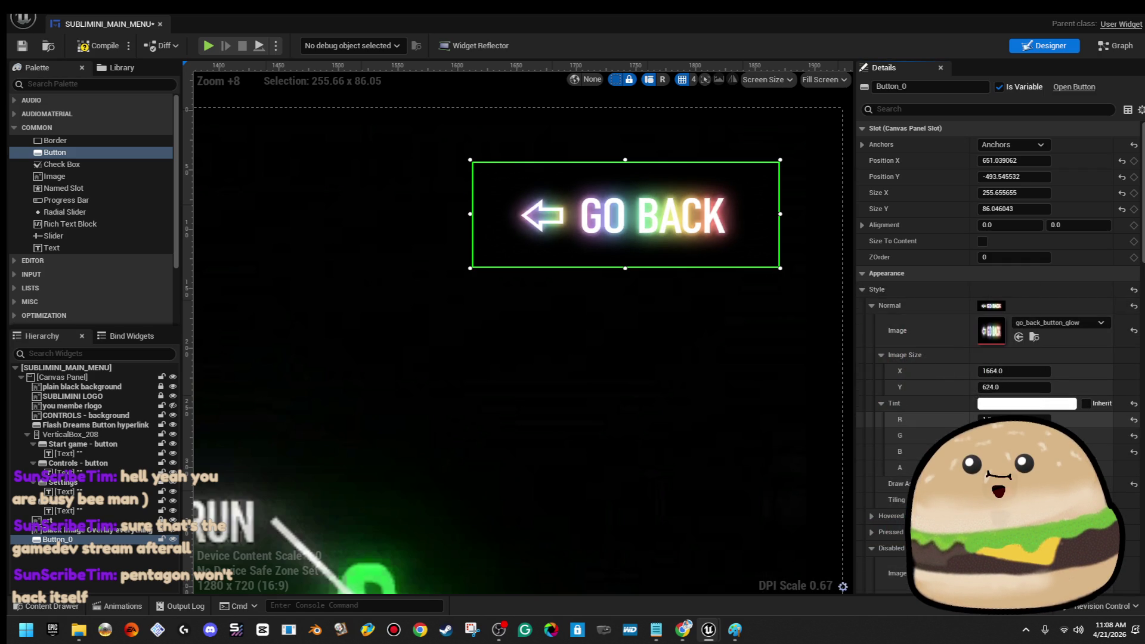
{"action": "left_click", "coordinate": [1035, 419]}
{"action": "type", "text": "0.5"}
{"action": "key", "text": "Return"}
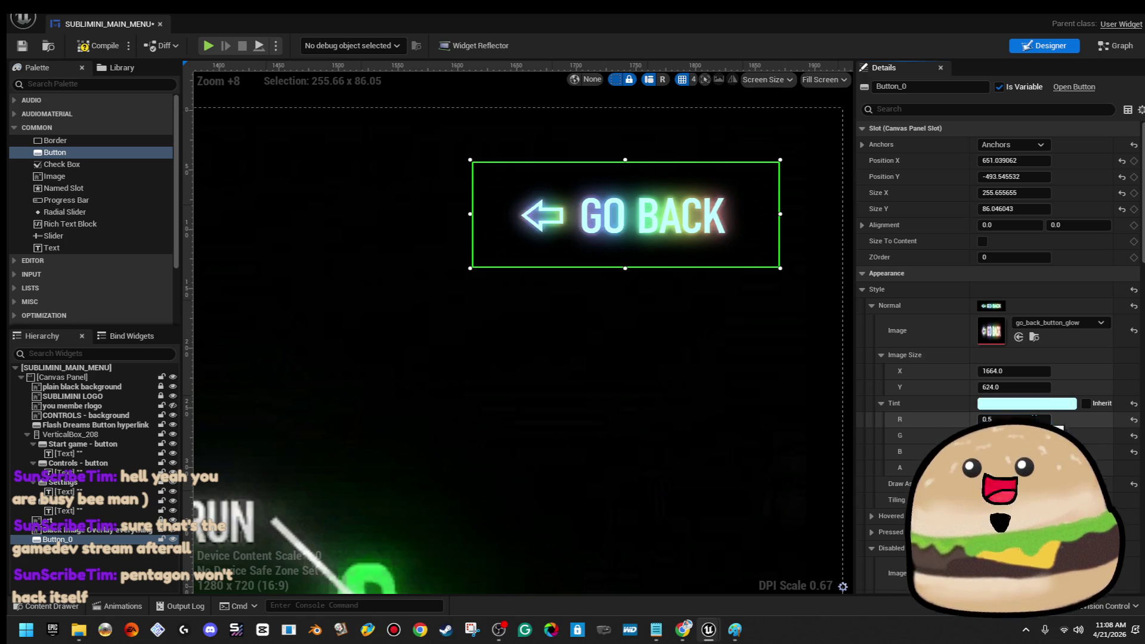
{"action": "key", "text": "ctrl+z"}
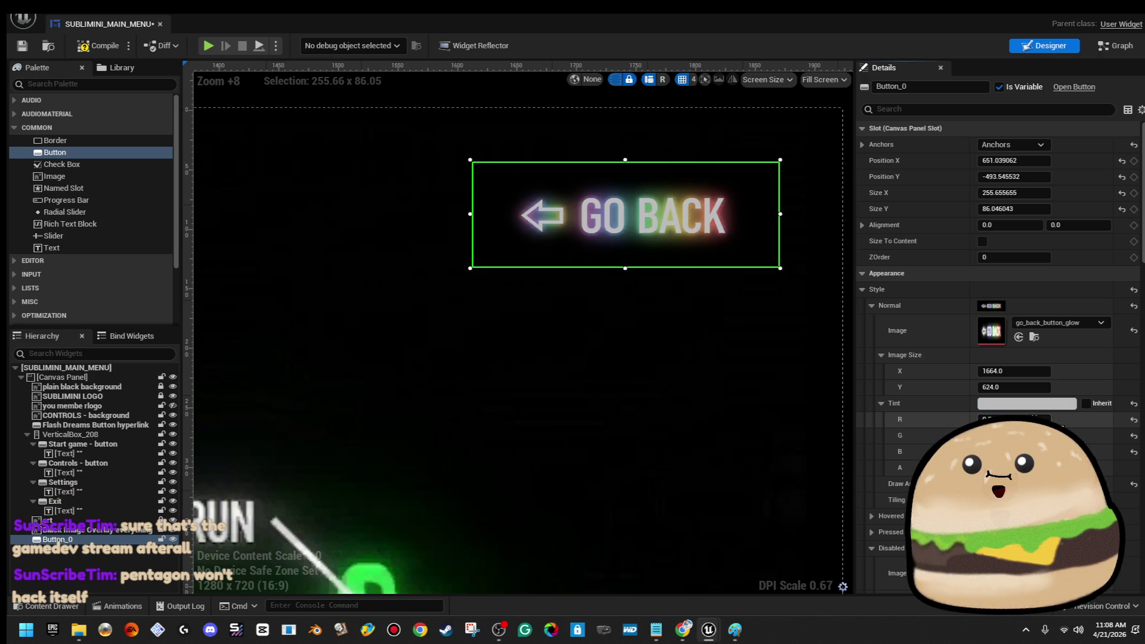
{"action": "key", "text": "ctrl+z"}
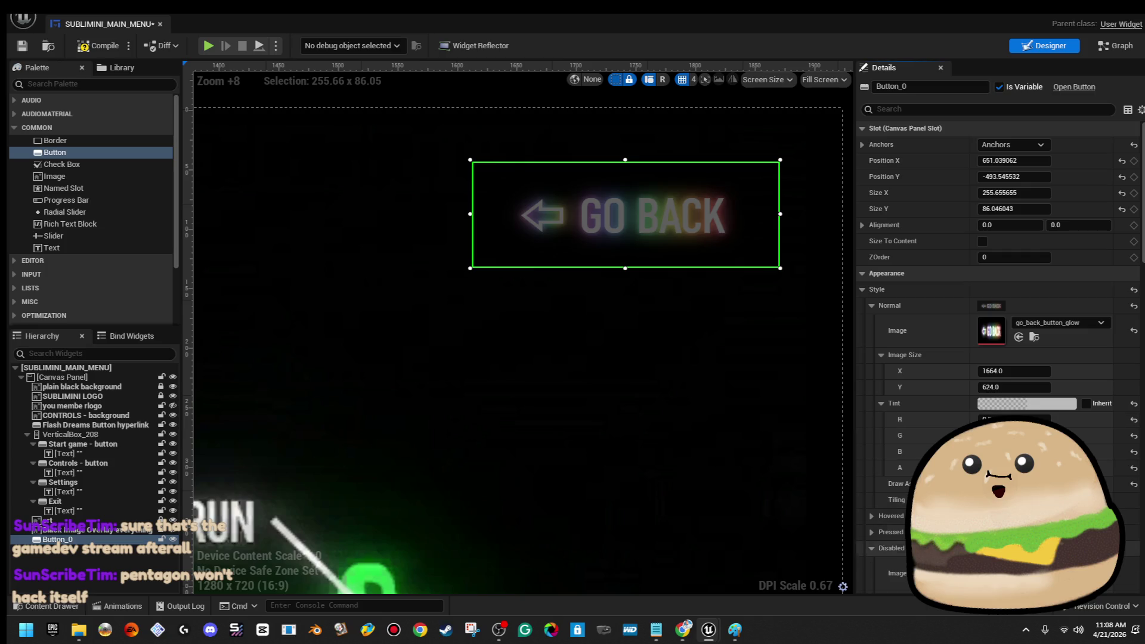
Step: Set the Hovered state image to go_back_button_glow
{"action": "left_click", "coordinate": [871, 306]}
{"action": "left_click", "coordinate": [871, 322]}
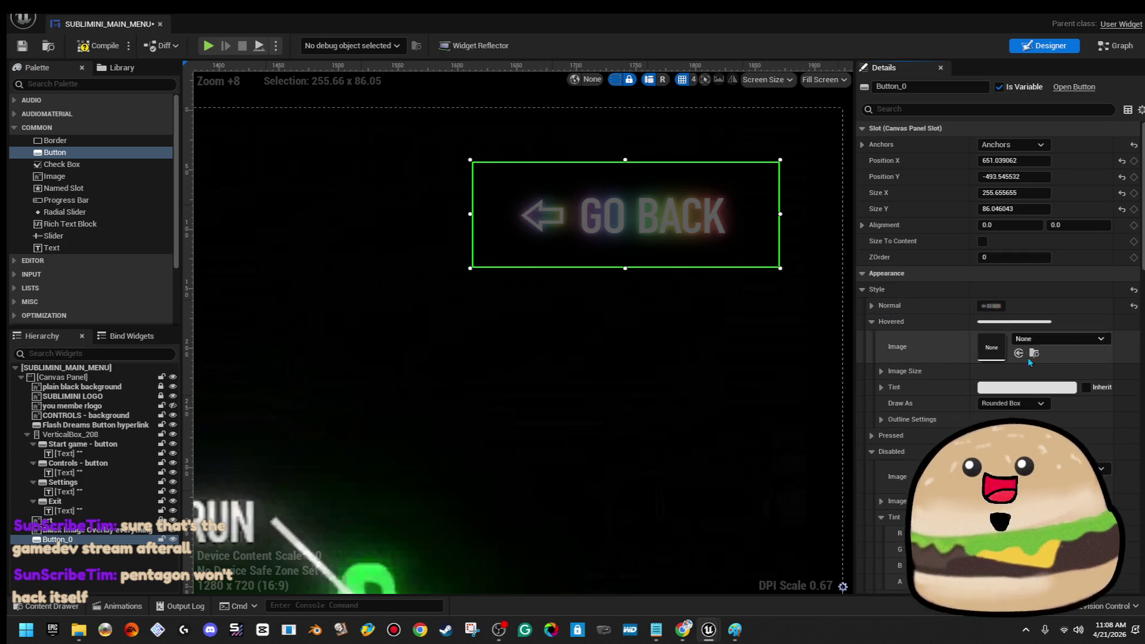
{"action": "left_click", "coordinate": [1042, 340]}
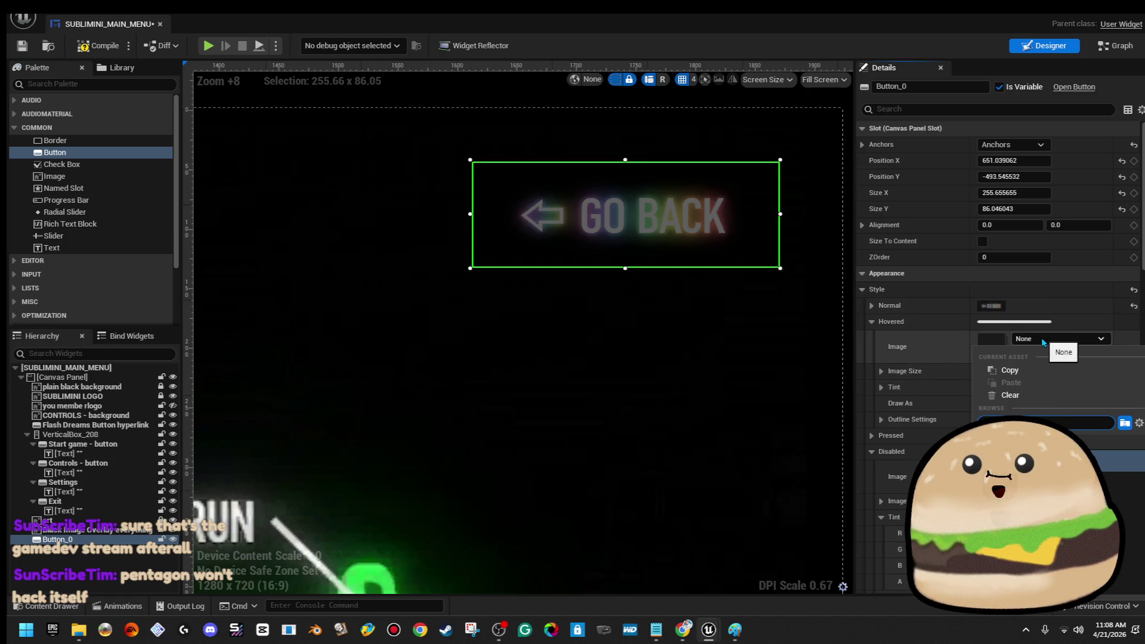
{"action": "left_click", "coordinate": [1121, 460]}
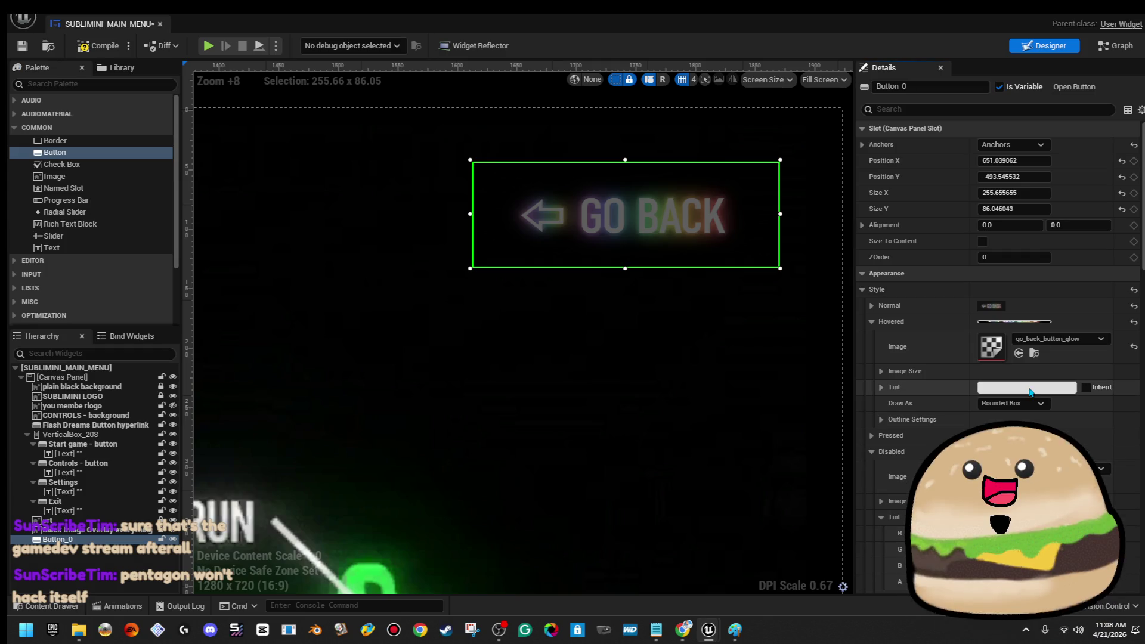
{"action": "left_click", "coordinate": [871, 322]}
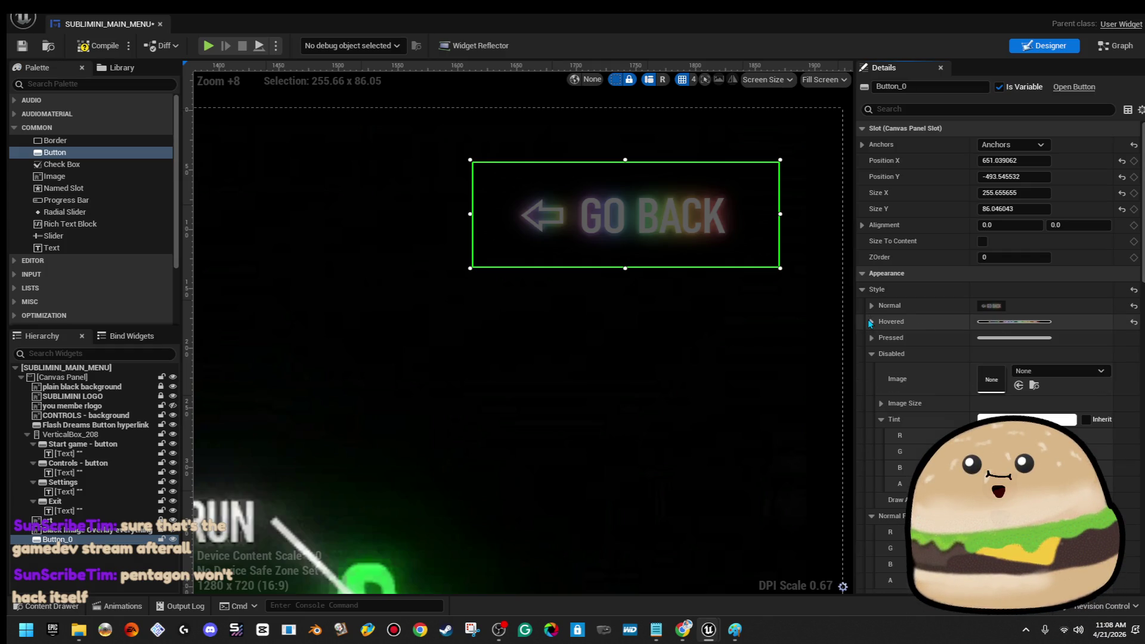
Step: Set the Pressed state image to go_back_button_glow, searching 'go back gl' in the picker
{"action": "left_click", "coordinate": [871, 338]}
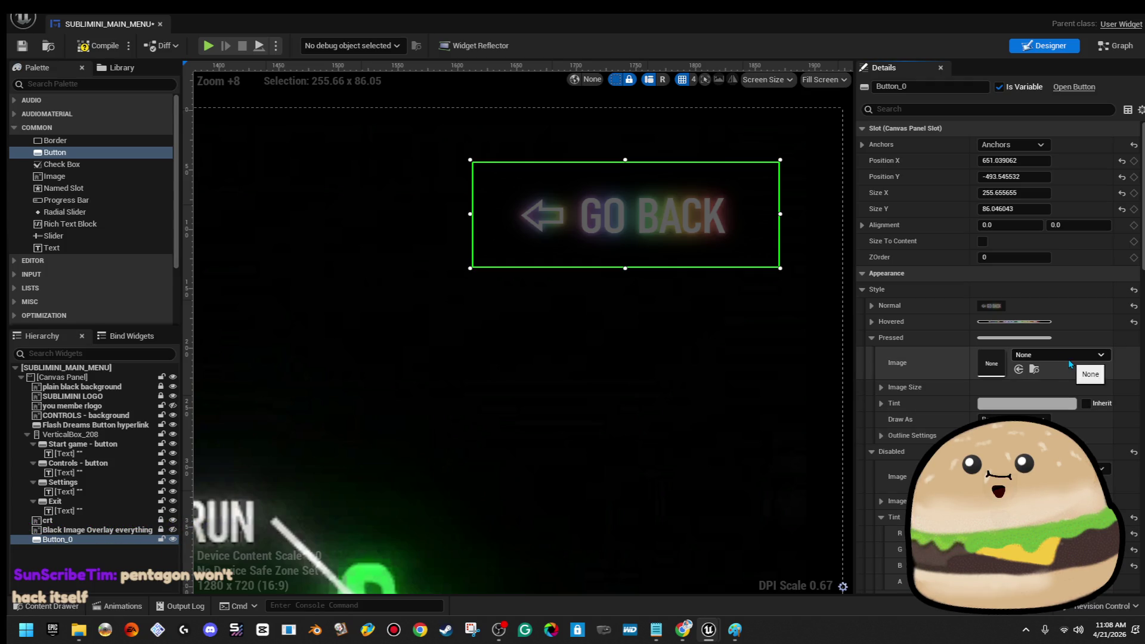
{"action": "left_click", "coordinate": [872, 322]}
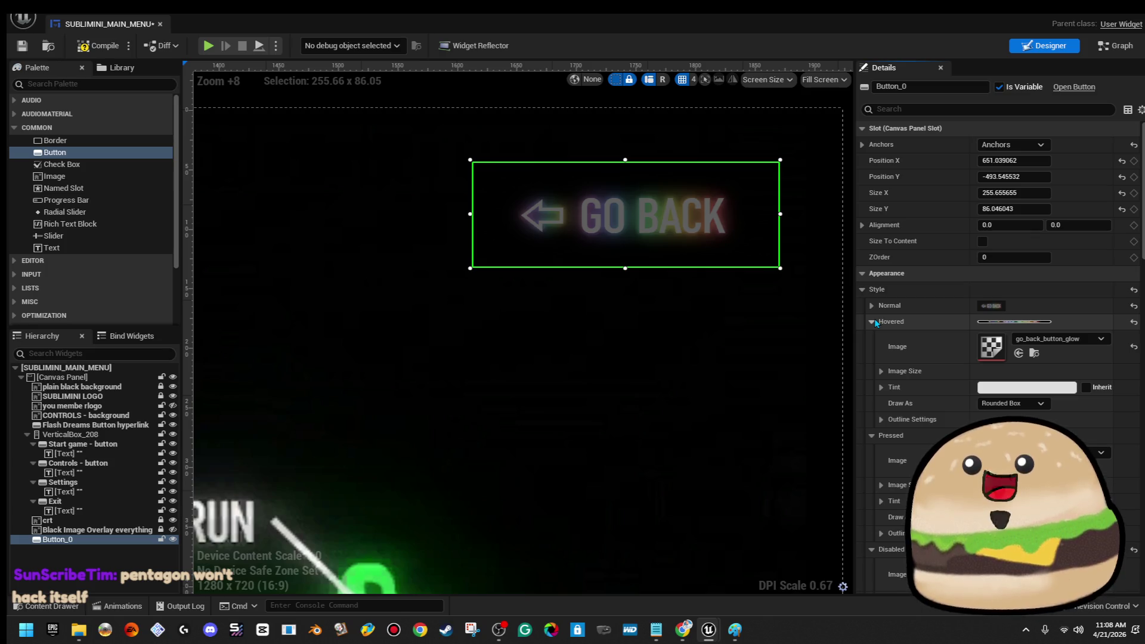
{"action": "left_click", "coordinate": [1014, 403]}
{"action": "left_click", "coordinate": [872, 322]}
{"action": "left_click", "coordinate": [872, 337]}
{"action": "left_click", "coordinate": [1037, 355]}
{"action": "type", "text": "go back glow"}
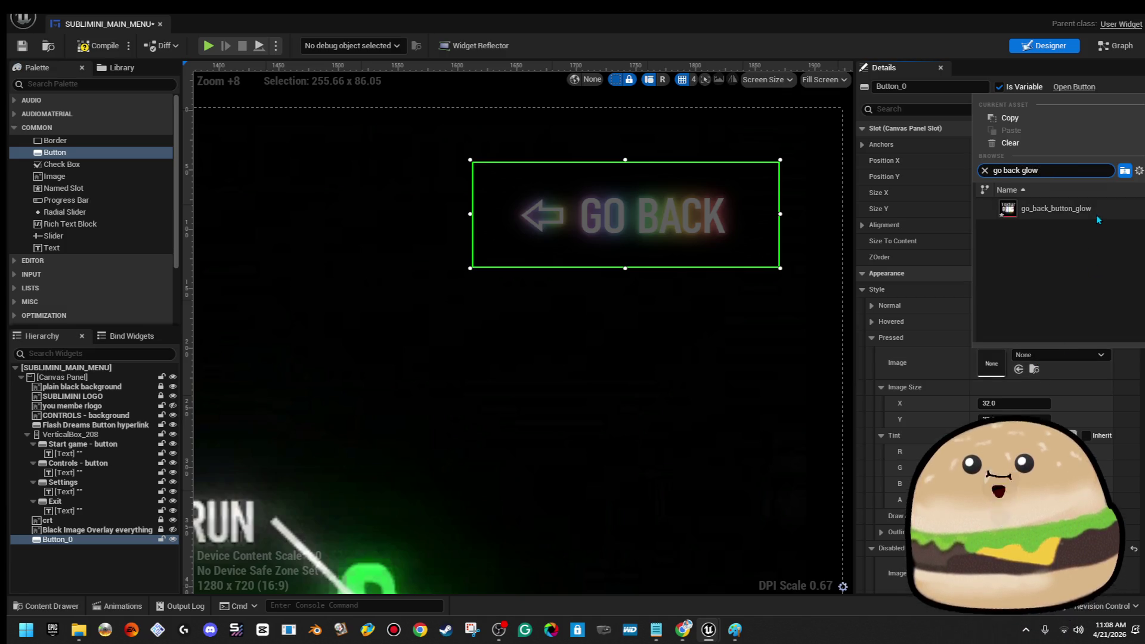
{"action": "left_click", "coordinate": [1062, 209]}
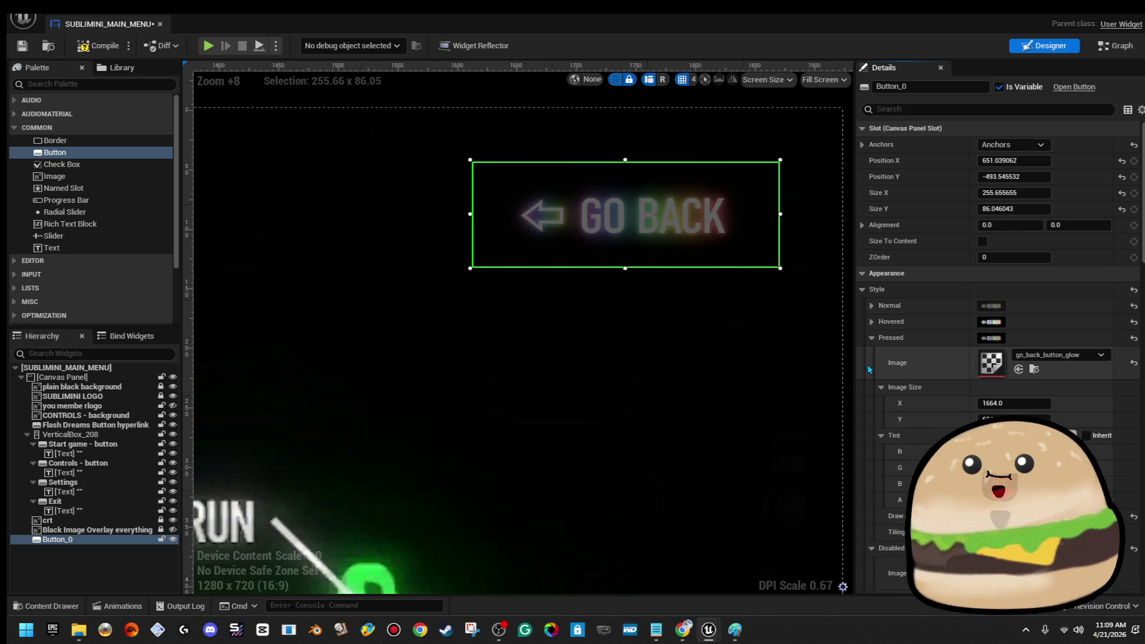
{"action": "left_click", "coordinate": [871, 337]}
Step: Compile and save SUBLIMINI_MAIN_MENU, zoom out to see the full menu, and select Button_0
{"action": "key", "text": "F7"}
{"action": "key", "text": "ctrl+s"}
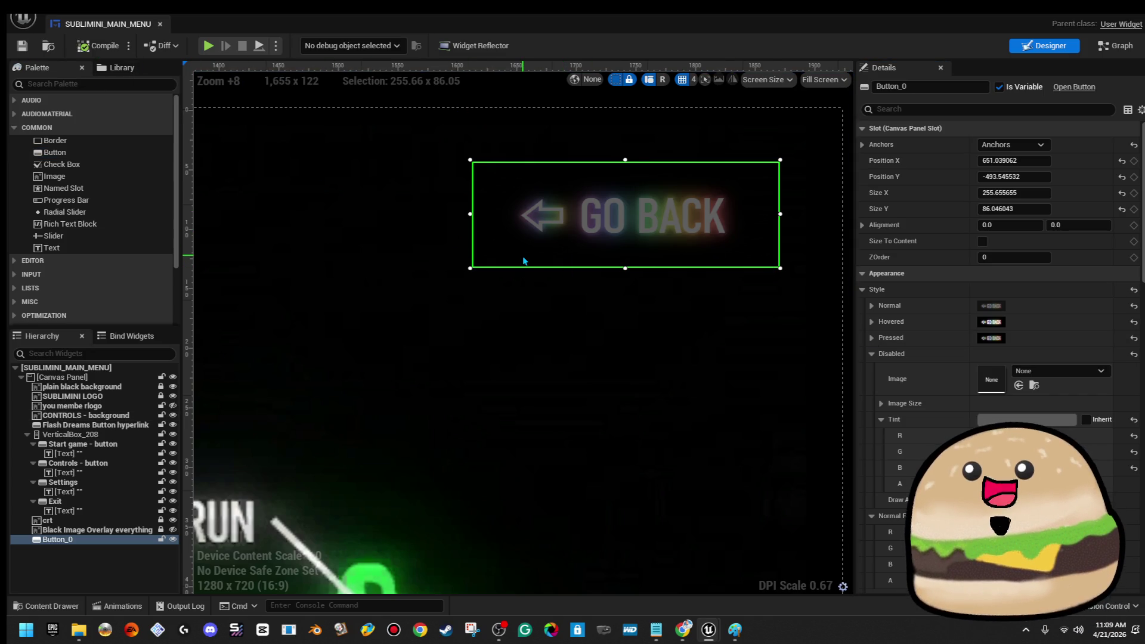
{"action": "scroll", "coordinate": [530, 271], "scroll_direction": "down", "scroll_amount": 11}
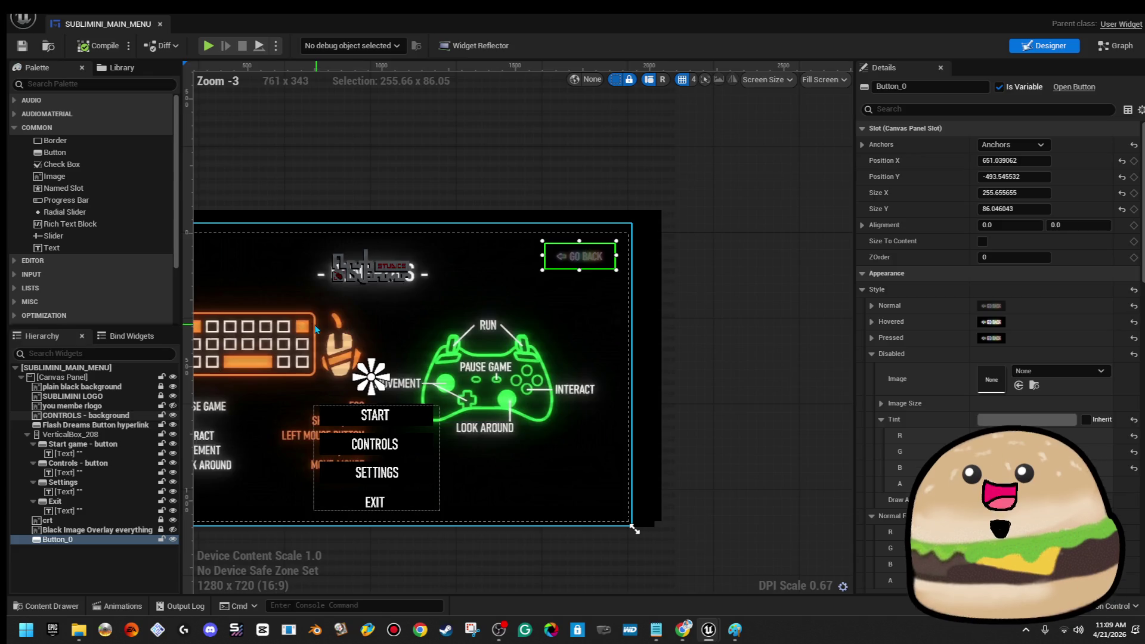
{"action": "scroll", "coordinate": [552, 337], "scroll_direction": "down", "scroll_amount": 1}
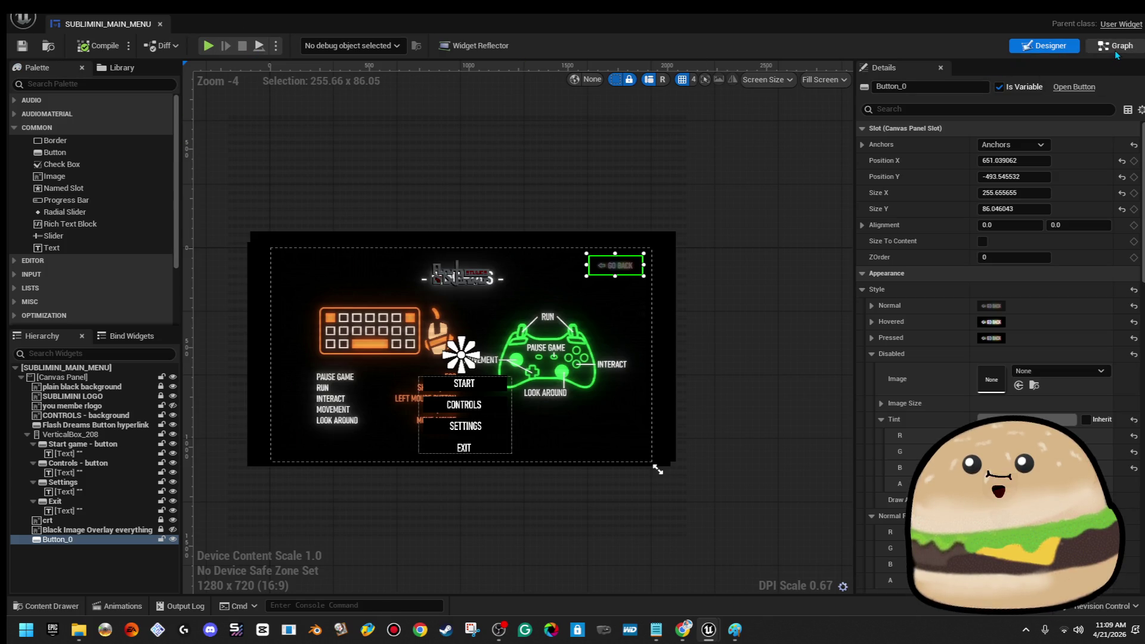
{"action": "right_click", "coordinate": [78, 539]}
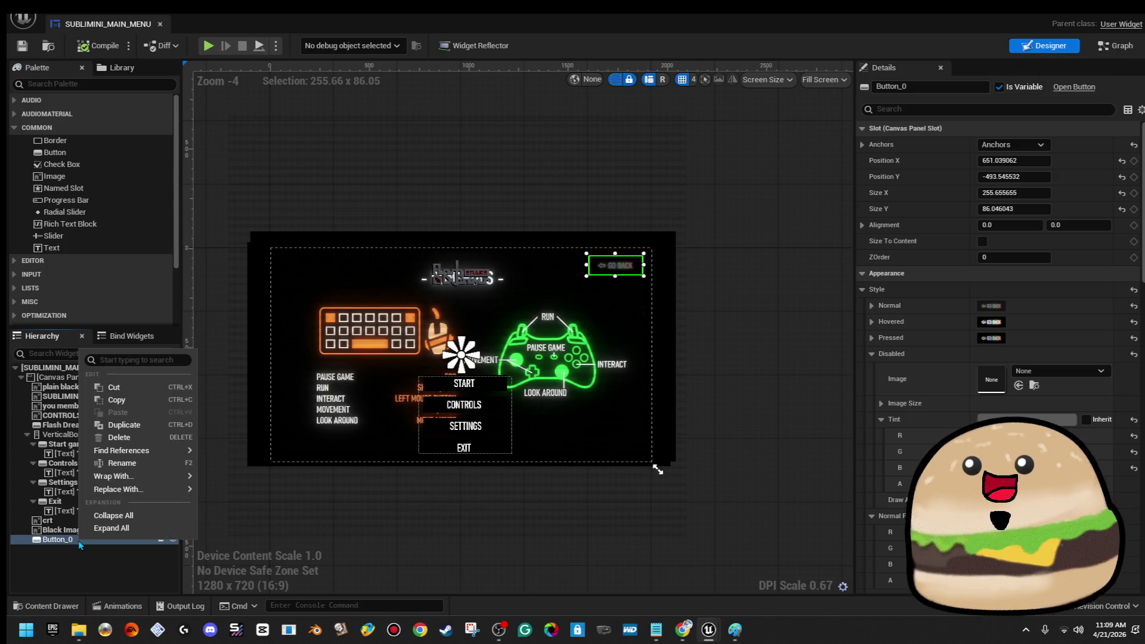
Step: Rename Button_0 to 'Go Back Button' and drag it under the Flash Dreams Button hyperlink
{"action": "left_click", "coordinate": [144, 467]}
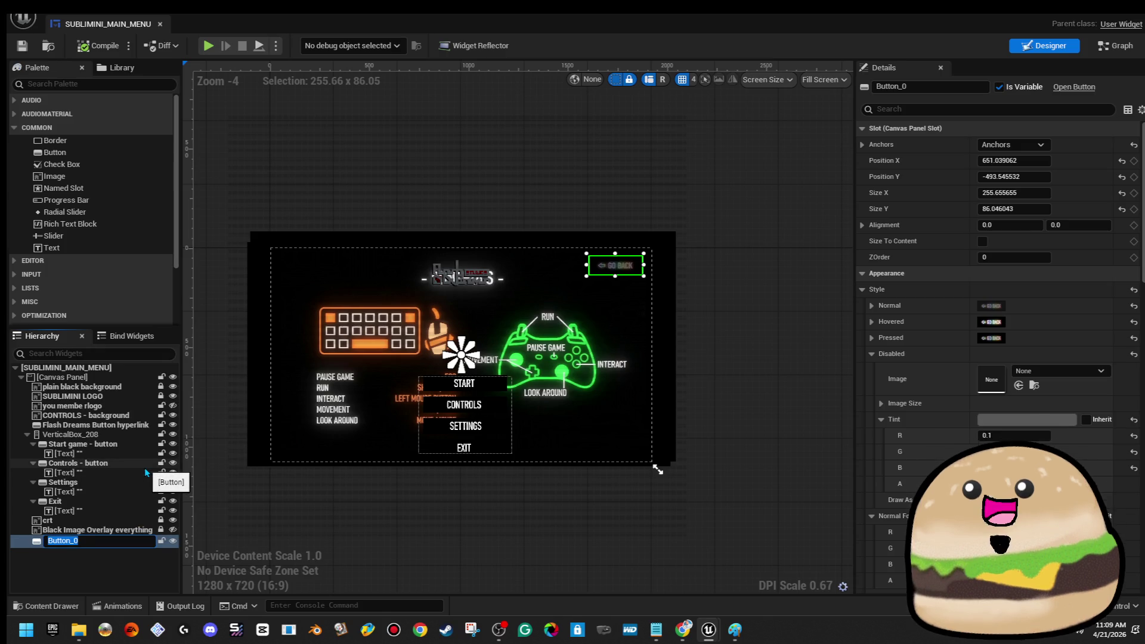
{"action": "type", "text": "Go Back Button"}
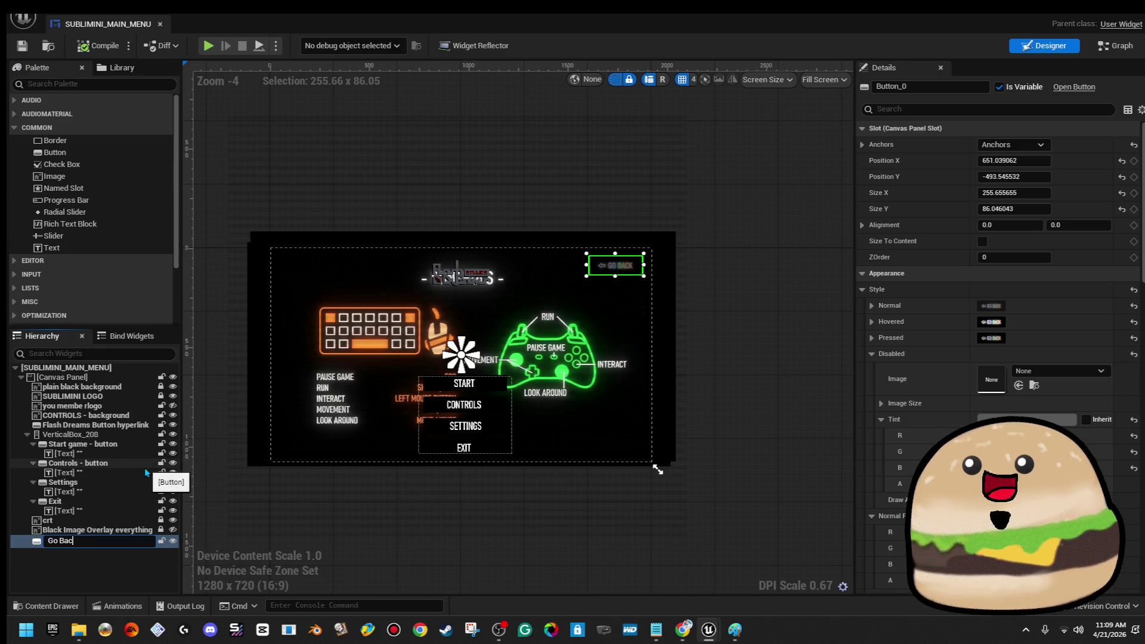
{"action": "key", "text": "Return"}
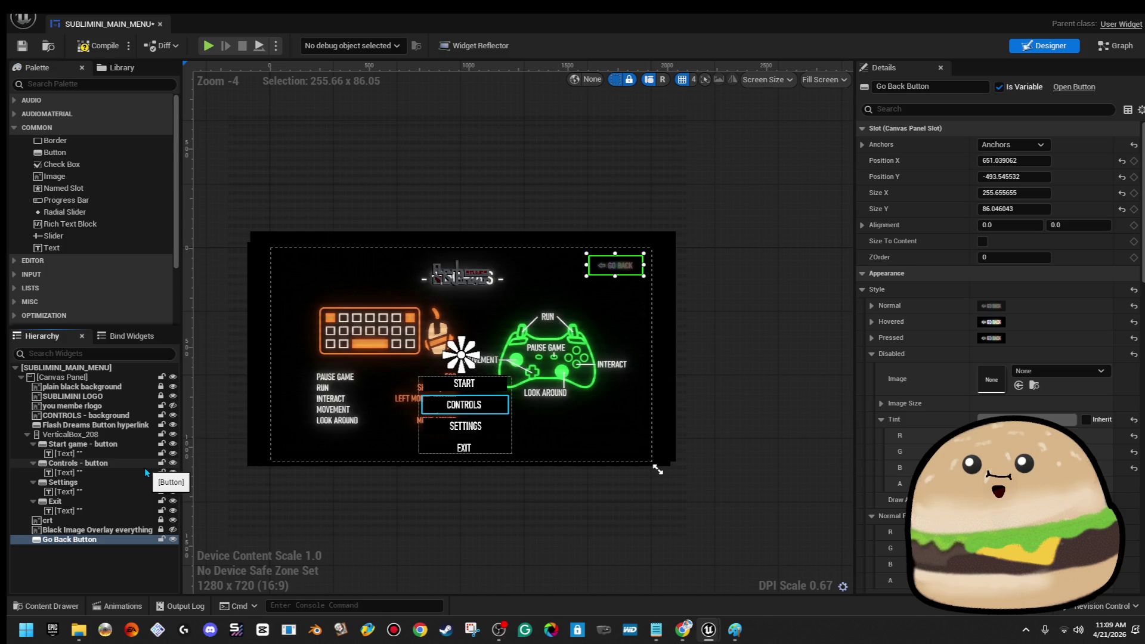
{"action": "left_click", "coordinate": [106, 542]}
{"action": "left_click_drag", "start_coordinate": [106, 541], "coordinate": [99, 435]}
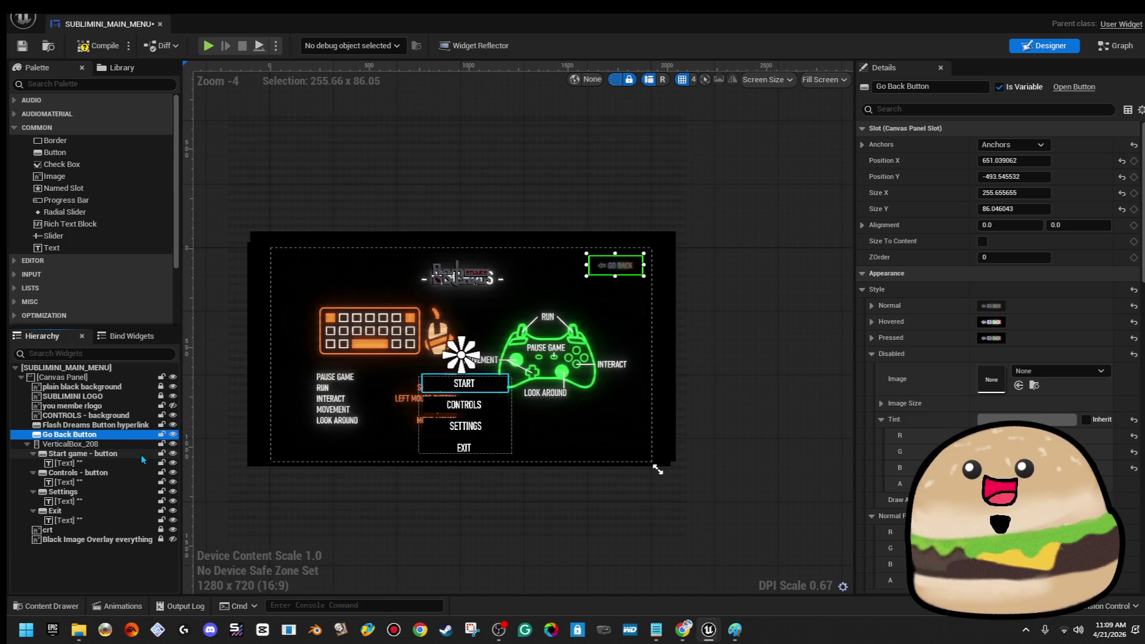
{"action": "scroll", "coordinate": [666, 279], "scroll_direction": "up", "scroll_amount": 2}
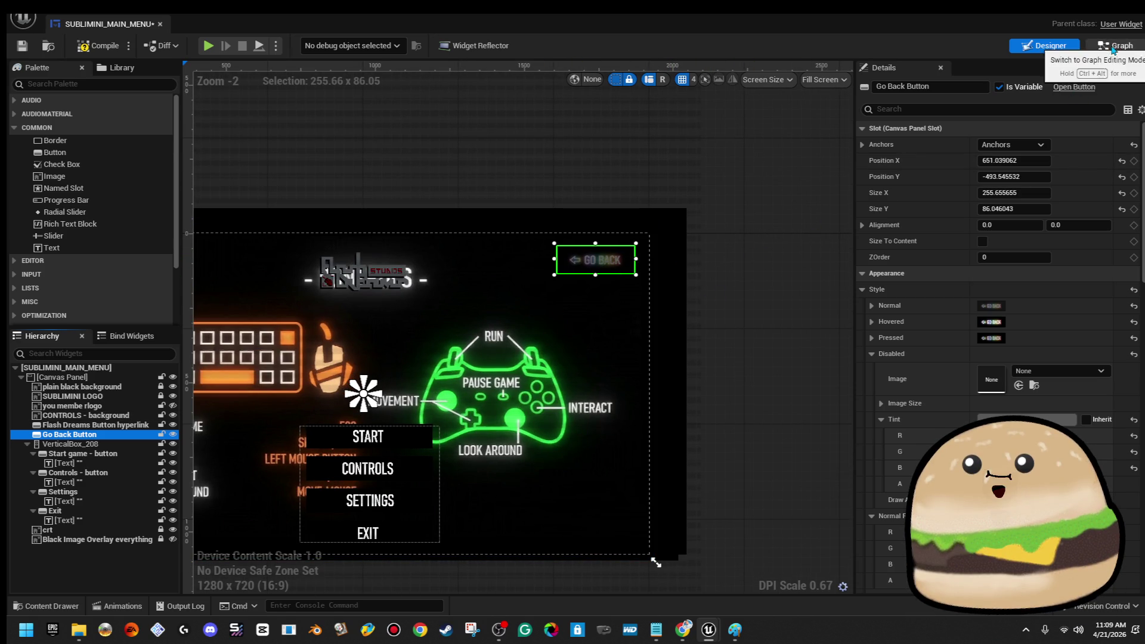
Step: Add an On Released event for Go Back Button and place it below the red comment box
{"action": "scroll", "coordinate": [1001, 357], "scroll_direction": "down", "scroll_amount": 5}
{"action": "scroll", "coordinate": [1001, 358], "scroll_direction": "down", "scroll_amount": 10}
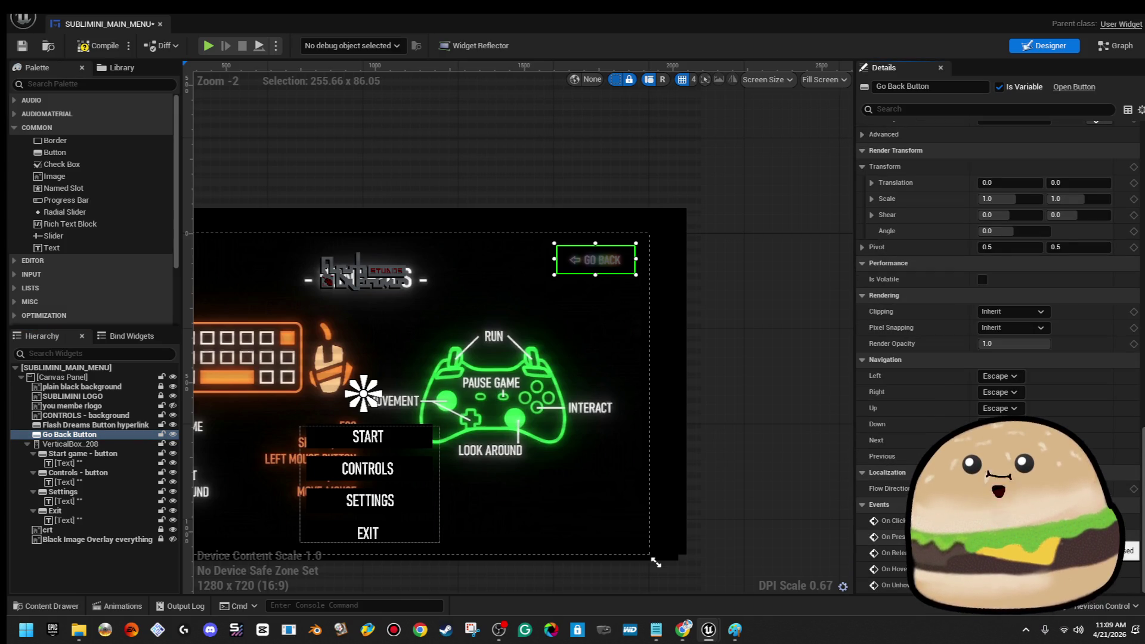
{"action": "left_click", "coordinate": [1127, 553]}
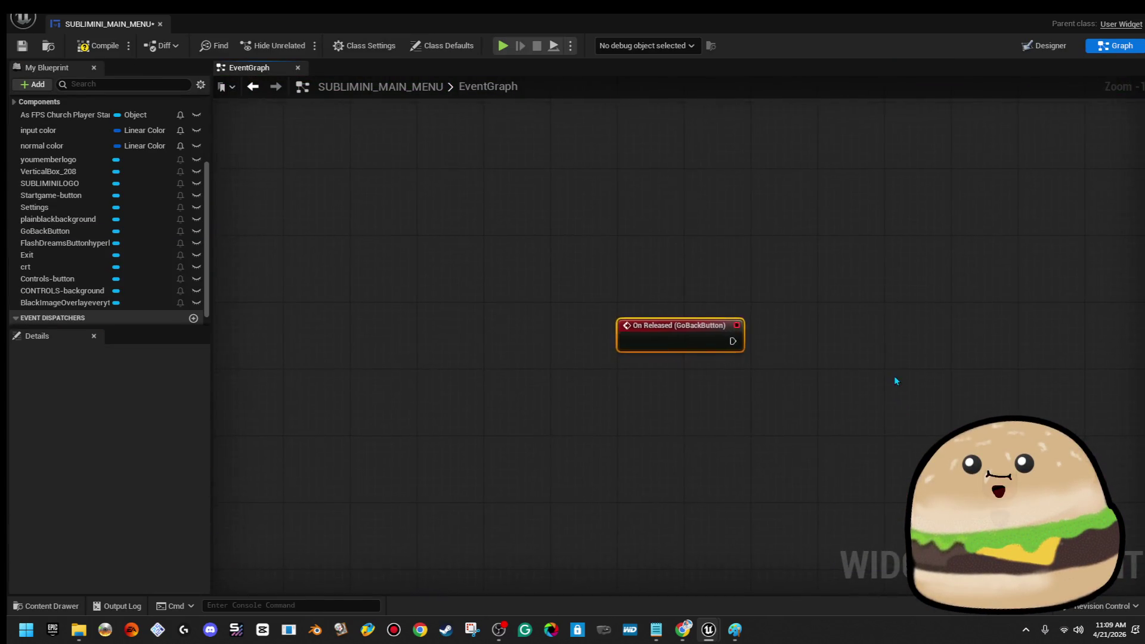
{"action": "scroll", "coordinate": [894, 375], "scroll_direction": "down", "scroll_amount": 5}
{"action": "mouse_move", "coordinate": [471, 450]}
{"action": "left_mouse_down"}
{"action": "mouse_move", "coordinate": [863, 270]}
{"action": "mouse_move", "coordinate": [746, 222]}
{"action": "mouse_move", "coordinate": [747, 211]}
{"action": "mouse_move", "coordinate": [673, 288]}
{"action": "left_mouse_up"}
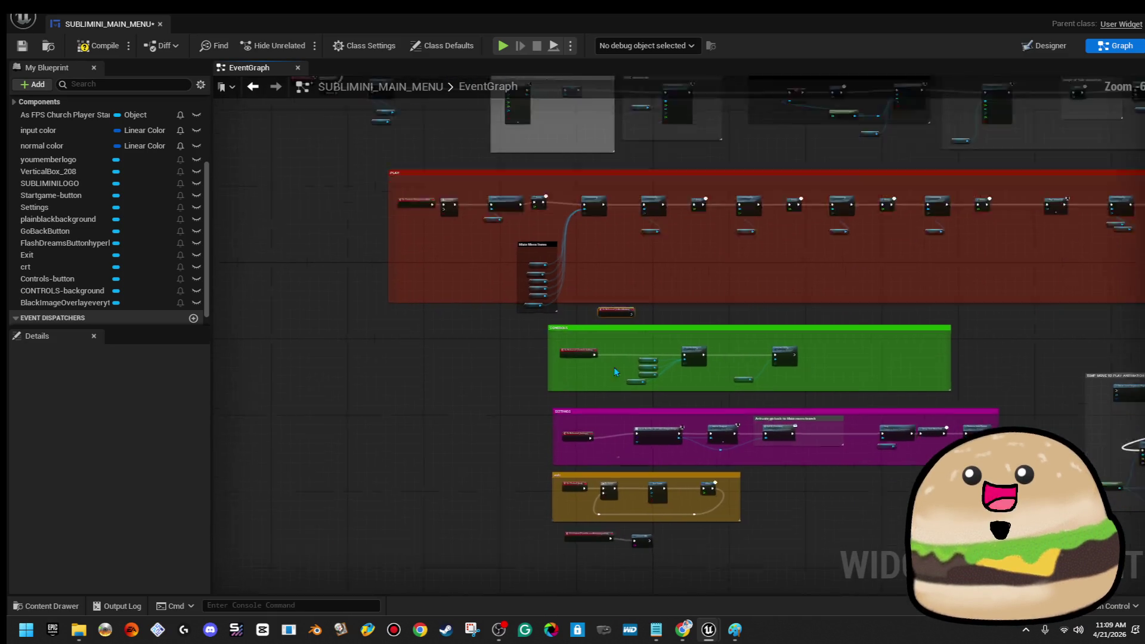
Step: Shift the SETTINGS groups down, enlarge the CONTROLS comment, and move the GoBackButton event inside
{"action": "scroll", "coordinate": [617, 366], "scroll_direction": "up", "scroll_amount": 5}
{"action": "scroll", "coordinate": [617, 366], "scroll_direction": "down", "scroll_amount": 6}
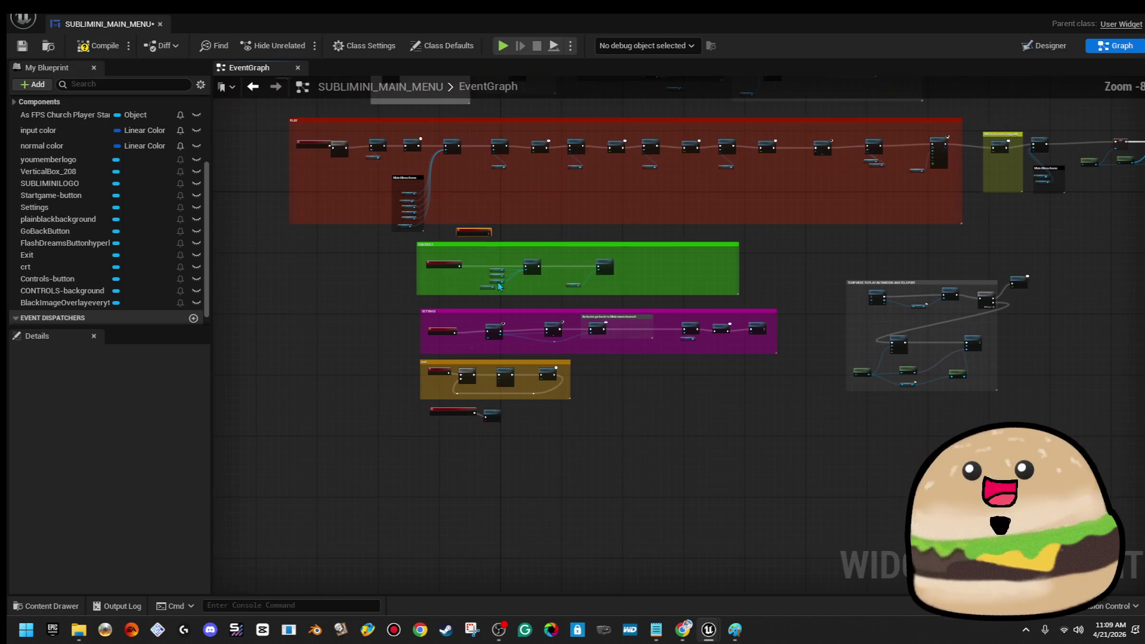
{"action": "mouse_move", "coordinate": [417, 302]}
{"action": "left_mouse_down"}
{"action": "mouse_move", "coordinate": [797, 422]}
{"action": "mouse_move", "coordinate": [824, 446]}
{"action": "left_mouse_up"}
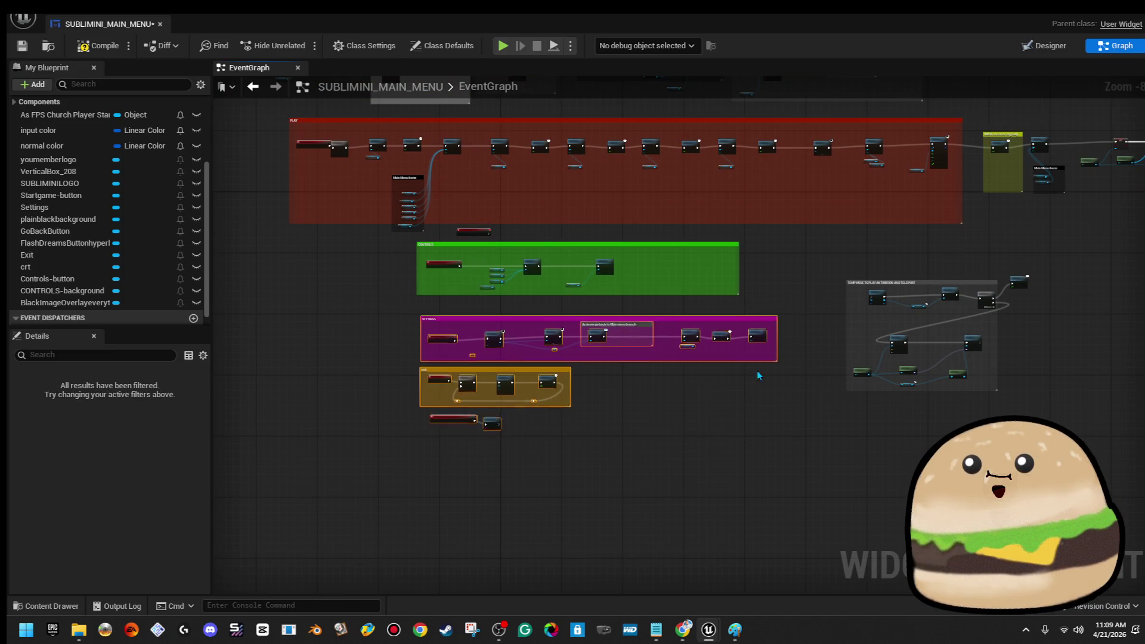
{"action": "left_click_drag", "start_coordinate": [763, 355], "coordinate": [763, 391]}
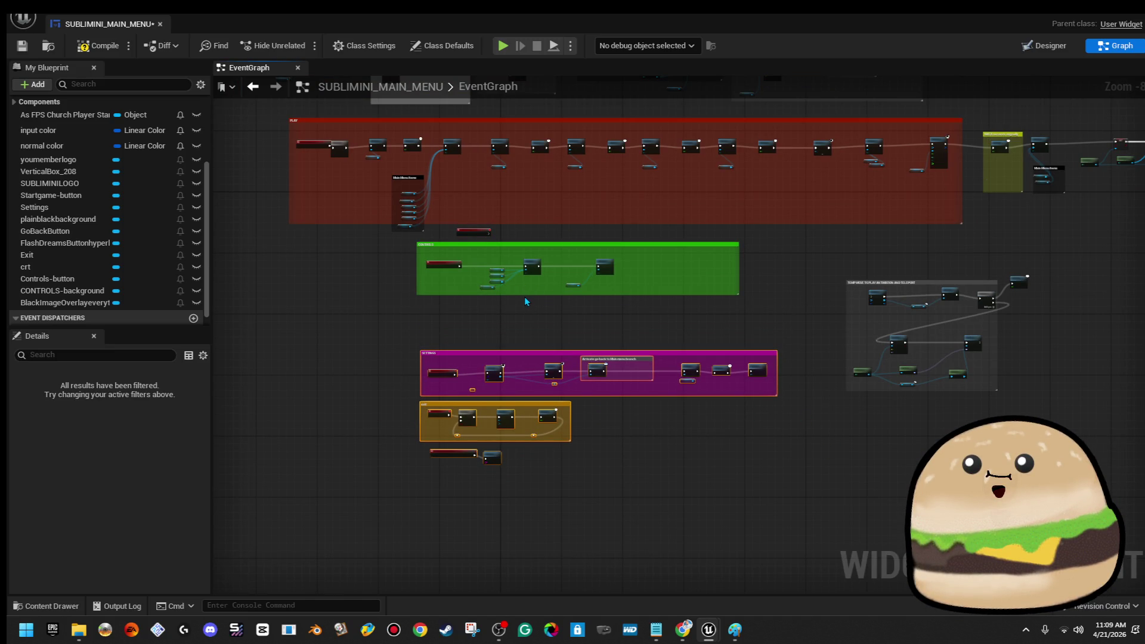
{"action": "left_click_drag", "start_coordinate": [524, 295], "coordinate": [524, 343]}
{"action": "scroll", "coordinate": [485, 281], "scroll_direction": "up", "scroll_amount": 5}
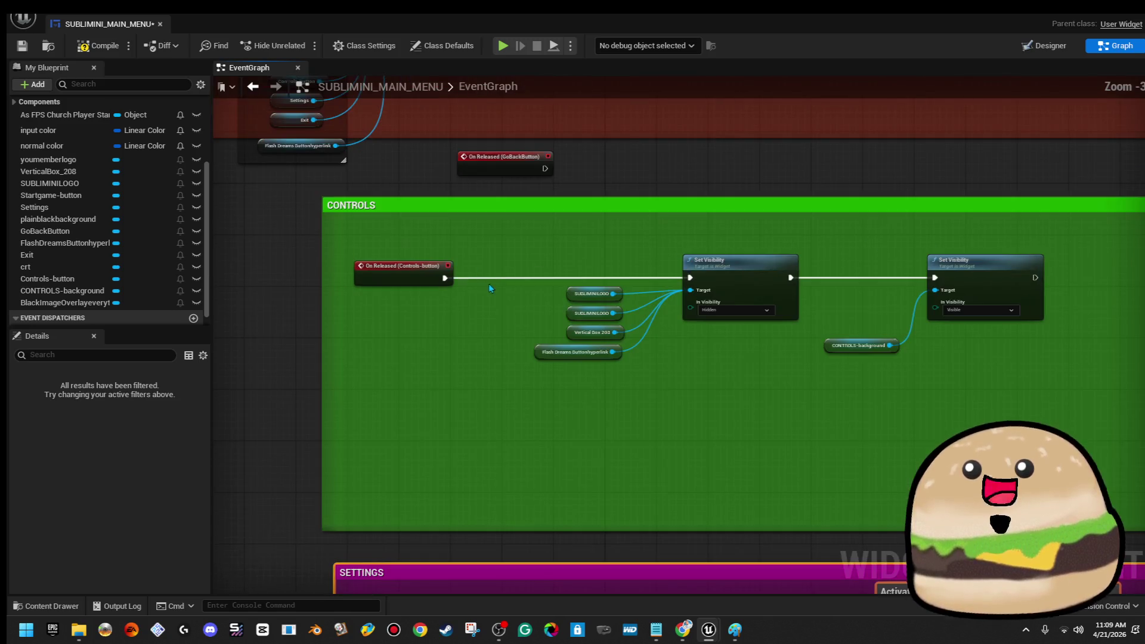
{"action": "mouse_move", "coordinate": [512, 165]}
{"action": "left_mouse_down"}
{"action": "mouse_move", "coordinate": [464, 369]}
{"action": "mouse_move", "coordinate": [413, 451]}
{"action": "left_mouse_up"}
Step: Duplicate the CONTROLS Set Visibility nodes, swap them to Visible/Hidden, wire the event, and compile
{"action": "left_click_drag", "start_coordinate": [586, 394], "coordinate": [1030, 250]}
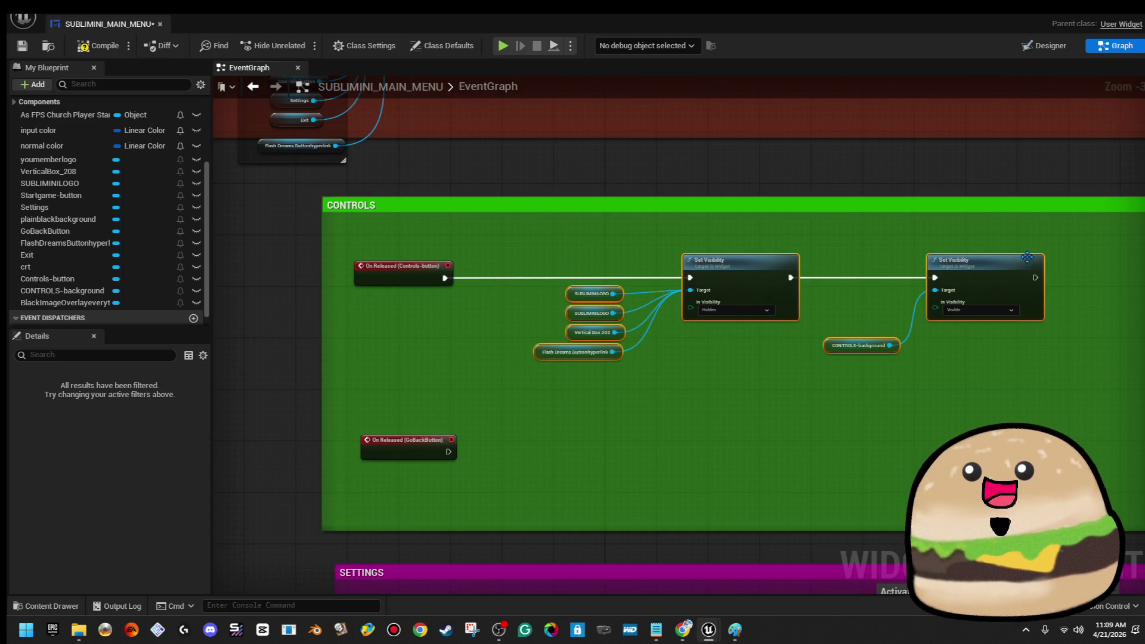
{"action": "right_click", "coordinate": [1010, 289]}
{"action": "left_click", "coordinate": [900, 384]}
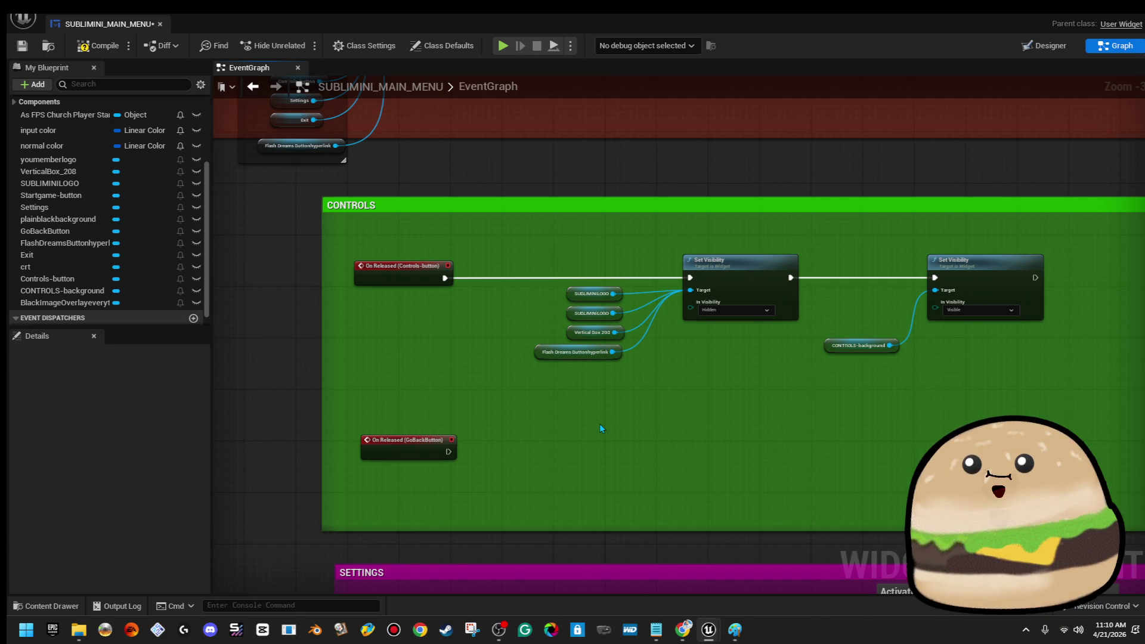
{"action": "key", "text": "ctrl+v"}
{"action": "left_click_drag", "start_coordinate": [682, 394], "coordinate": [753, 406]}
{"action": "left_click", "coordinate": [749, 438]}
{"action": "left_click", "coordinate": [745, 453]}
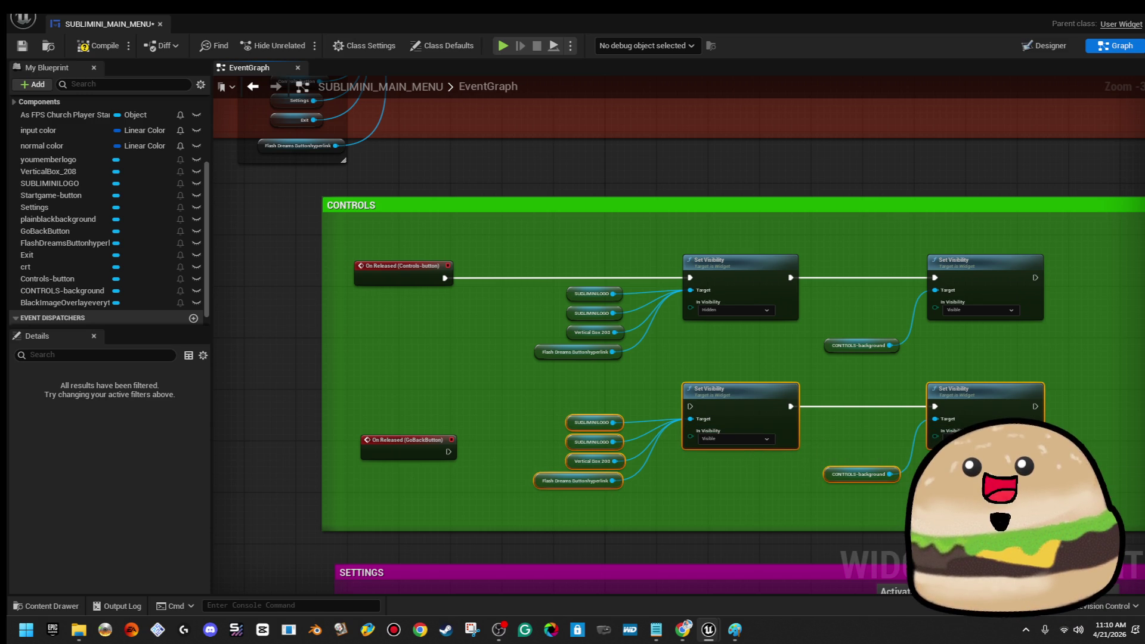
{"action": "mouse_move", "coordinate": [691, 407]}
{"action": "left_mouse_down"}
{"action": "mouse_move", "coordinate": [451, 468]}
{"action": "mouse_move", "coordinate": [426, 412]}
{"action": "left_mouse_up"}
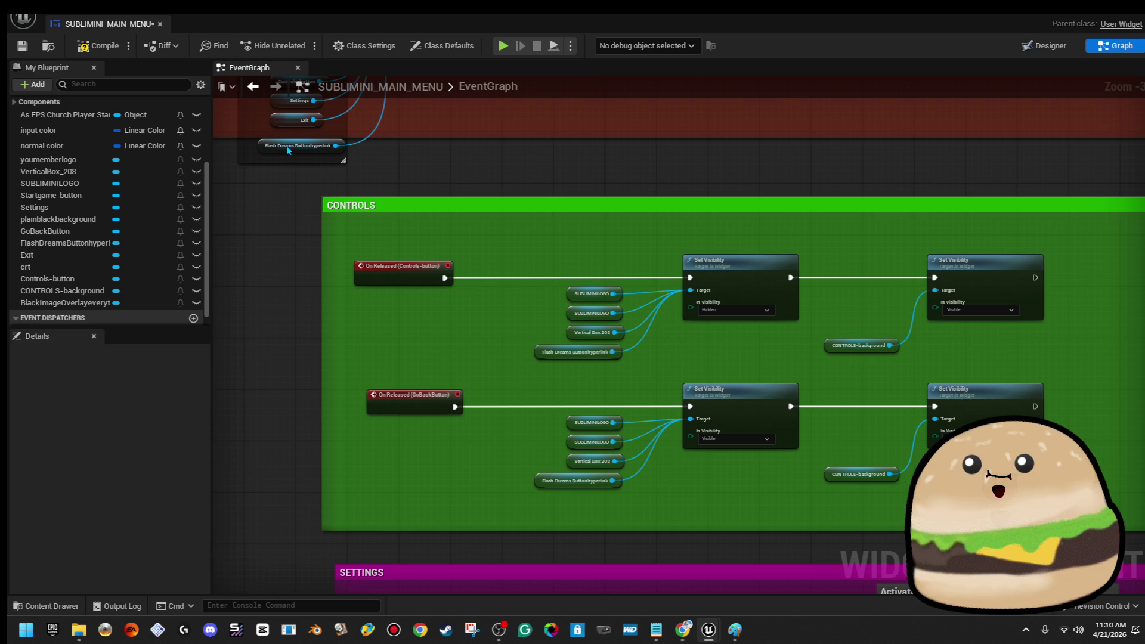
{"action": "left_click", "coordinate": [98, 46]}
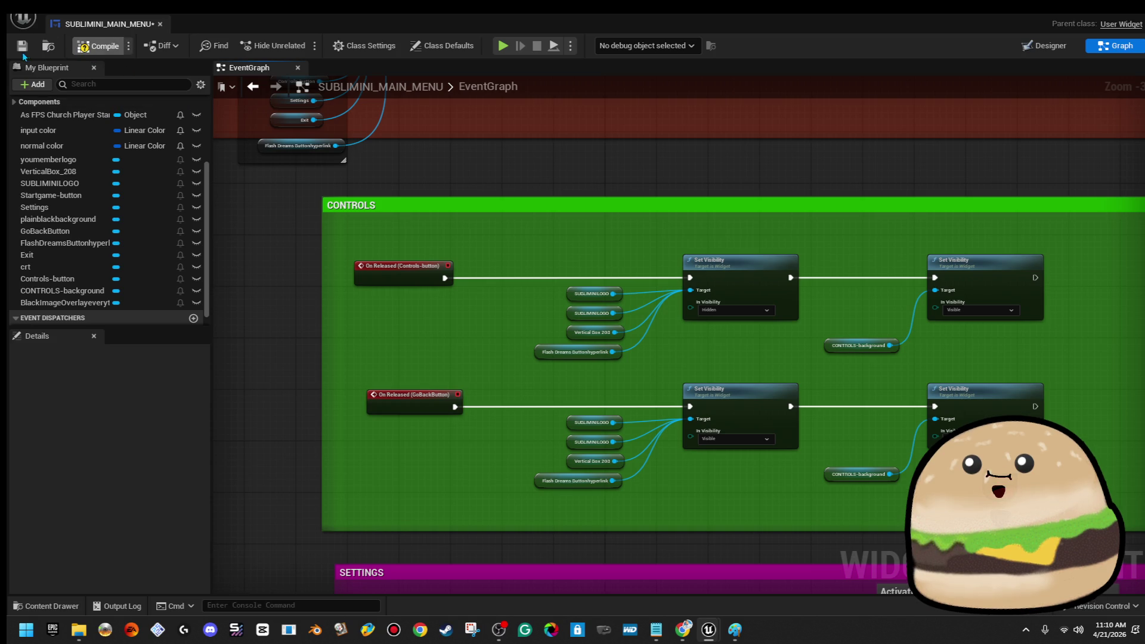
{"action": "left_click", "coordinate": [159, 25]}
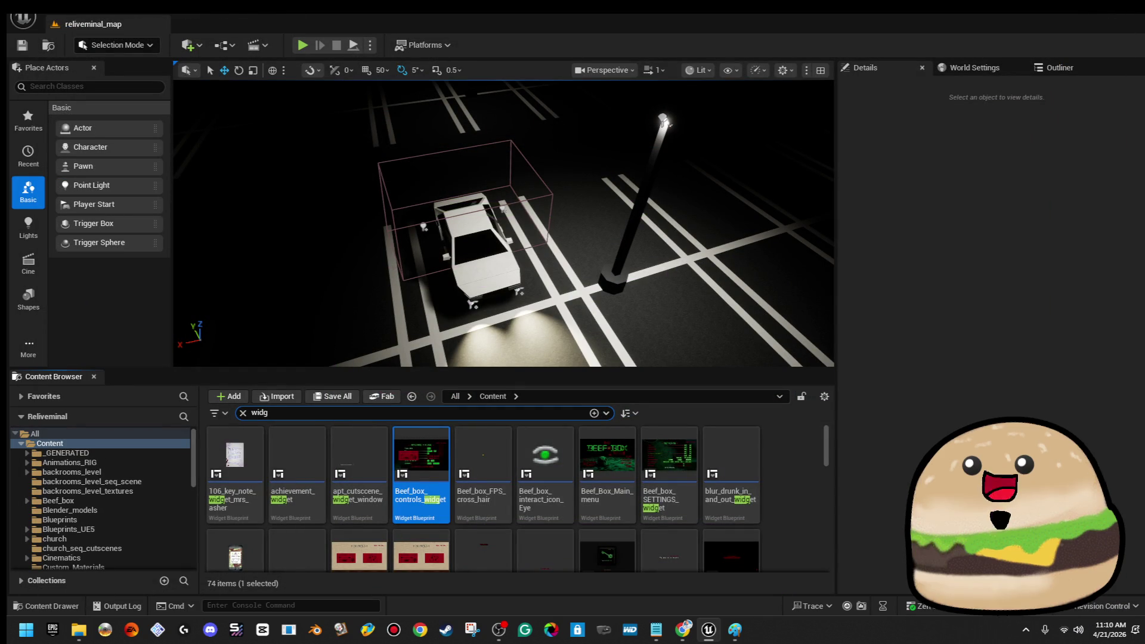
Step: In the level blueprint, connect Sequence's Then 0 to Create Widget, then compile and save
{"action": "left_click", "coordinate": [224, 45]}
{"action": "left_click", "coordinate": [299, 134]}
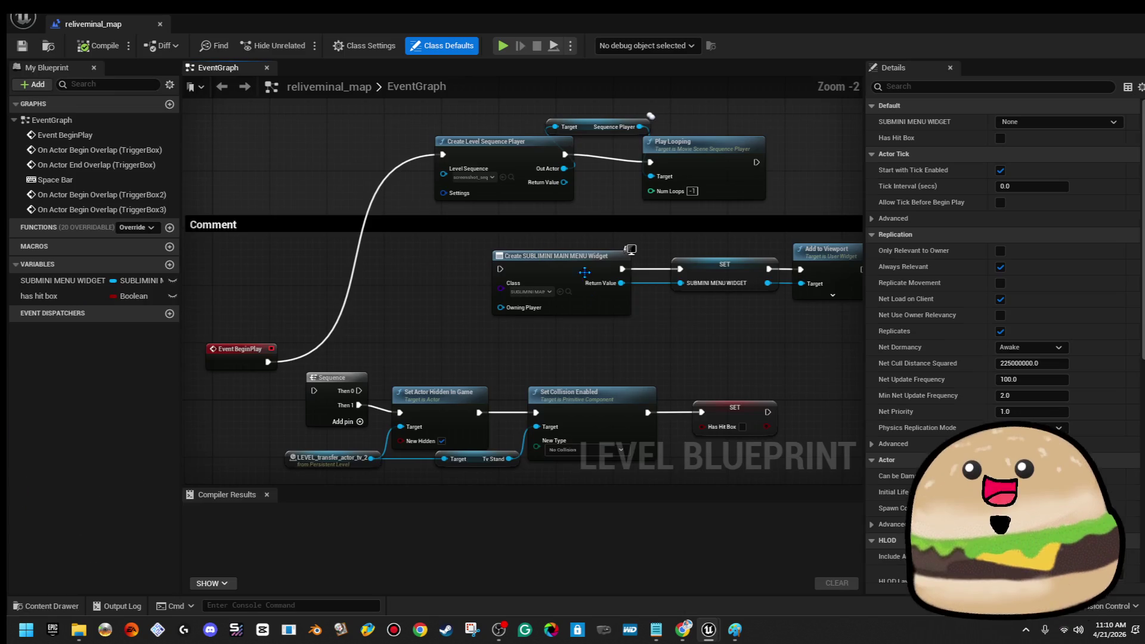
{"action": "left_click_drag", "start_coordinate": [358, 391], "coordinate": [499, 269]}
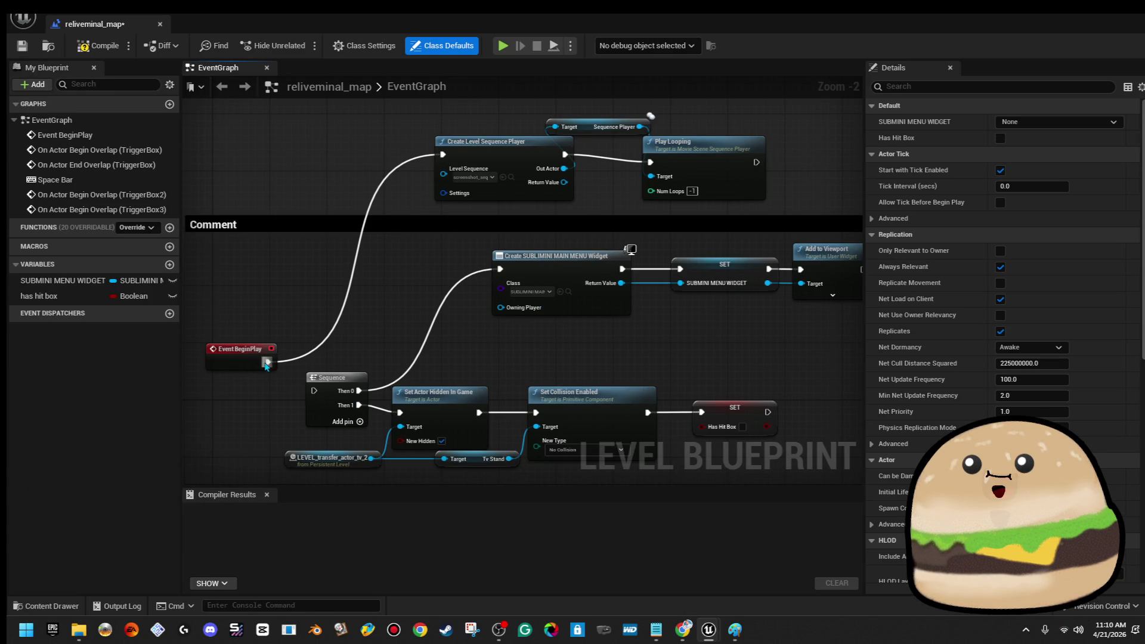
{"action": "left_click", "coordinate": [266, 361]}
{"action": "key", "text": "Delete"}
{"action": "left_click", "coordinate": [99, 45]}
{"action": "left_click", "coordinate": [26, 49]}
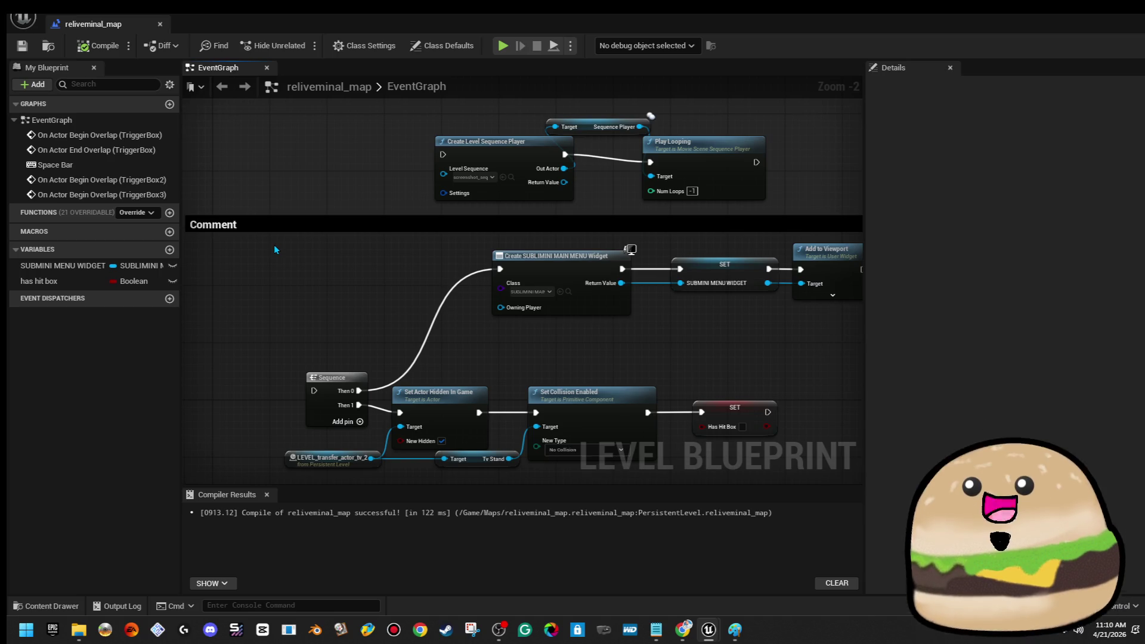
Step: Restore Event BeginPlay, wire it into the Sequence node, recompile, save, and close the editor
{"action": "key", "text": "ctrl+z"}
{"action": "left_click_drag", "start_coordinate": [268, 361], "coordinate": [314, 391]}
{"action": "left_click", "coordinate": [98, 46]}
{"action": "left_click", "coordinate": [22, 45]}
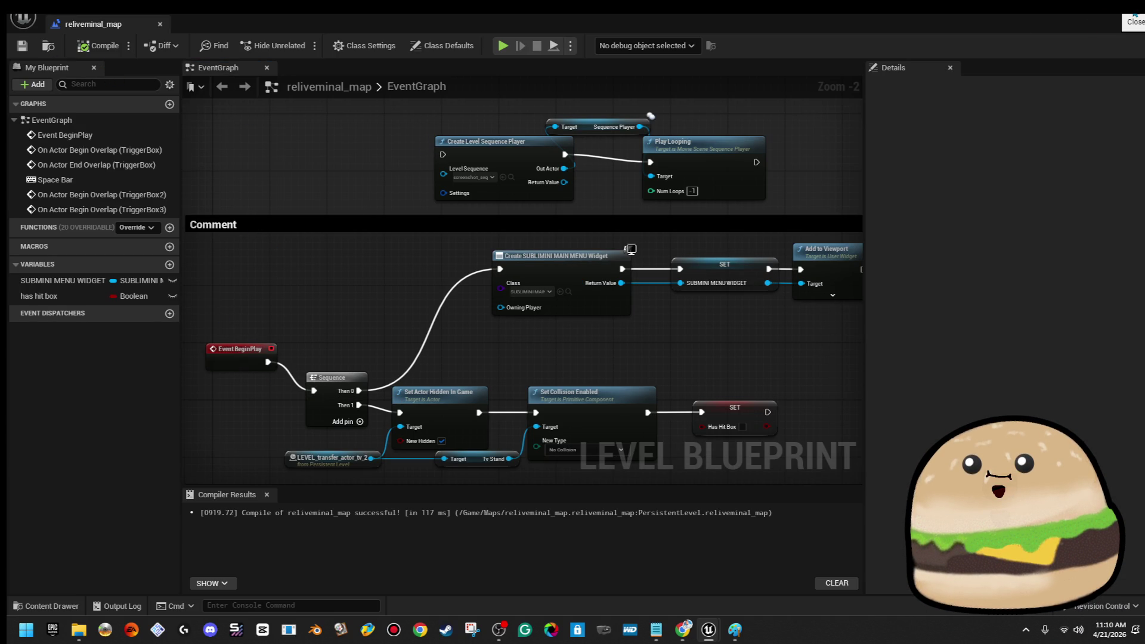
{"action": "left_click", "coordinate": [1133, 18]}
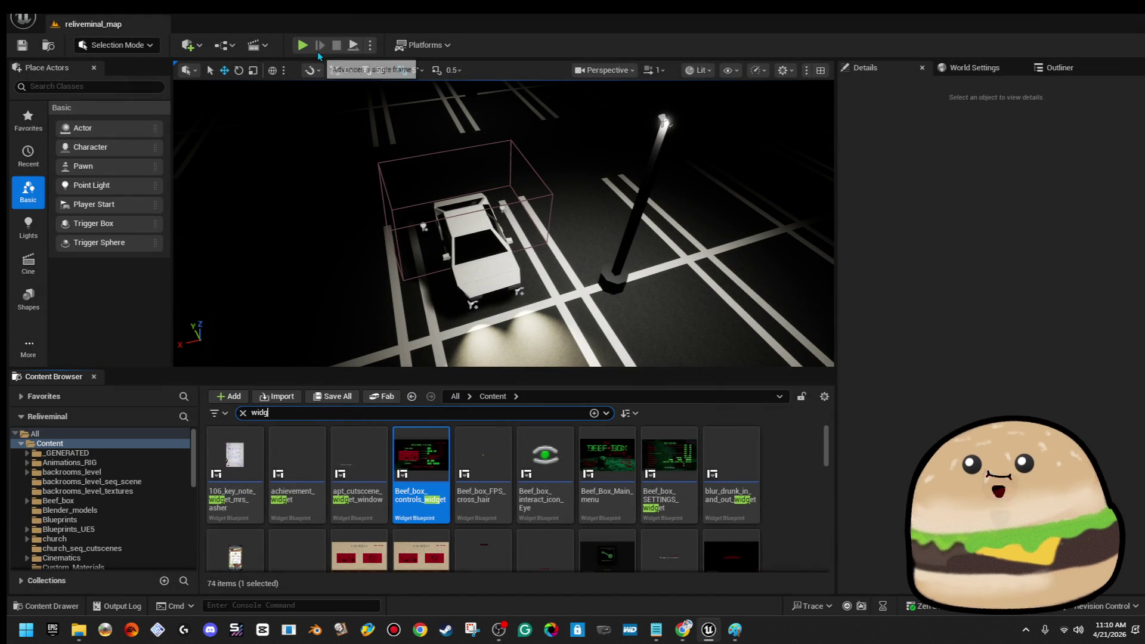
Step: Play the level in editor despite compile errors, enlarge the viewport, then stop playing
{"action": "left_click", "coordinate": [303, 45]}
{"action": "left_click", "coordinate": [665, 369]}
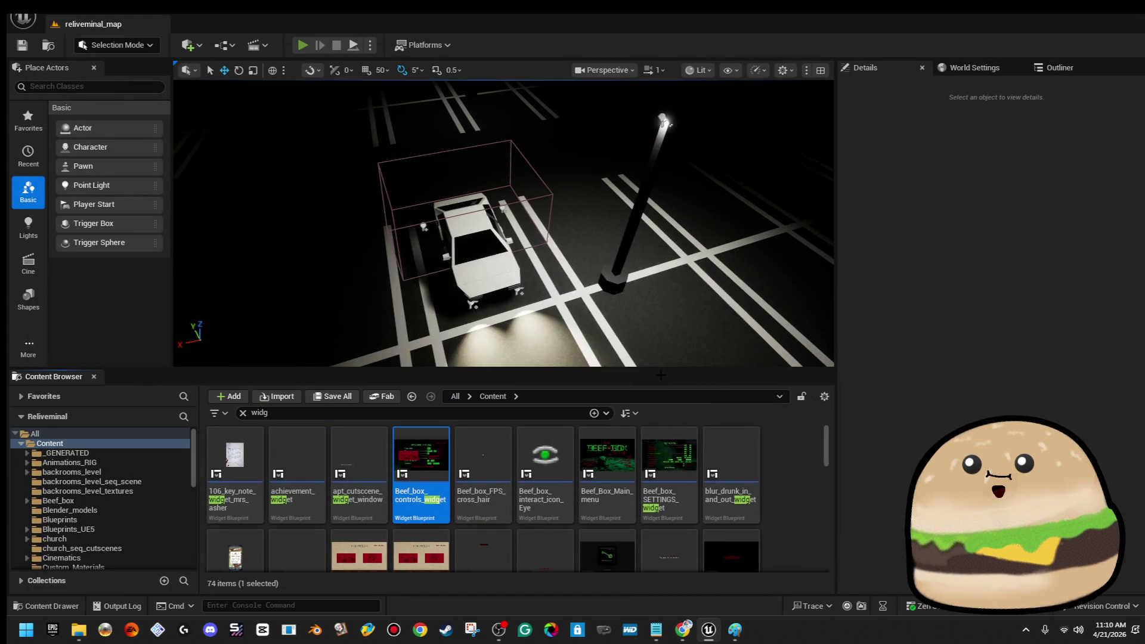
{"action": "left_click_drag", "start_coordinate": [664, 367], "coordinate": [672, 446]}
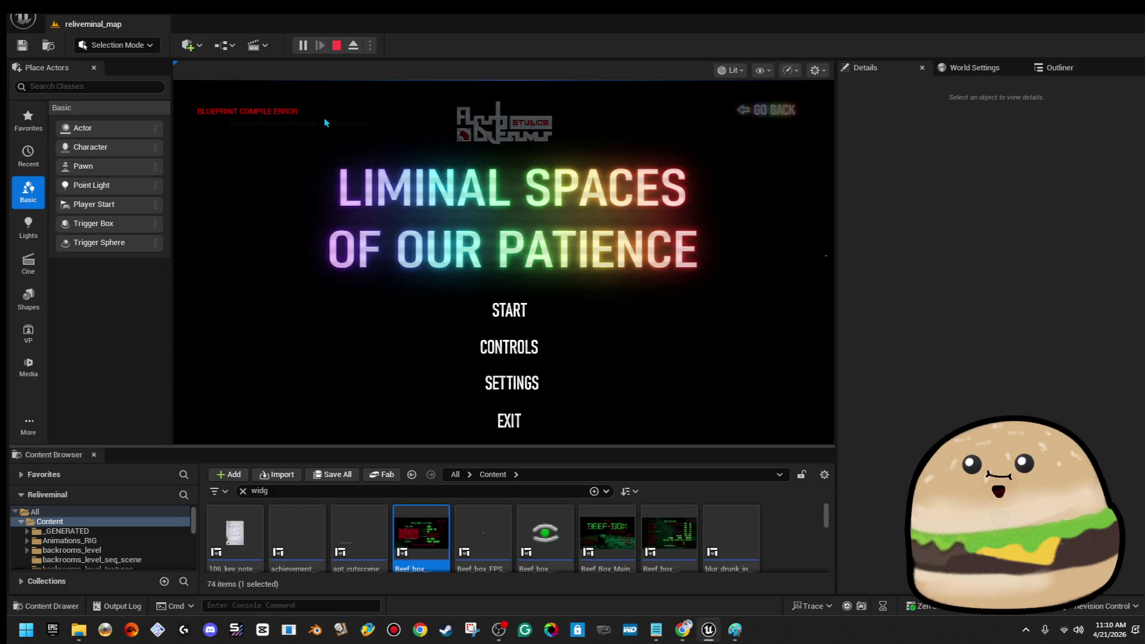
{"action": "left_click", "coordinate": [336, 46]}
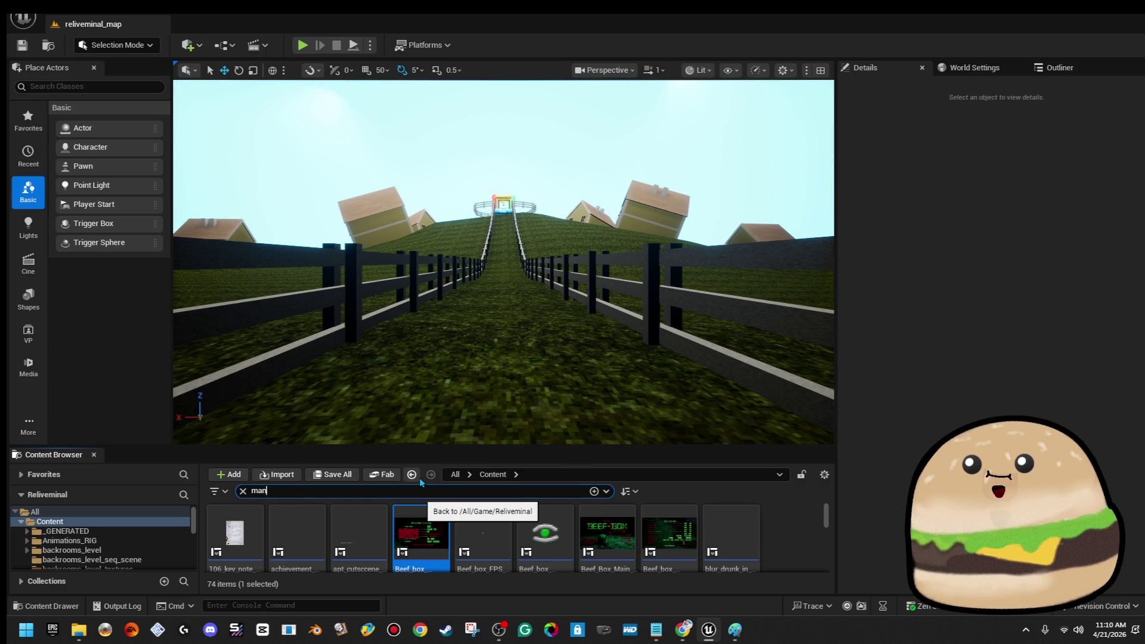
Step: Search the Content Browser for the widget and open SUBLIMINI_MAIN_MENU
{"action": "type", "text": "ni"}
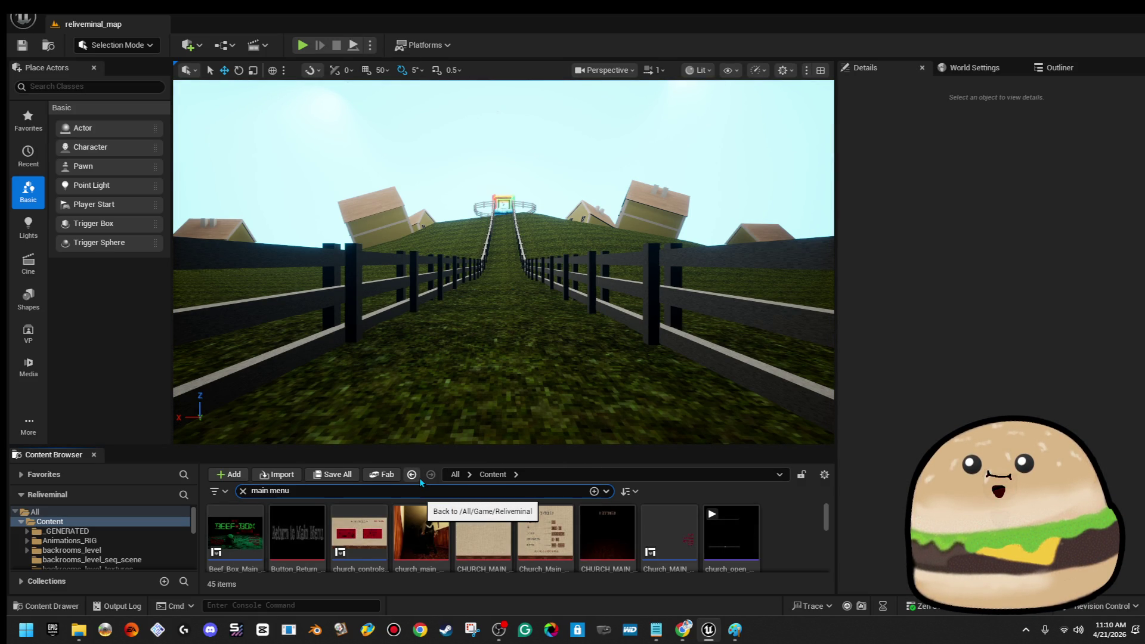
{"action": "scroll", "coordinate": [794, 535], "scroll_direction": "down", "scroll_amount": 1}
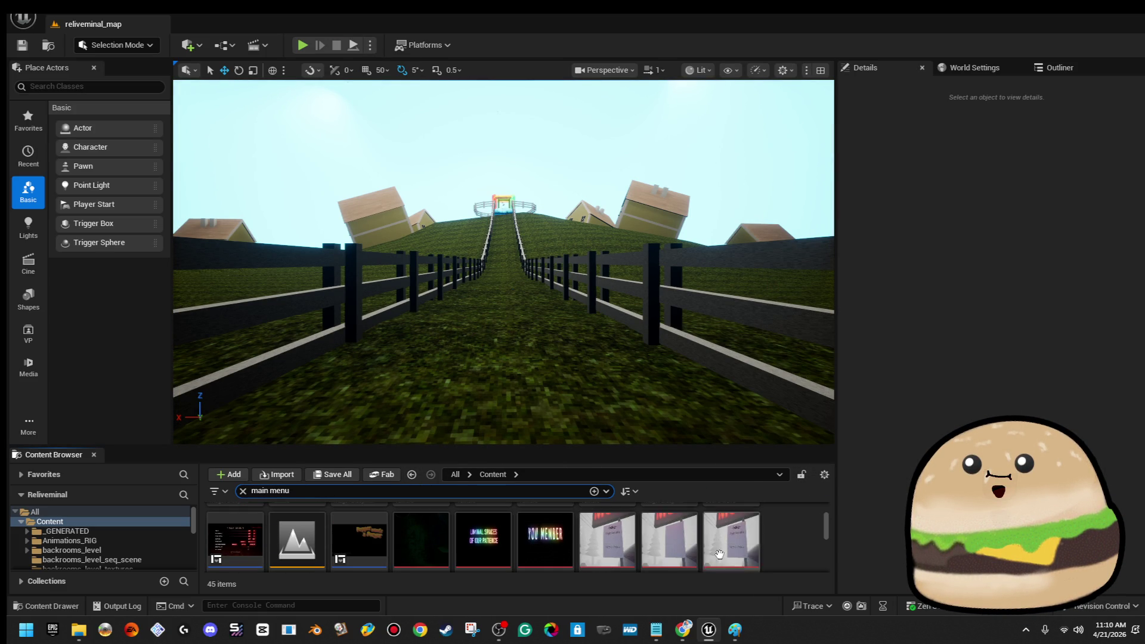
{"action": "scroll", "coordinate": [559, 521], "scroll_direction": "down", "scroll_amount": 2}
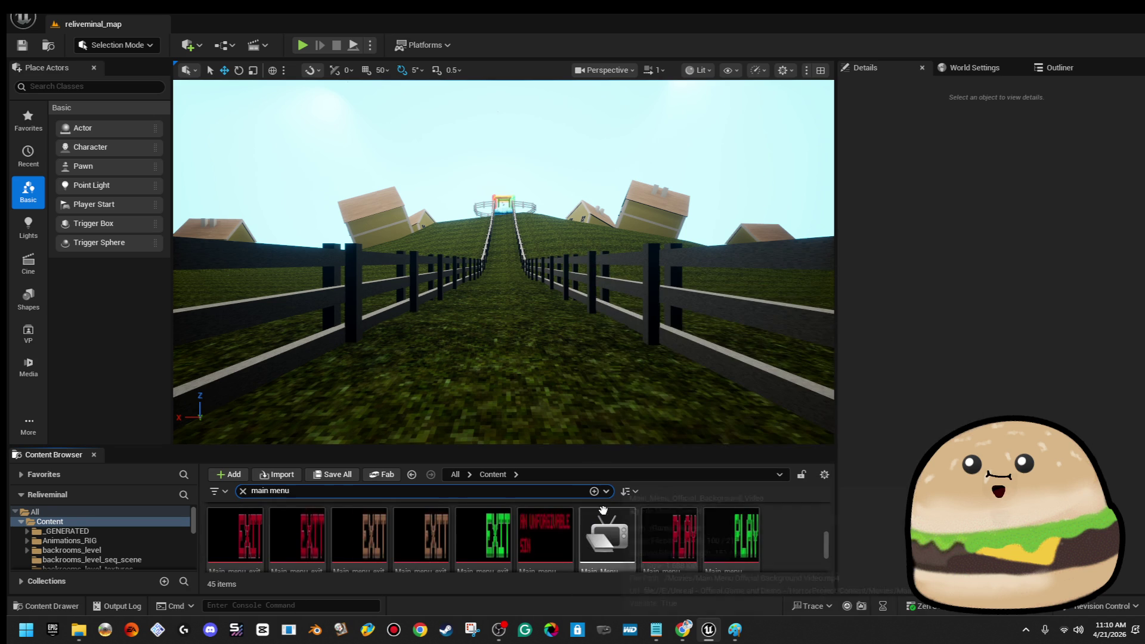
{"action": "type", "text": " widget"}
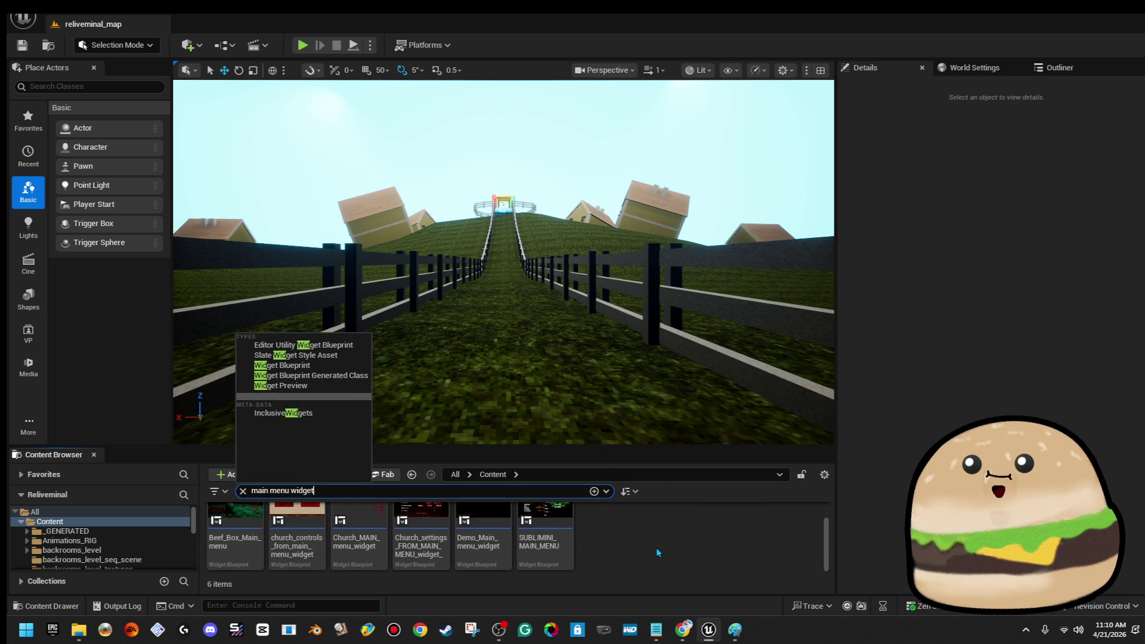
{"action": "scroll", "coordinate": [658, 553], "scroll_direction": "up", "scroll_amount": 1}
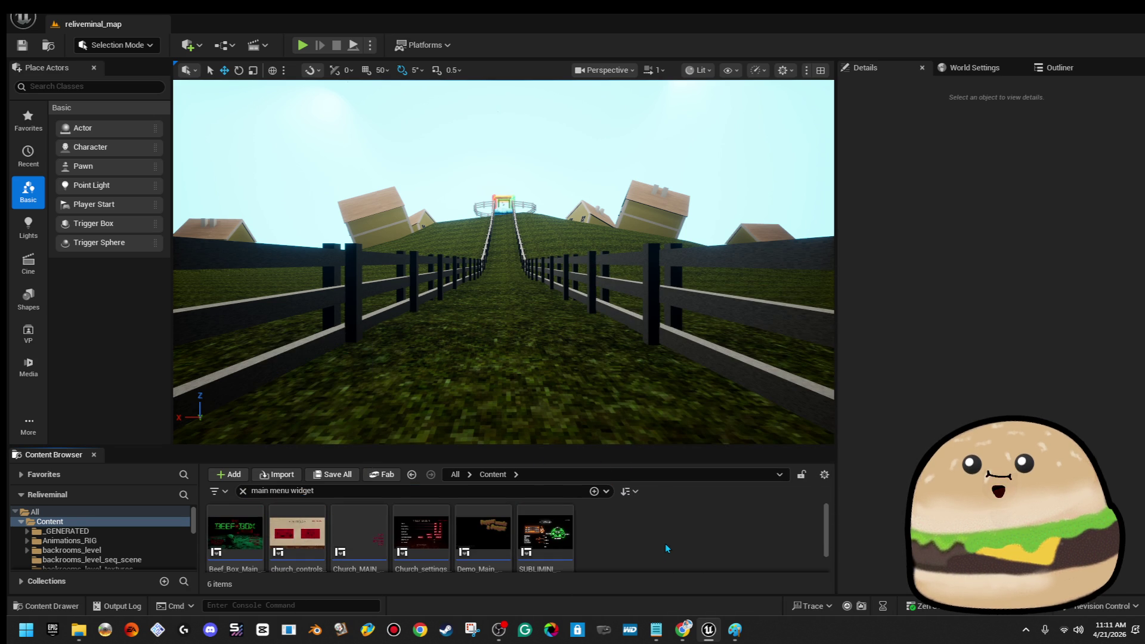
{"action": "left_click", "coordinate": [549, 533]}
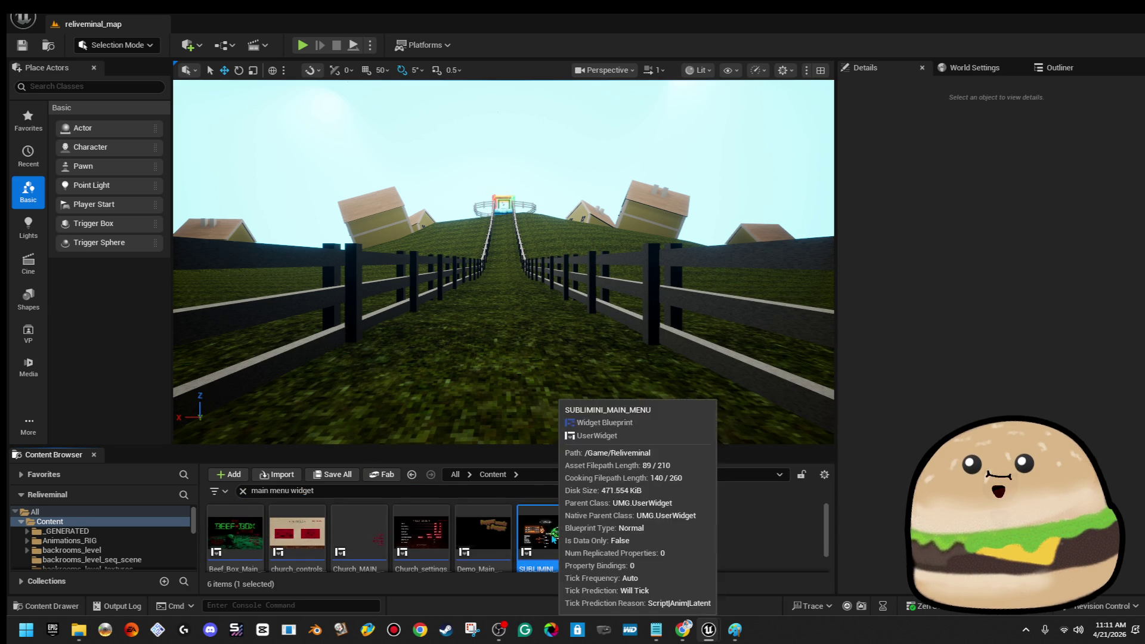
{"action": "double_click", "coordinate": [549, 533]}
Step: In the event graph, add GoBackButton as a target of the Set Visibility Hidden node with Main Menu Items
{"action": "left_click", "coordinate": [778, 220]}
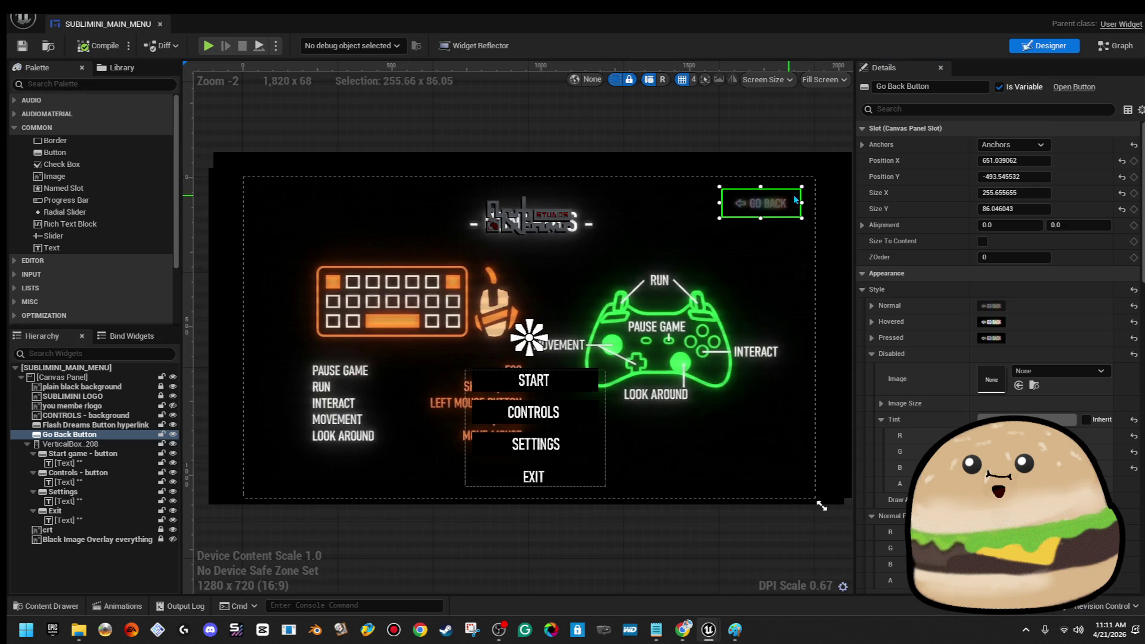
{"action": "left_click", "coordinate": [1113, 45]}
{"action": "scroll", "coordinate": [619, 212], "scroll_direction": "down", "scroll_amount": 5}
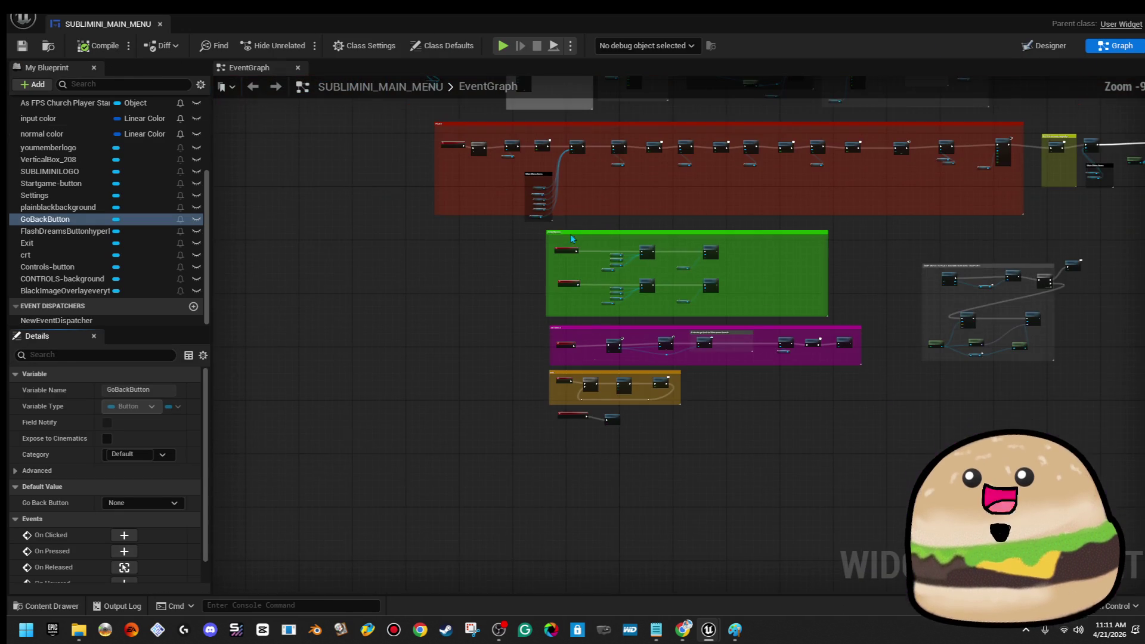
{"action": "scroll", "coordinate": [596, 179], "scroll_direction": "up", "scroll_amount": 8}
{"action": "left_click_drag", "start_coordinate": [593, 159], "coordinate": [607, 263]}
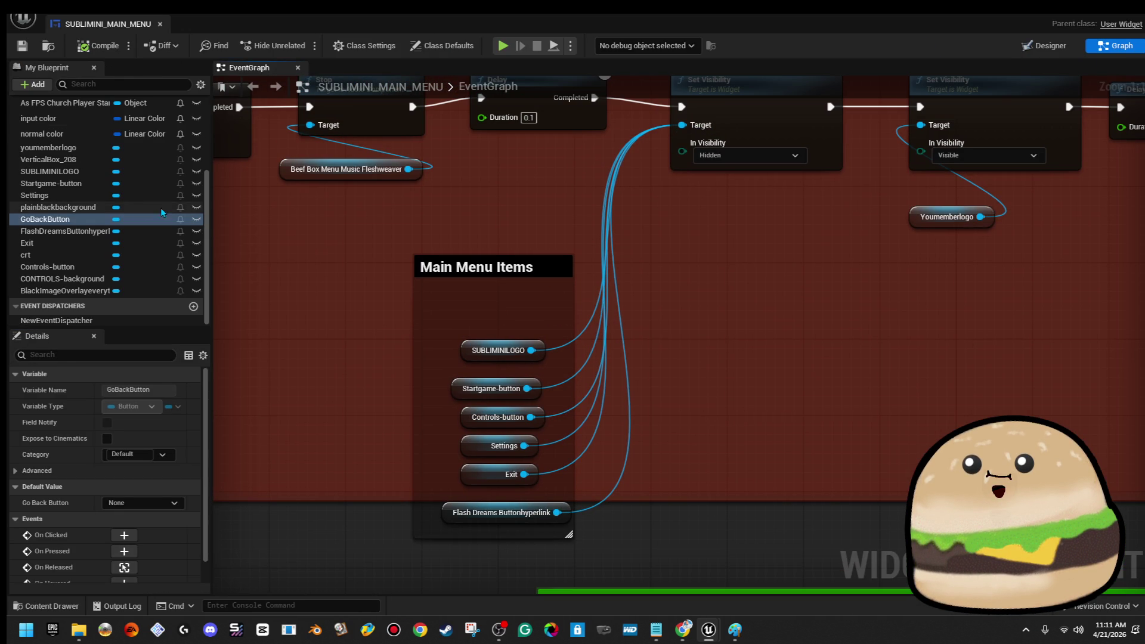
{"action": "mouse_move", "coordinate": [45, 219]}
{"action": "left_mouse_down"}
{"action": "mouse_move", "coordinate": [626, 188]}
{"action": "mouse_move", "coordinate": [682, 125]}
{"action": "mouse_move", "coordinate": [532, 289]}
{"action": "mouse_move", "coordinate": [542, 329]}
{"action": "left_mouse_up"}
Step: Save the widget blueprint and close its tab
{"action": "left_click", "coordinate": [22, 45]}
{"action": "scroll", "coordinate": [743, 349], "scroll_direction": "down", "scroll_amount": 6}
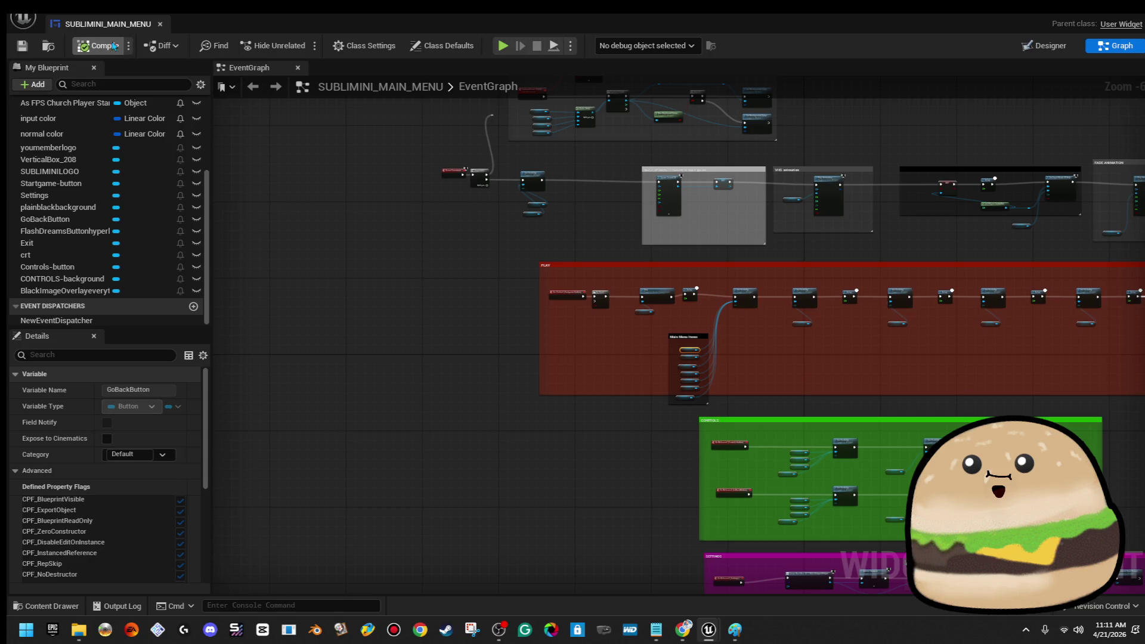
{"action": "left_click", "coordinate": [160, 24]}
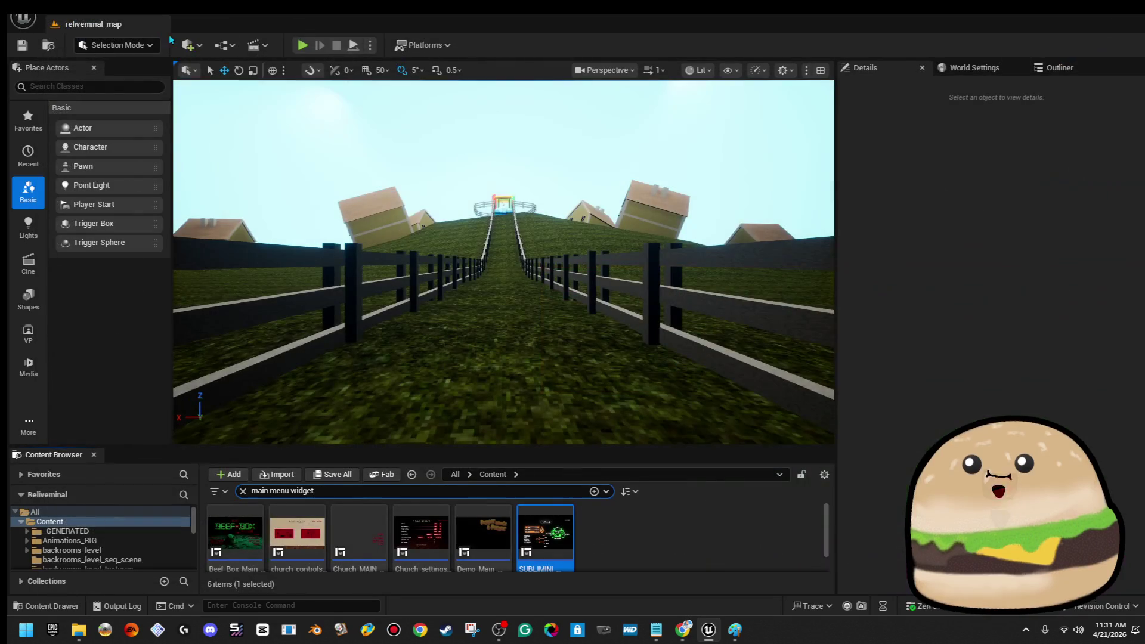
{"action": "key", "text": "alt+p"}
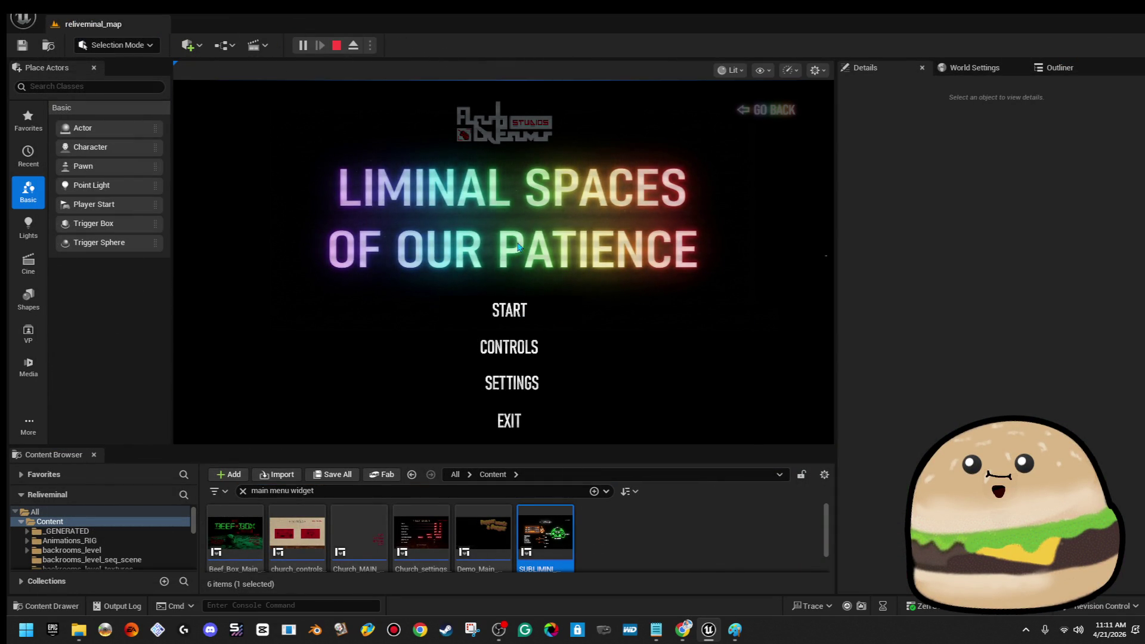
{"action": "left_click", "coordinate": [337, 45]}
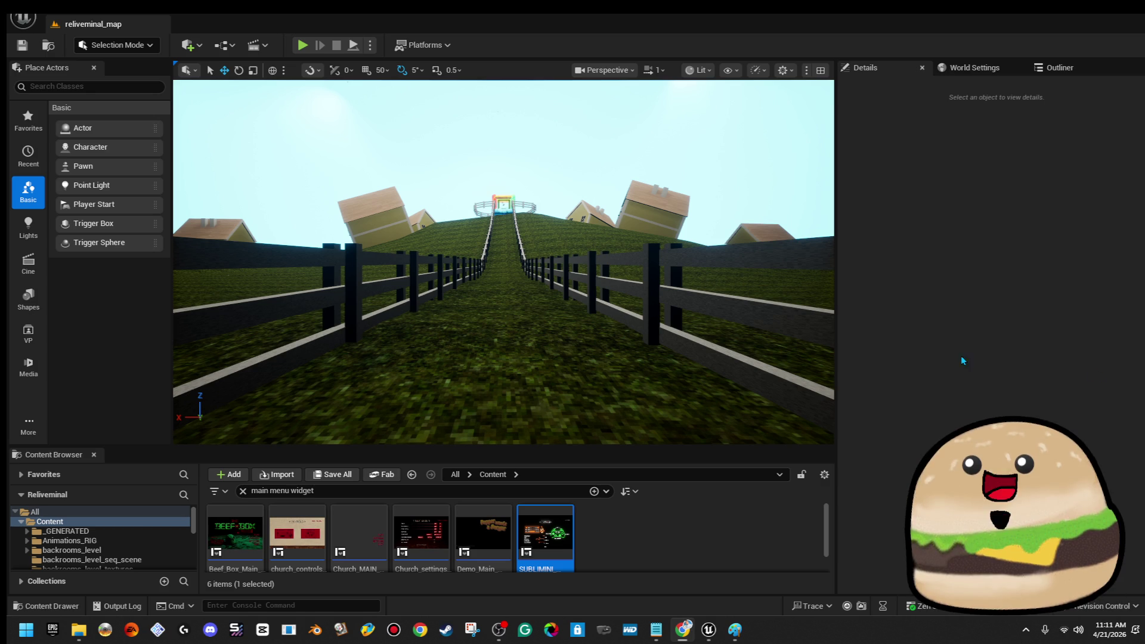
{"action": "double_click", "coordinate": [545, 532]}
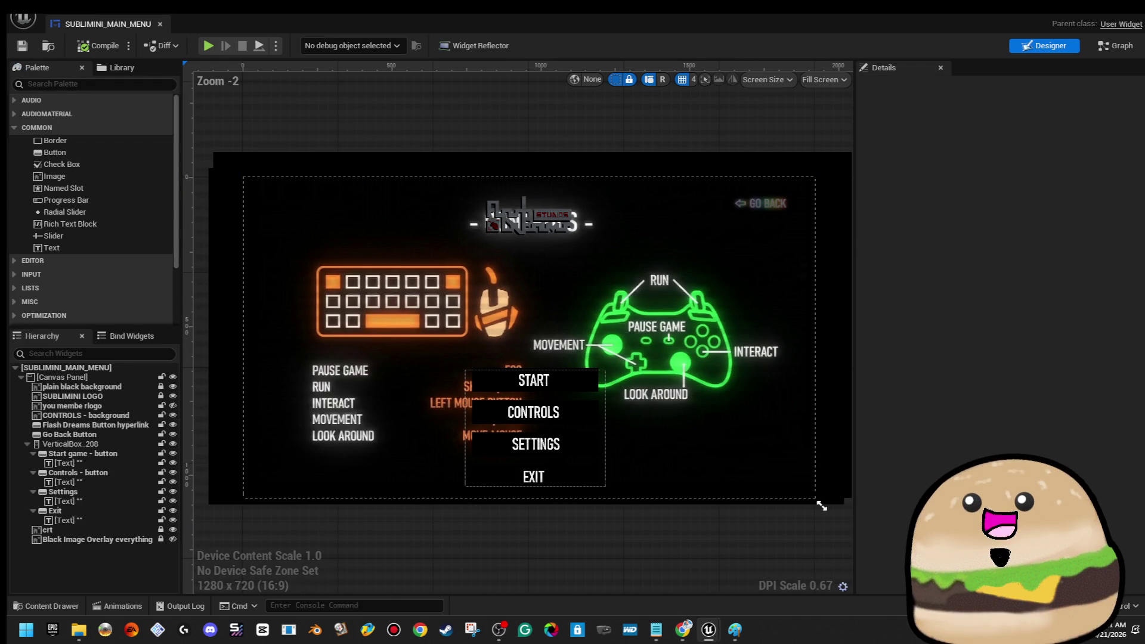
Step: Pan the event graph to the Event Construct nodes, then close the widget editor
{"action": "left_click", "coordinate": [1115, 48]}
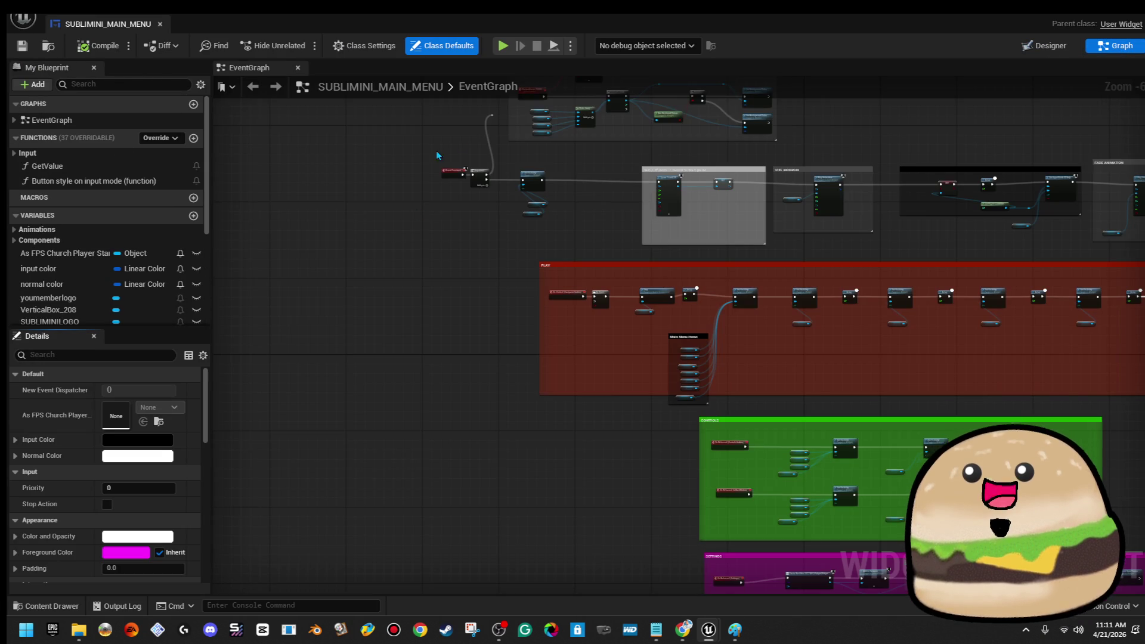
{"action": "scroll", "coordinate": [421, 213], "scroll_direction": "up", "scroll_amount": 4}
{"action": "left_click_drag", "start_coordinate": [569, 189], "coordinate": [615, 233]}
{"action": "scroll", "coordinate": [615, 232], "scroll_direction": "down", "scroll_amount": 3}
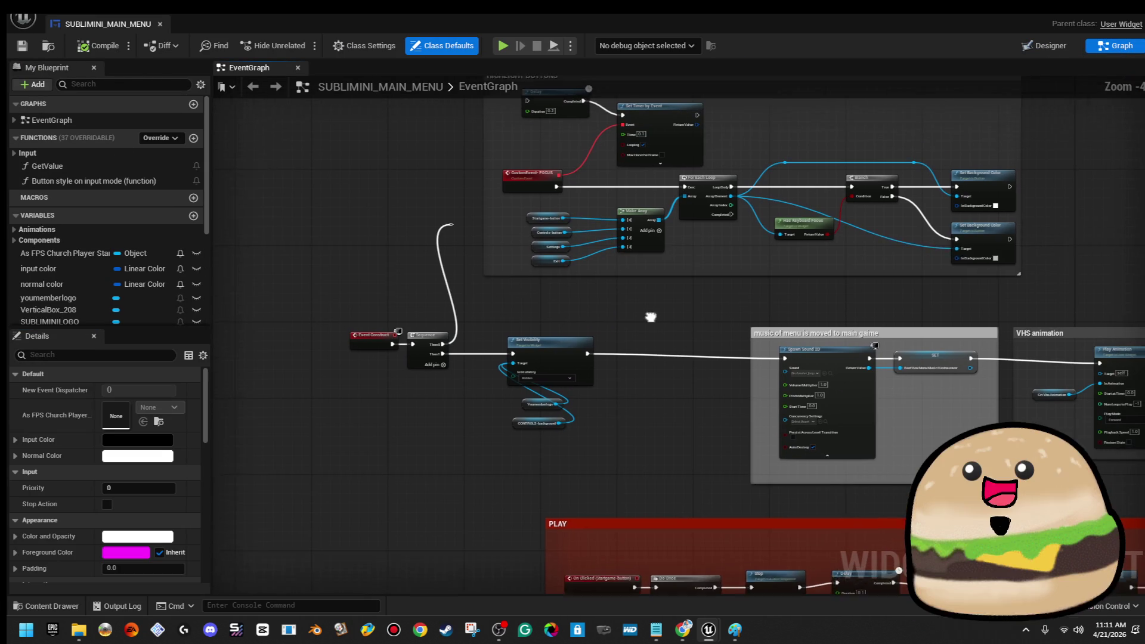
{"action": "left_click", "coordinate": [159, 24]}
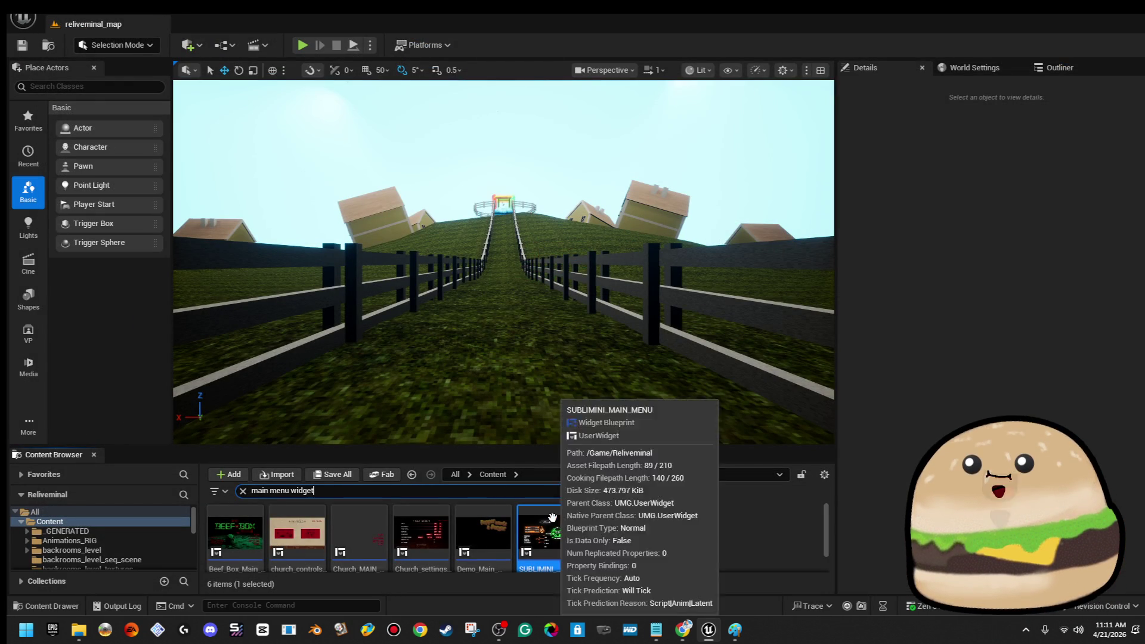
Step: Reopen SUBLIMINI_MAIN_MENU and pan its event graph to the VHS animation section
{"action": "double_click", "coordinate": [552, 520]}
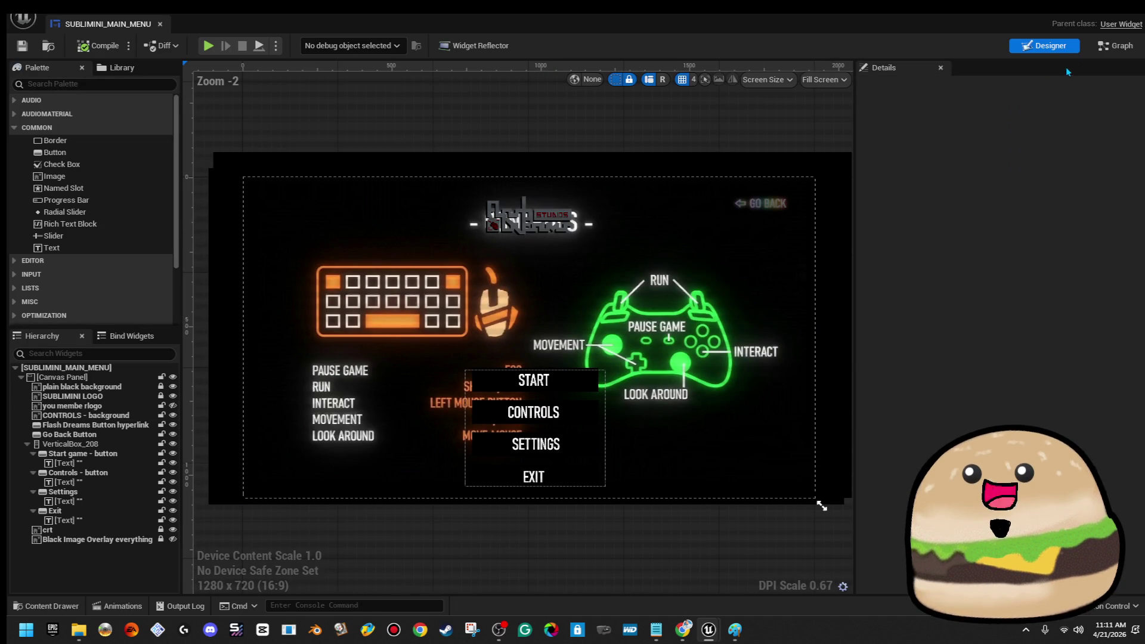
{"action": "left_click", "coordinate": [1105, 46]}
{"action": "scroll", "coordinate": [573, 399], "scroll_direction": "up", "scroll_amount": 3}
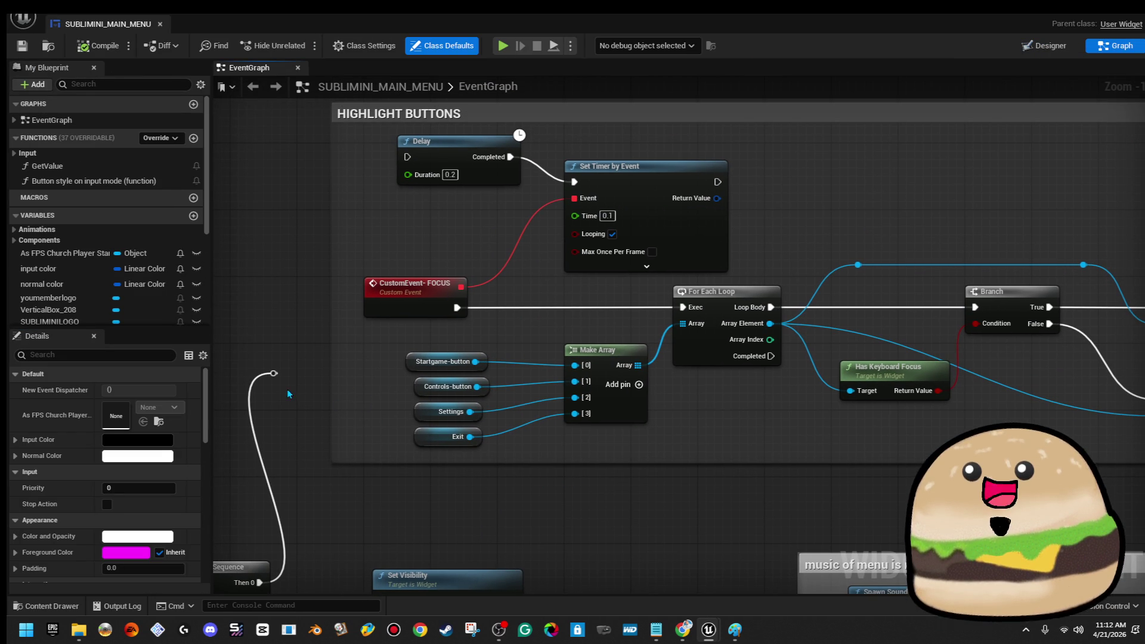
{"action": "scroll", "coordinate": [745, 314], "scroll_direction": "down", "scroll_amount": 1}
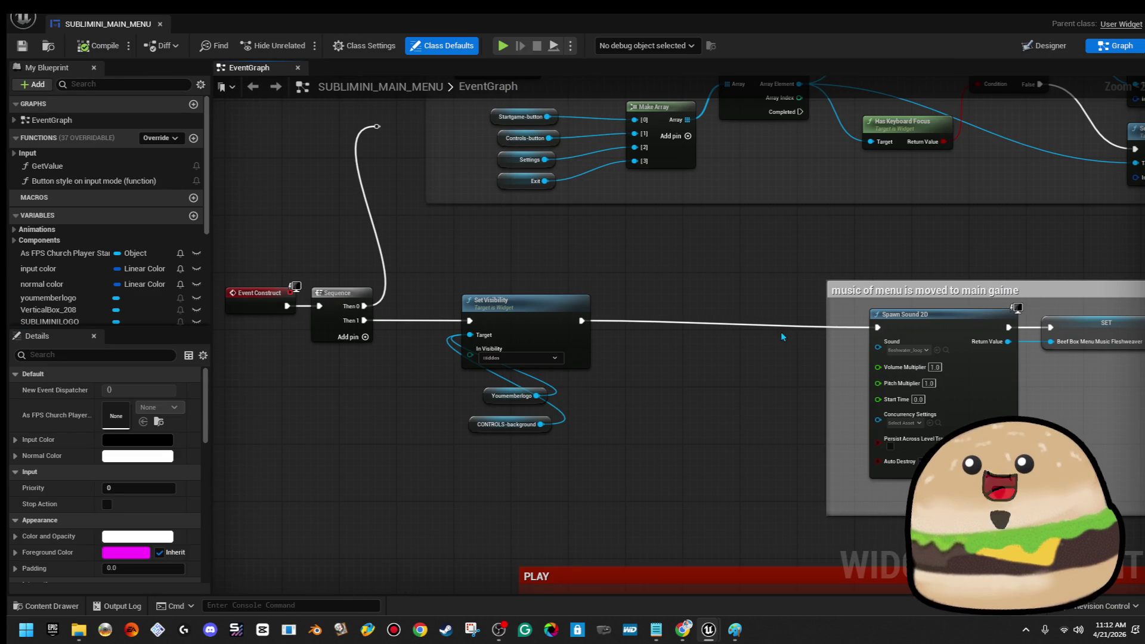
{"action": "mouse_move", "coordinate": [760, 343]}
{"action": "left_mouse_down"}
{"action": "mouse_move", "coordinate": [736, 355]}
{"action": "mouse_move", "coordinate": [553, 328]}
{"action": "left_mouse_up"}
{"action": "left_click_drag", "start_coordinate": [991, 401], "coordinate": [578, 377]}
{"action": "scroll", "coordinate": [576, 375], "scroll_direction": "down", "scroll_amount": 3}
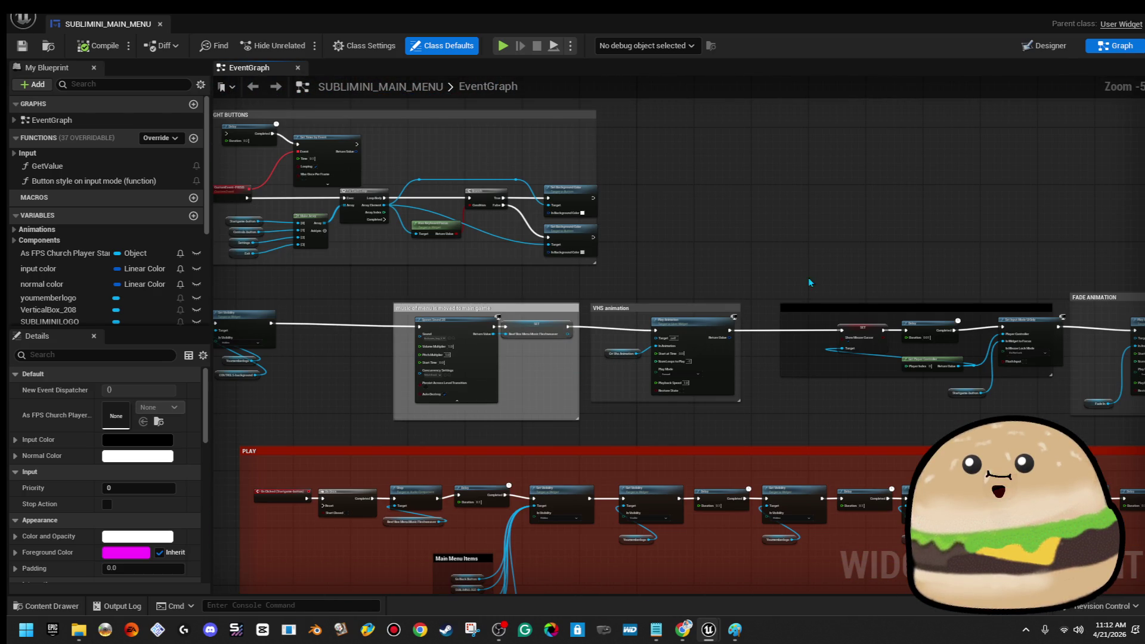
Step: Glance at the designer, then return to the graph and centre the VHS animation node
{"action": "left_click", "coordinate": [1063, 50]}
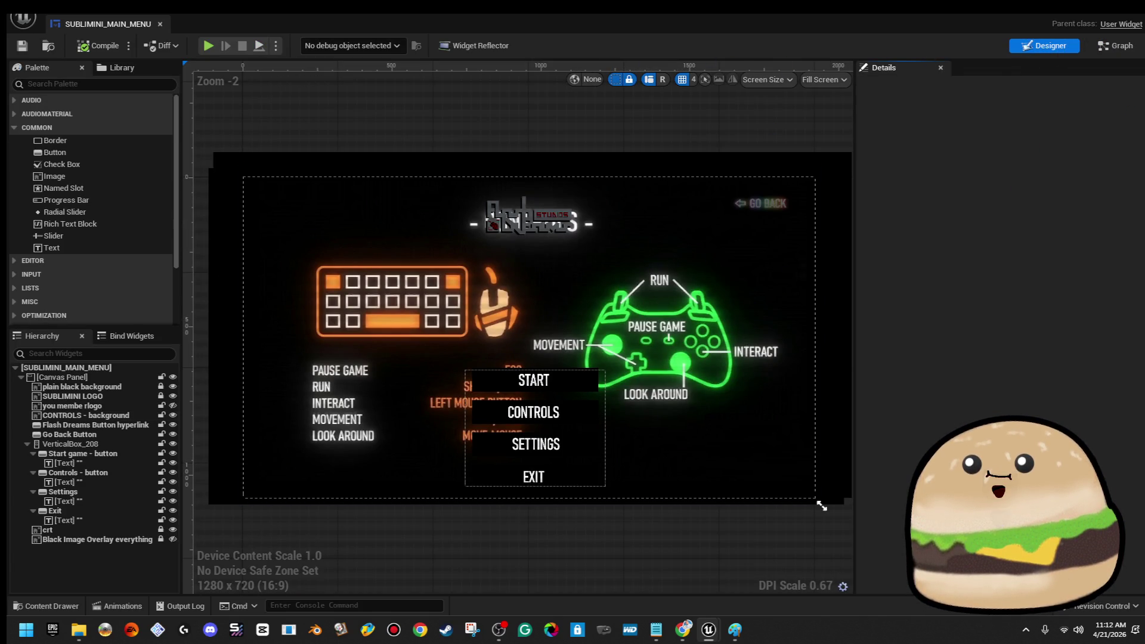
{"action": "left_click", "coordinate": [1126, 48]}
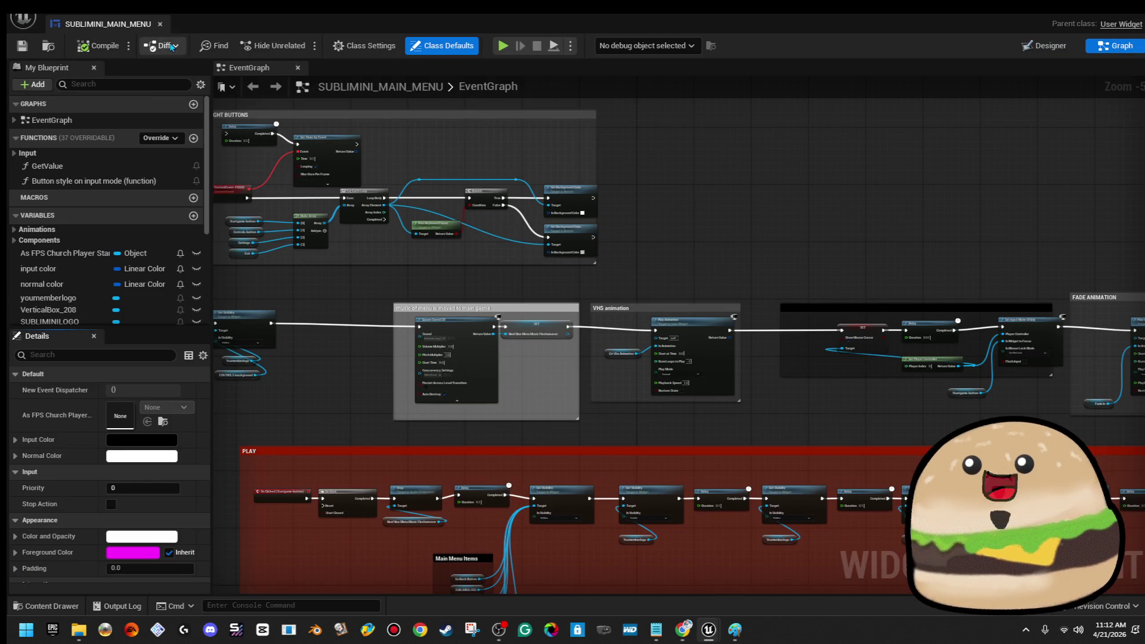
{"action": "scroll", "coordinate": [378, 209], "scroll_direction": "down", "scroll_amount": 3}
{"action": "scroll", "coordinate": [378, 210], "scroll_direction": "up", "scroll_amount": 2}
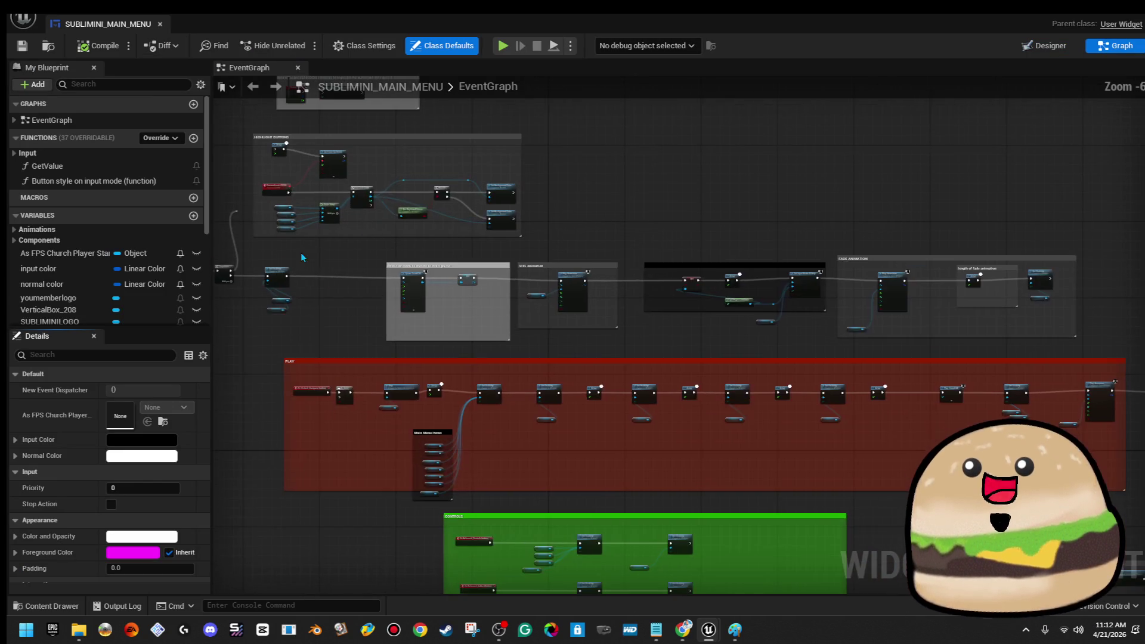
{"action": "scroll", "coordinate": [385, 284], "scroll_direction": "up", "scroll_amount": 6}
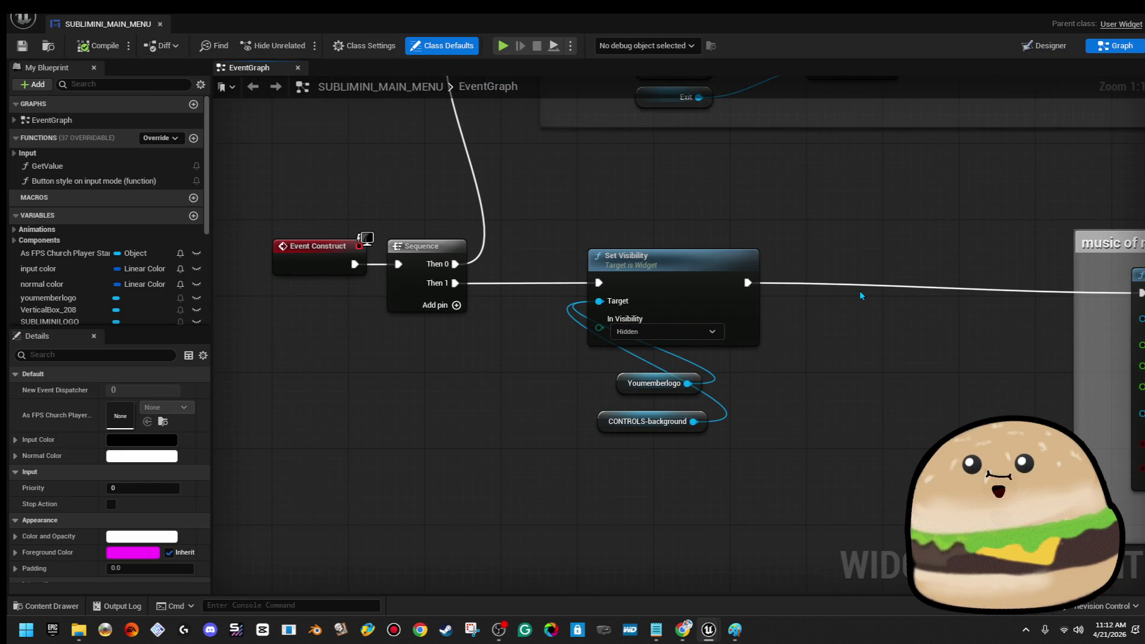
{"action": "scroll", "coordinate": [865, 291], "scroll_direction": "down", "scroll_amount": 3}
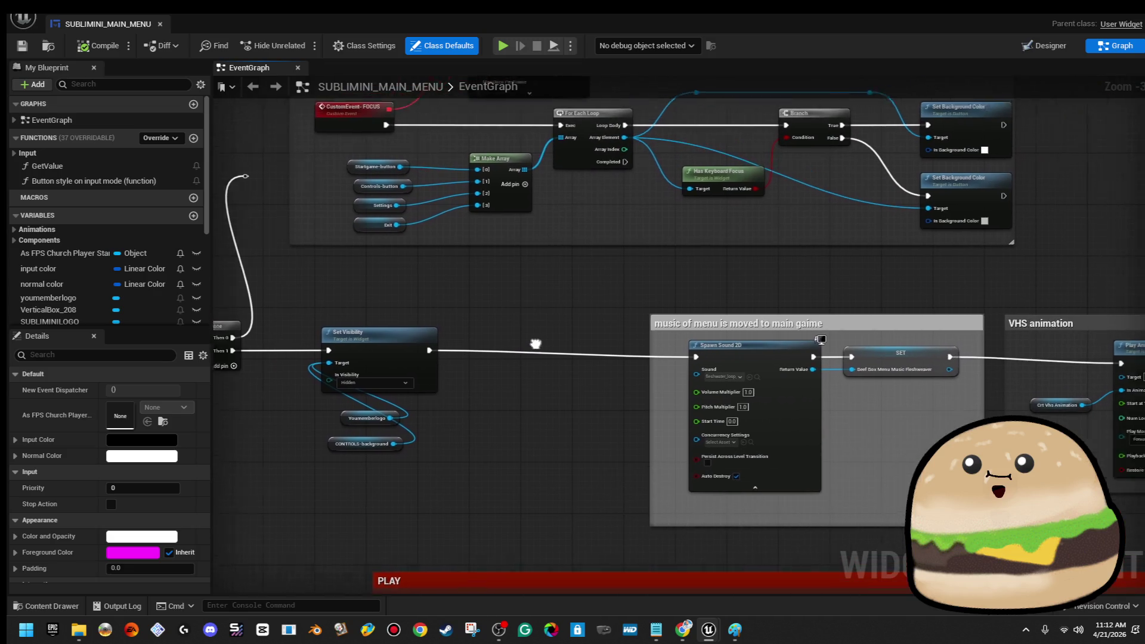
{"action": "left_click_drag", "start_coordinate": [540, 344], "coordinate": [277, 328]}
{"action": "scroll", "coordinate": [834, 261], "scroll_direction": "down", "scroll_amount": 2}
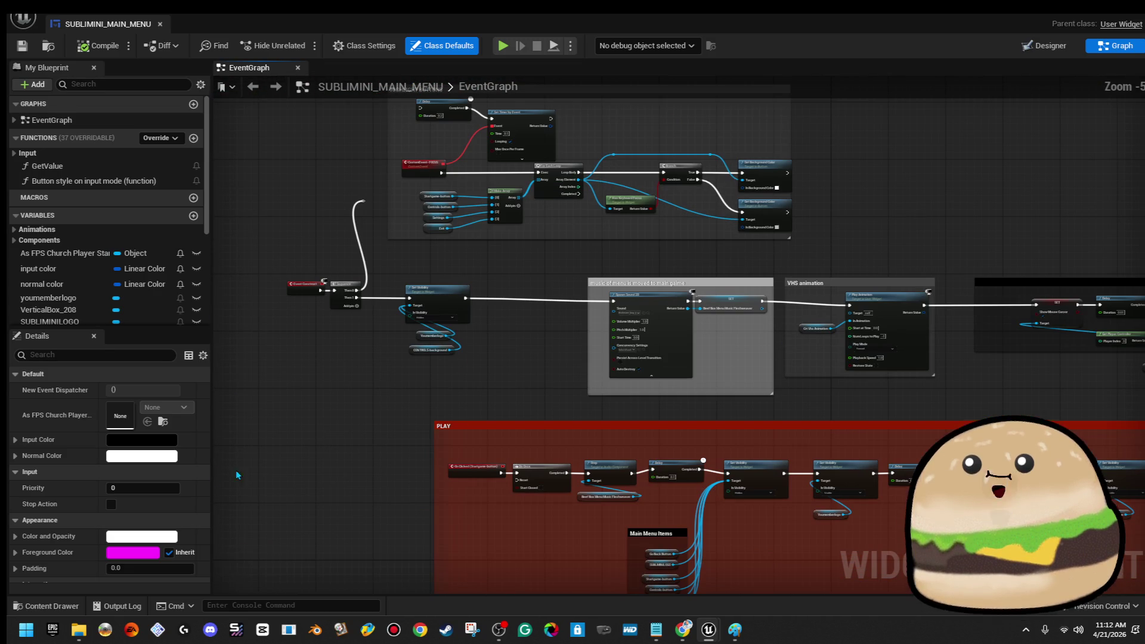
Step: Enlarge the blueprint variables panel, collapse the Variables list, and return to the designer
{"action": "mouse_move", "coordinate": [143, 325]}
{"action": "left_mouse_down"}
{"action": "mouse_move", "coordinate": [156, 507]}
{"action": "mouse_move", "coordinate": [169, 460]}
{"action": "mouse_move", "coordinate": [169, 307]}
{"action": "left_mouse_up"}
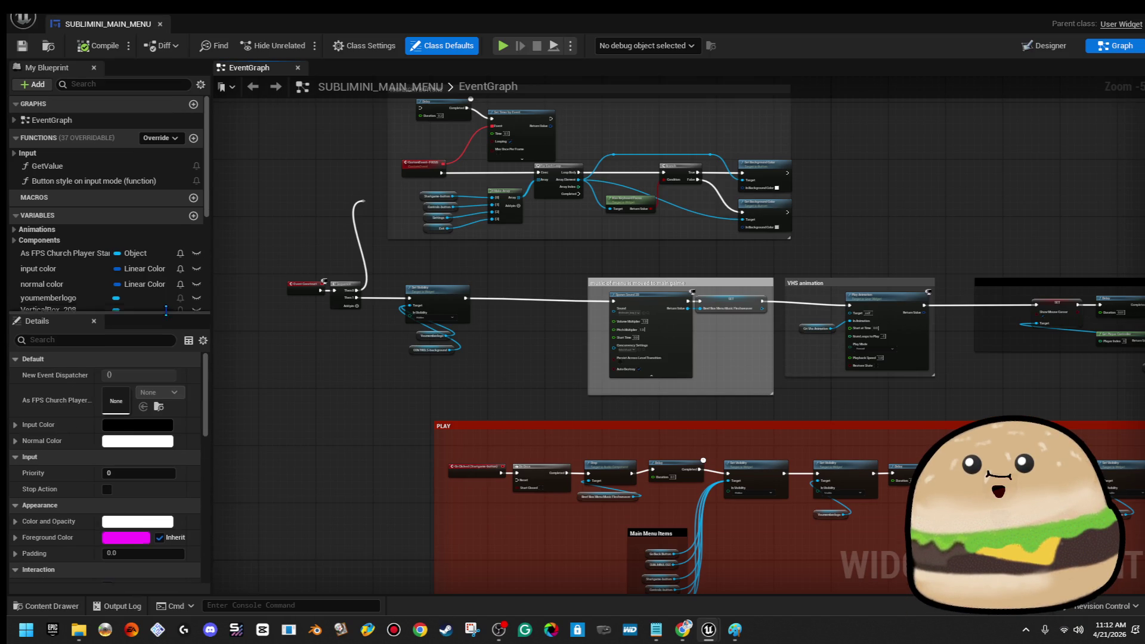
{"action": "scroll", "coordinate": [119, 447], "scroll_direction": "down", "scroll_amount": 10}
{"action": "scroll", "coordinate": [165, 362], "scroll_direction": "down", "scroll_amount": 5}
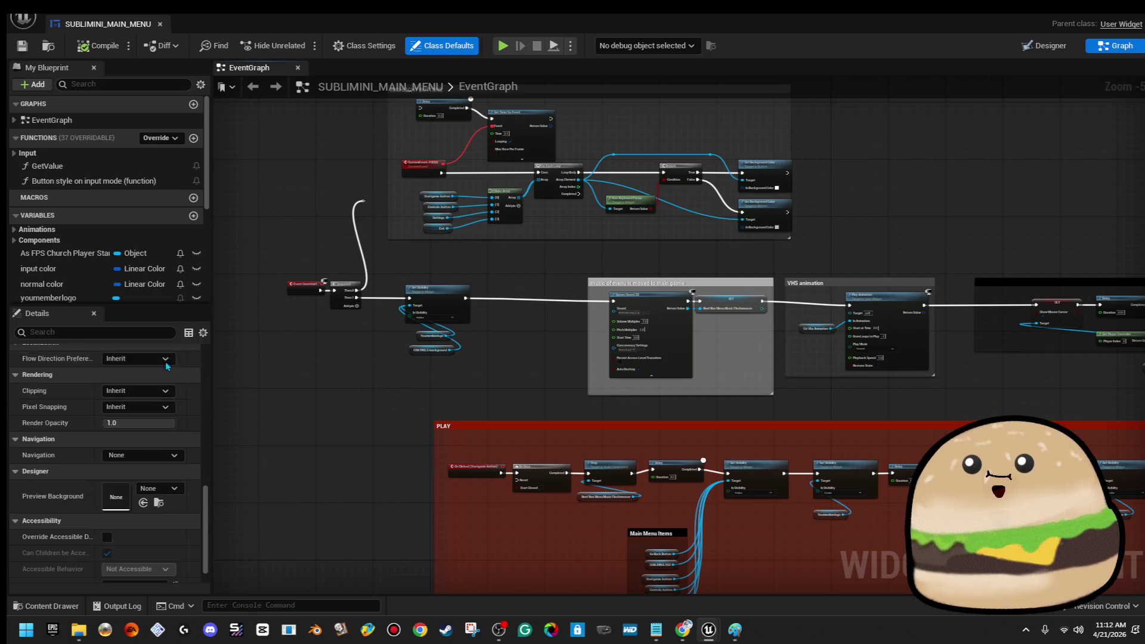
{"action": "left_click_drag", "start_coordinate": [207, 184], "coordinate": [212, 272]}
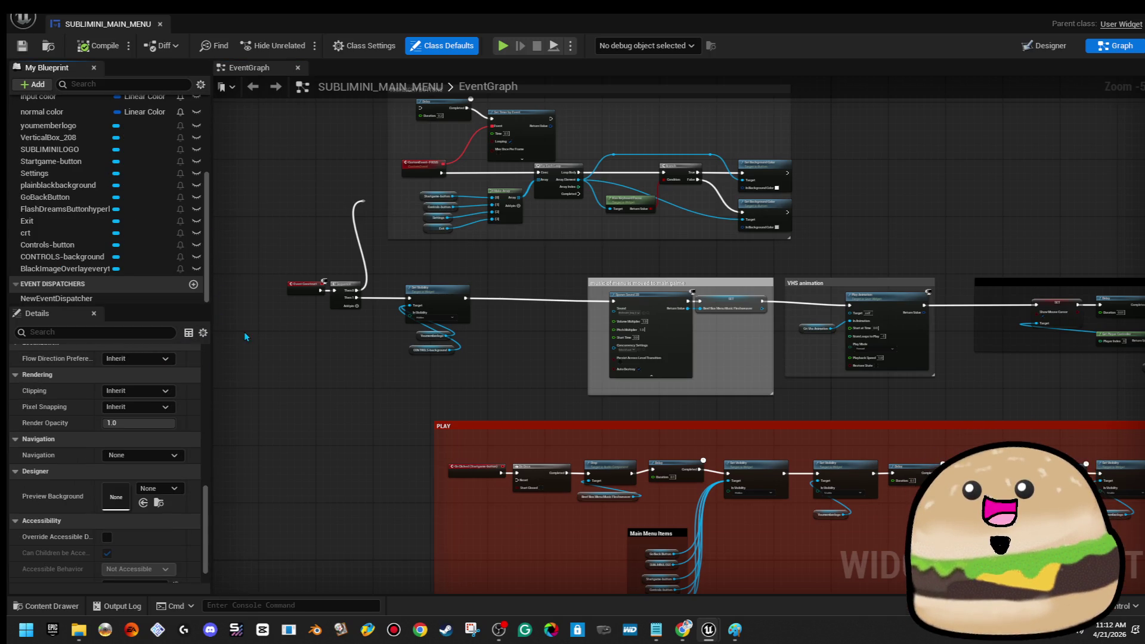
{"action": "left_click_drag", "start_coordinate": [152, 305], "coordinate": [146, 433]}
{"action": "scroll", "coordinate": [84, 255], "scroll_direction": "up", "scroll_amount": 2}
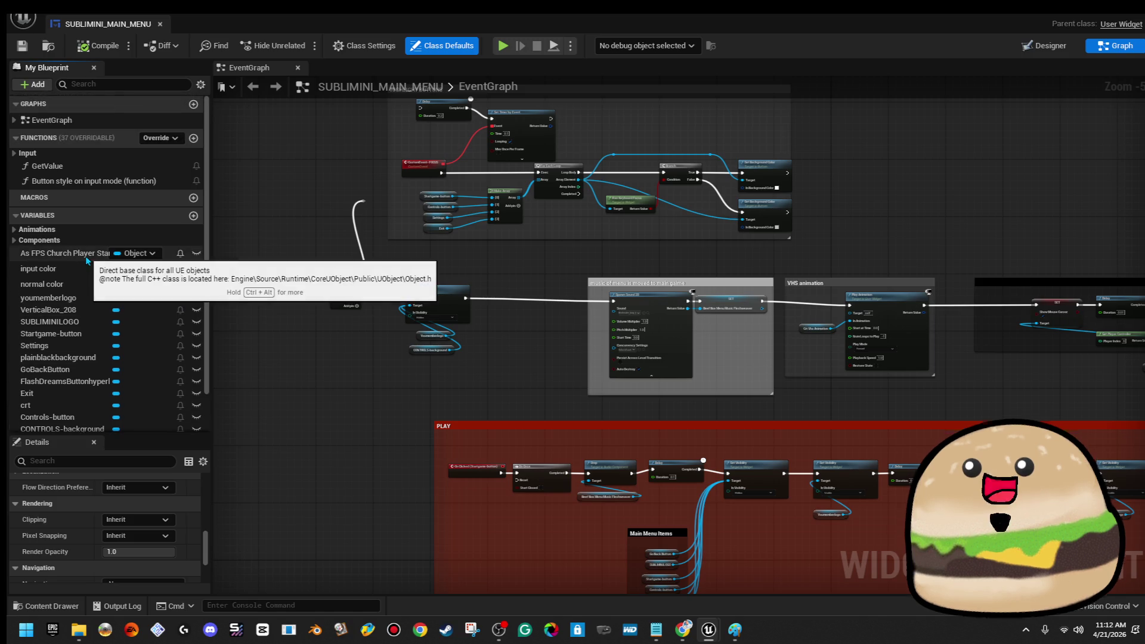
{"action": "left_click", "coordinate": [37, 215]}
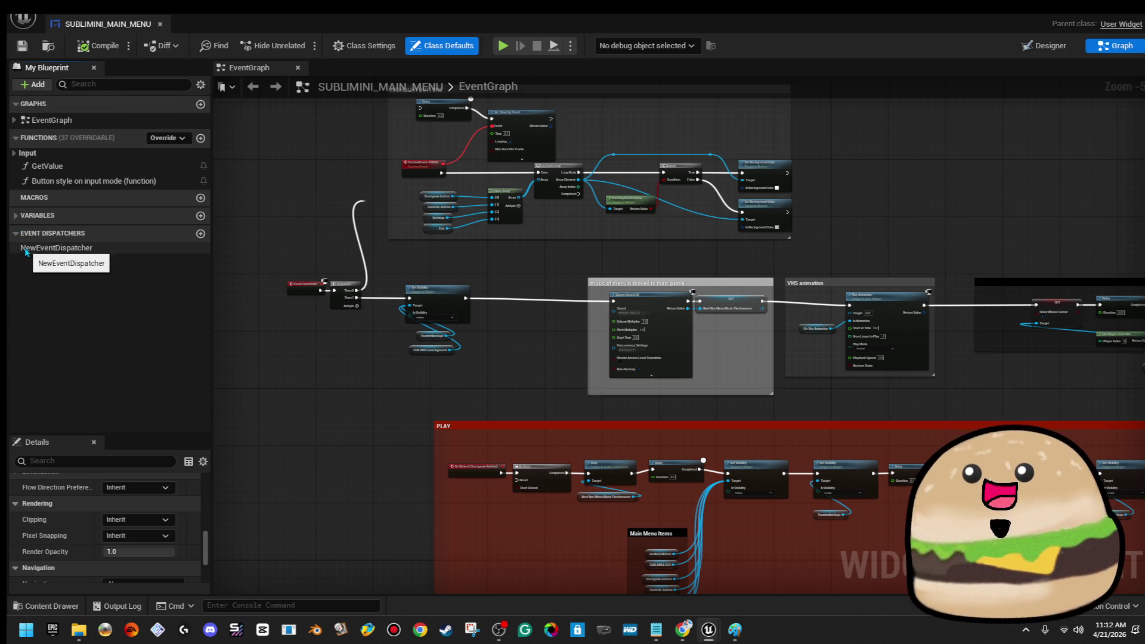
{"action": "left_click", "coordinate": [1051, 48]}
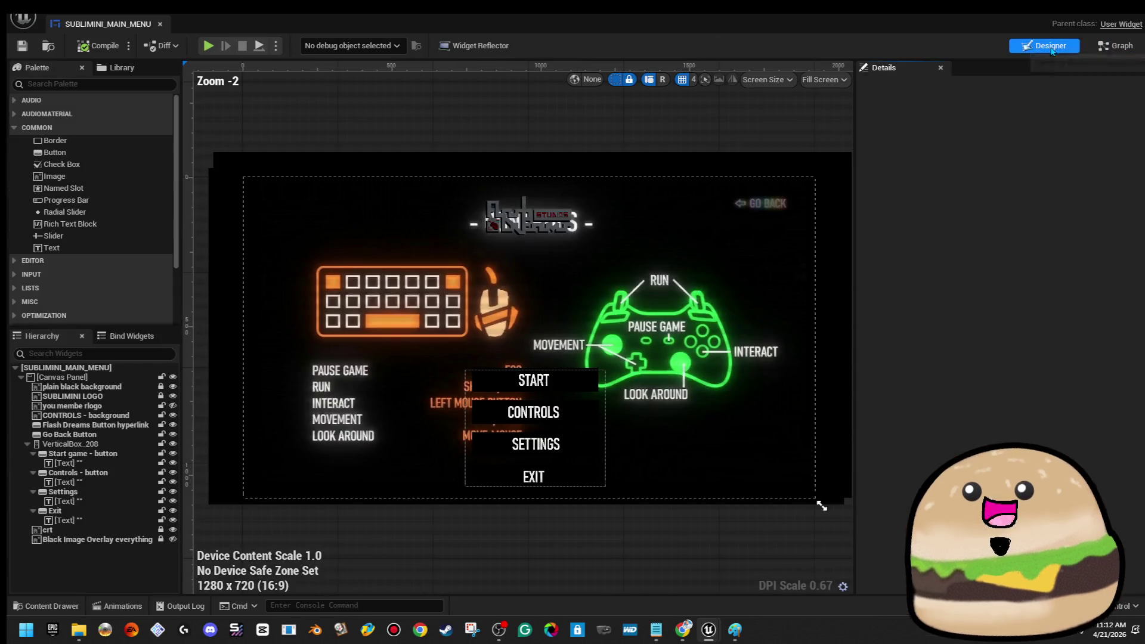
Step: Inspect the crt overlay and the menu-button box VerticalBox_208, then return to the level editor
{"action": "left_click", "coordinate": [119, 542]}
{"action": "left_click", "coordinate": [120, 531]}
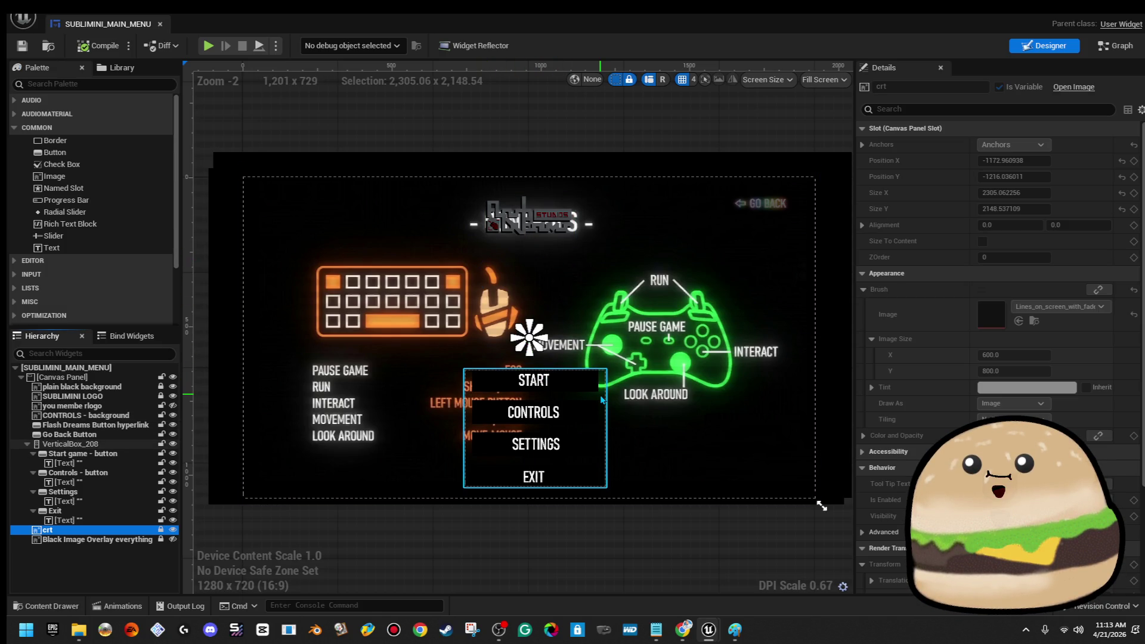
{"action": "left_click", "coordinate": [582, 396]}
{"action": "mouse_move", "coordinate": [101, 448]}
{"action": "left_mouse_down"}
{"action": "mouse_move", "coordinate": [65, 530]}
{"action": "mouse_move", "coordinate": [86, 467]}
{"action": "left_mouse_up"}
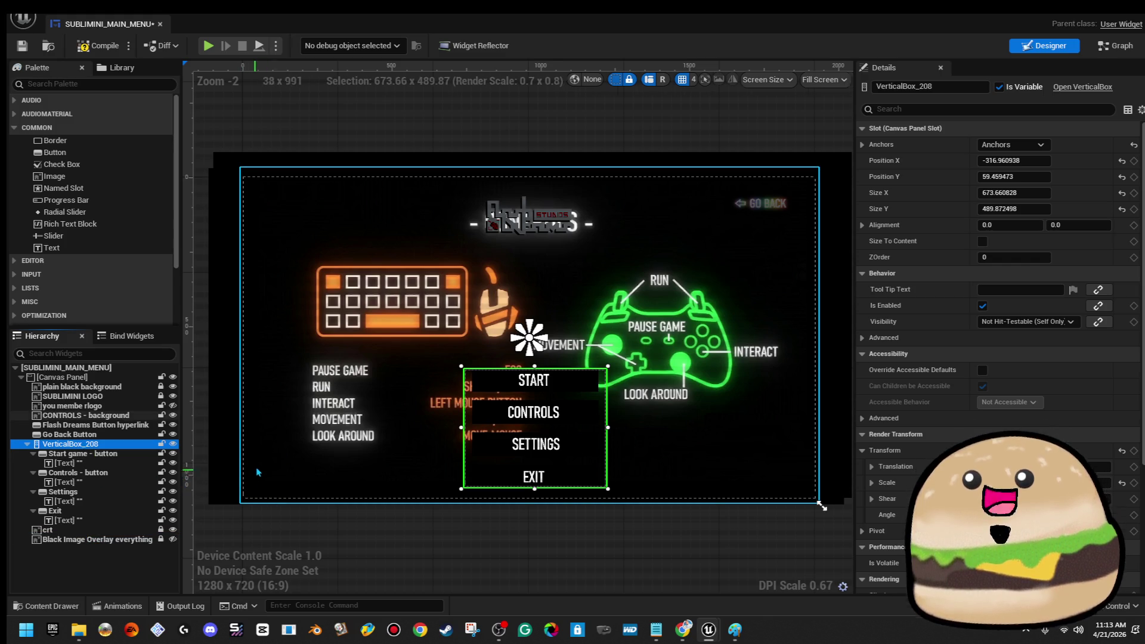
{"action": "key", "text": "alt+Tab"}
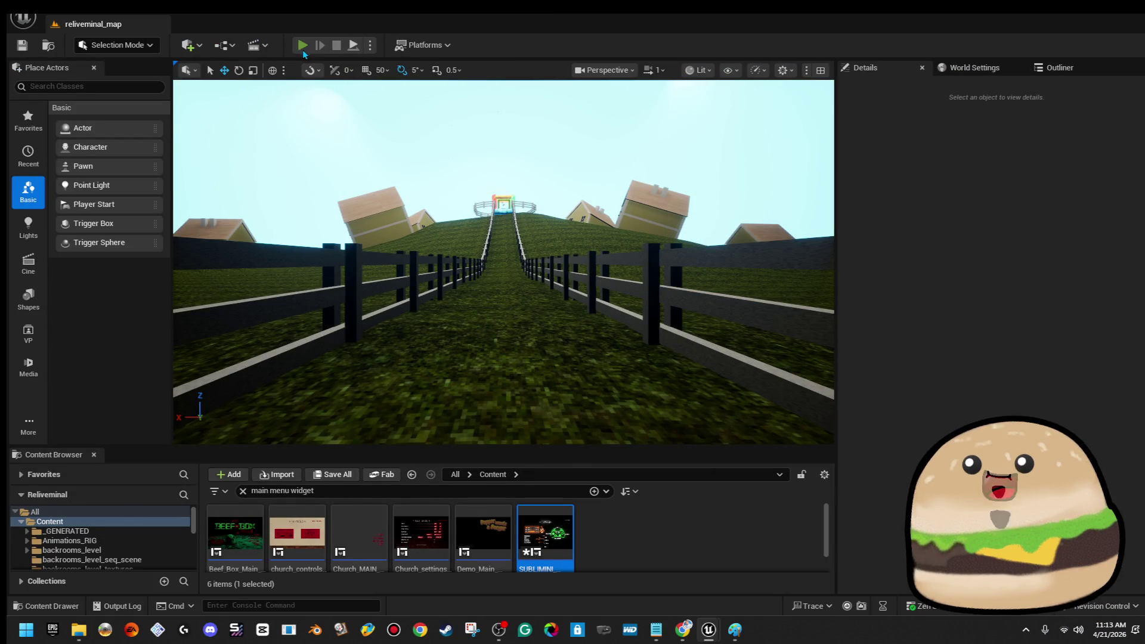
Step: Test-play the level to check the main menu, then reopen the SUBLIMINI widget blueprint
{"action": "left_click", "coordinate": [304, 51]}
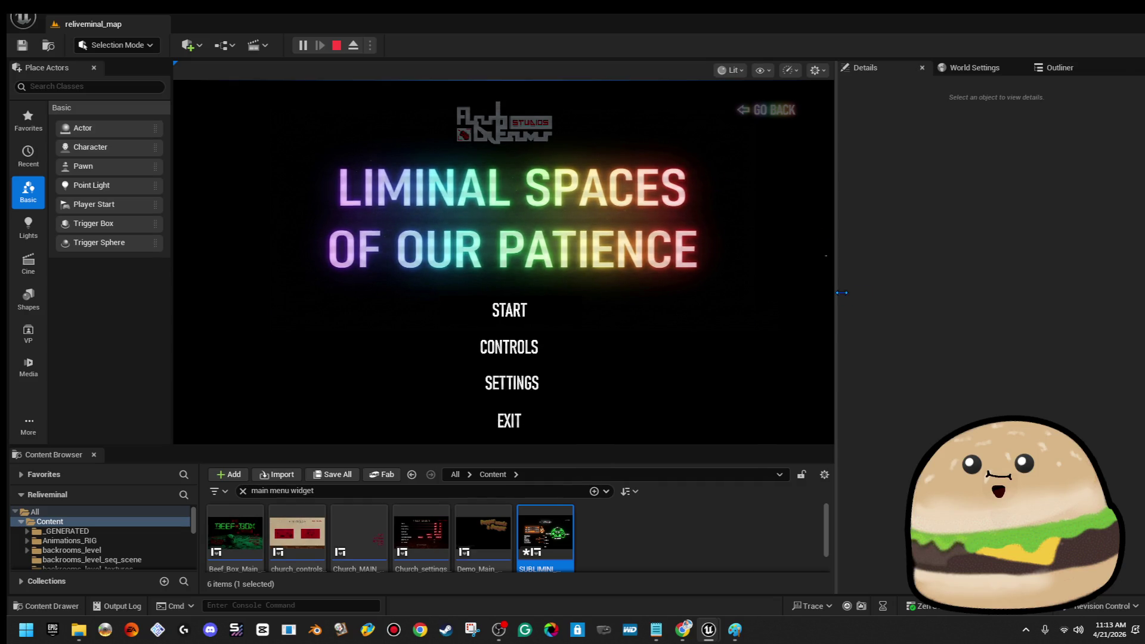
{"action": "left_click_drag", "start_coordinate": [835, 291], "coordinate": [997, 297]}
{"action": "key", "text": "shift+F11"}
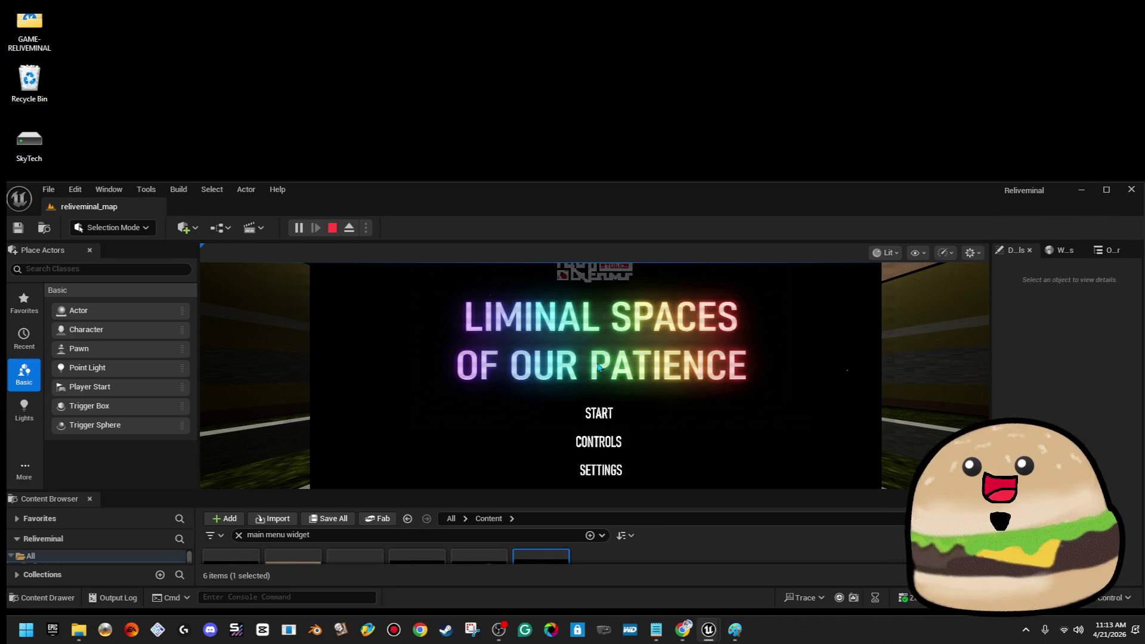
{"action": "double_click", "coordinate": [632, 199]}
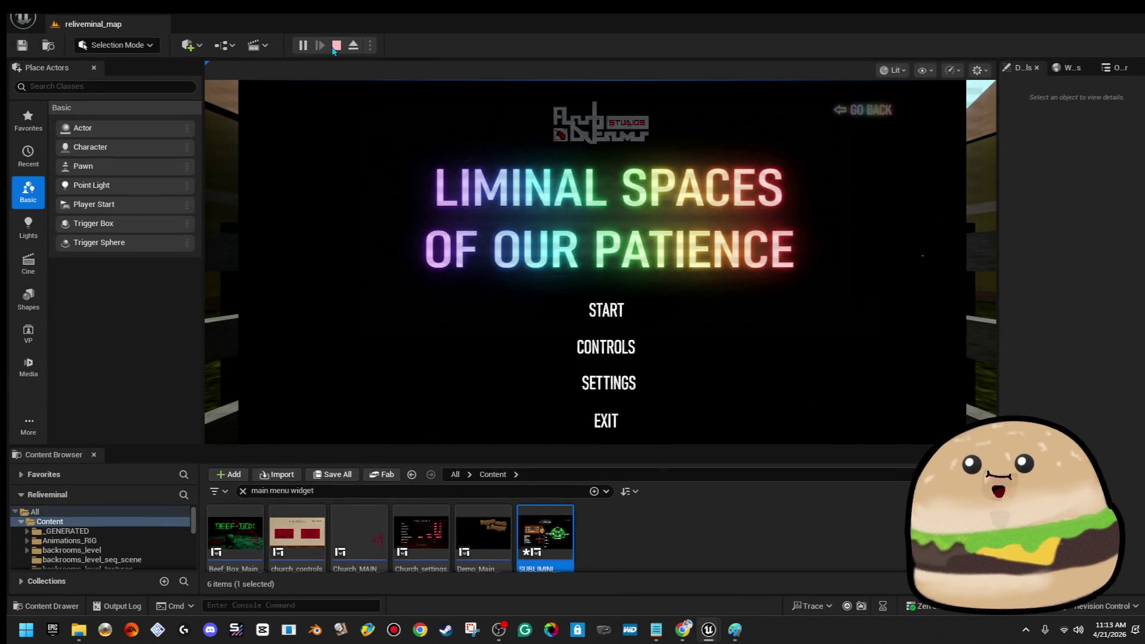
{"action": "left_click", "coordinate": [334, 46]}
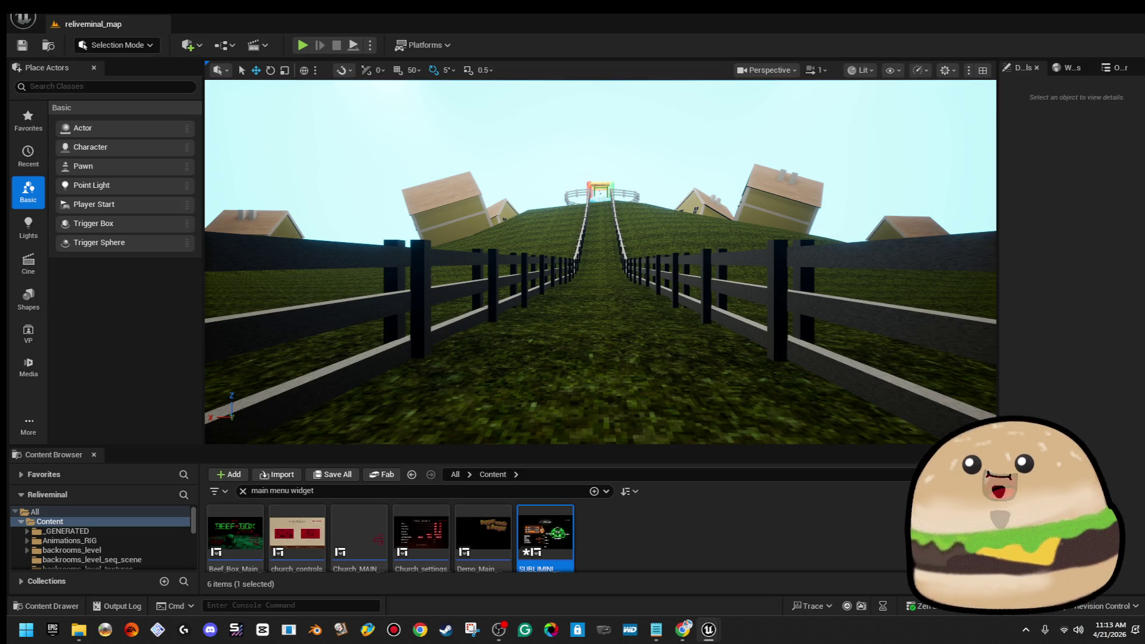
{"action": "double_click", "coordinate": [545, 536]}
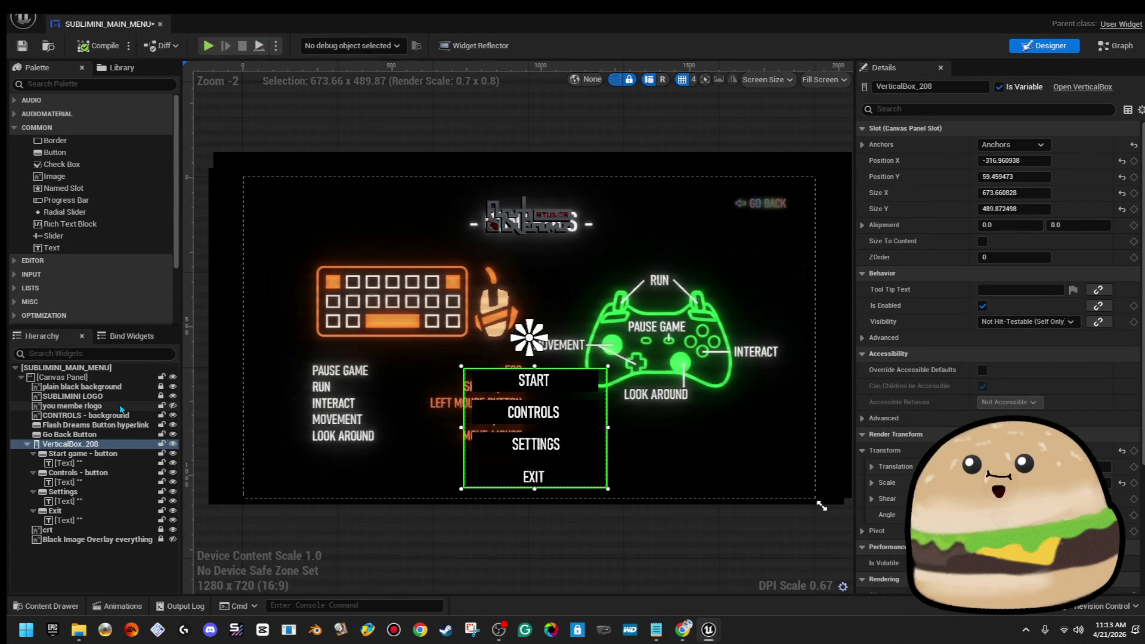
Step: Move VerticalBox_208 to the bottom of the widget hierarchy
{"action": "left_click", "coordinate": [196, 459]}
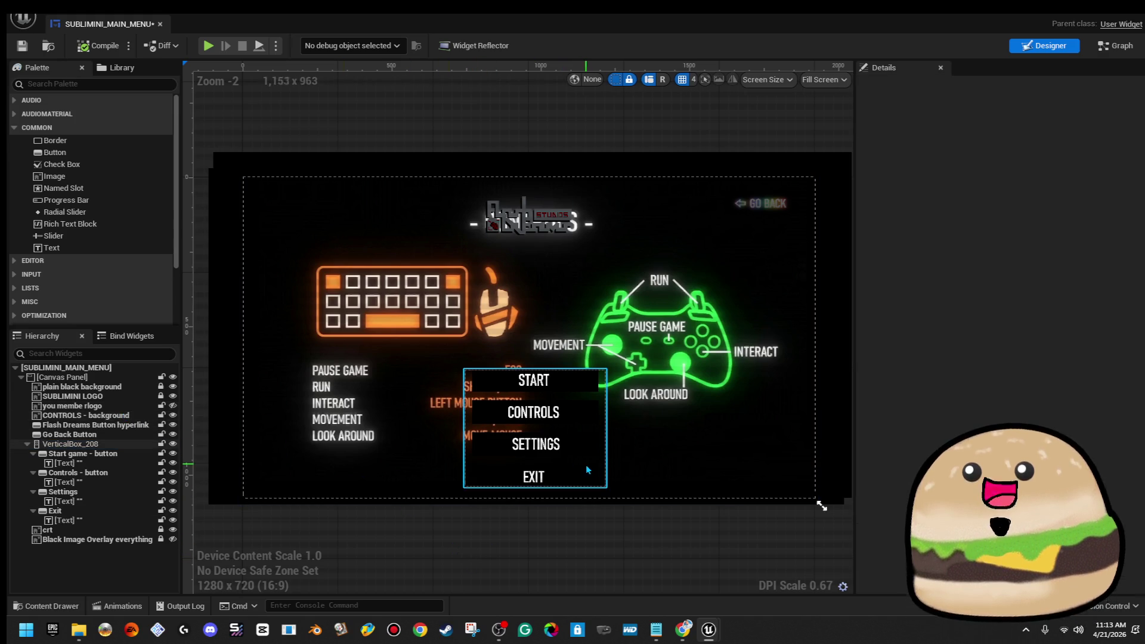
{"action": "left_click", "coordinate": [606, 469]}
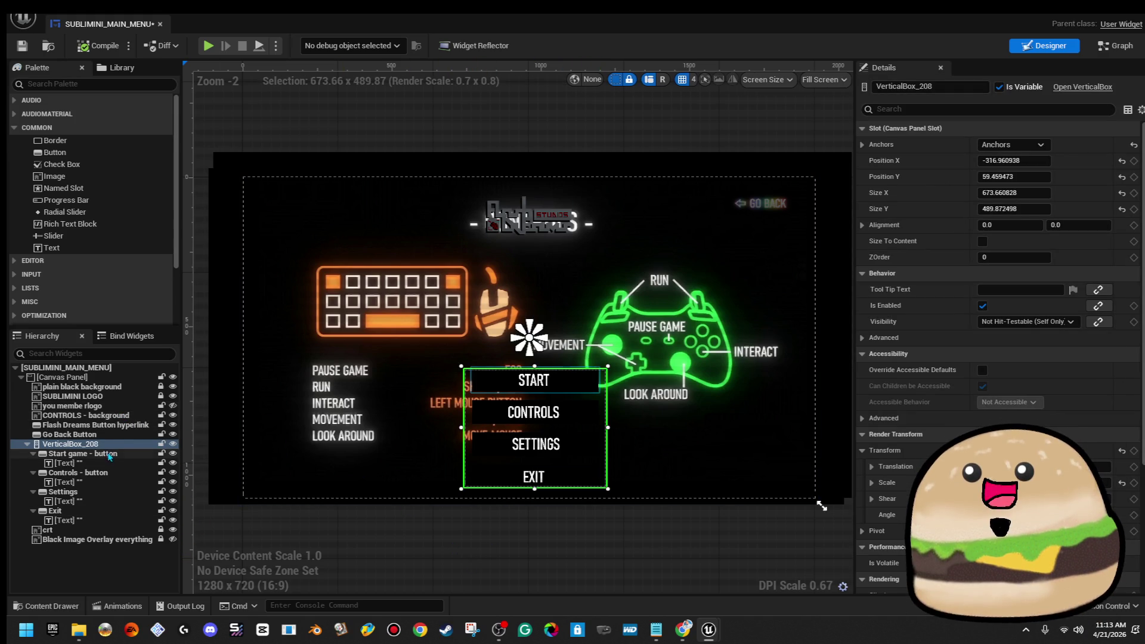
{"action": "left_click_drag", "start_coordinate": [105, 449], "coordinate": [101, 542]}
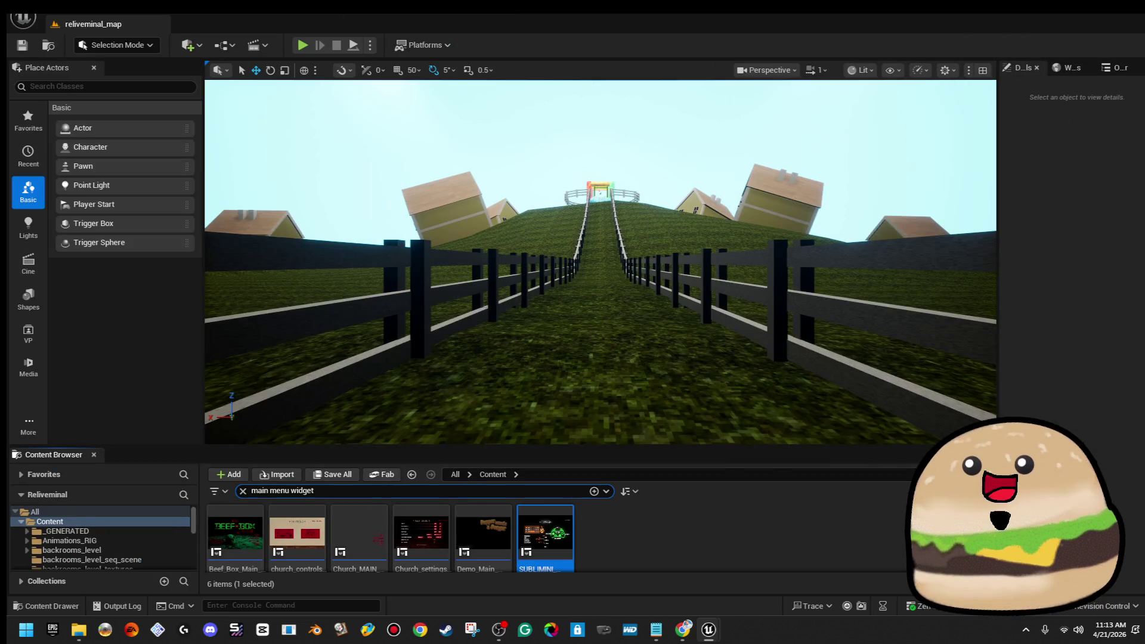
Step: Play-test the menu through to the CONTROLS screen, then stop and reopen the widget
{"action": "key", "text": "alt+p"}
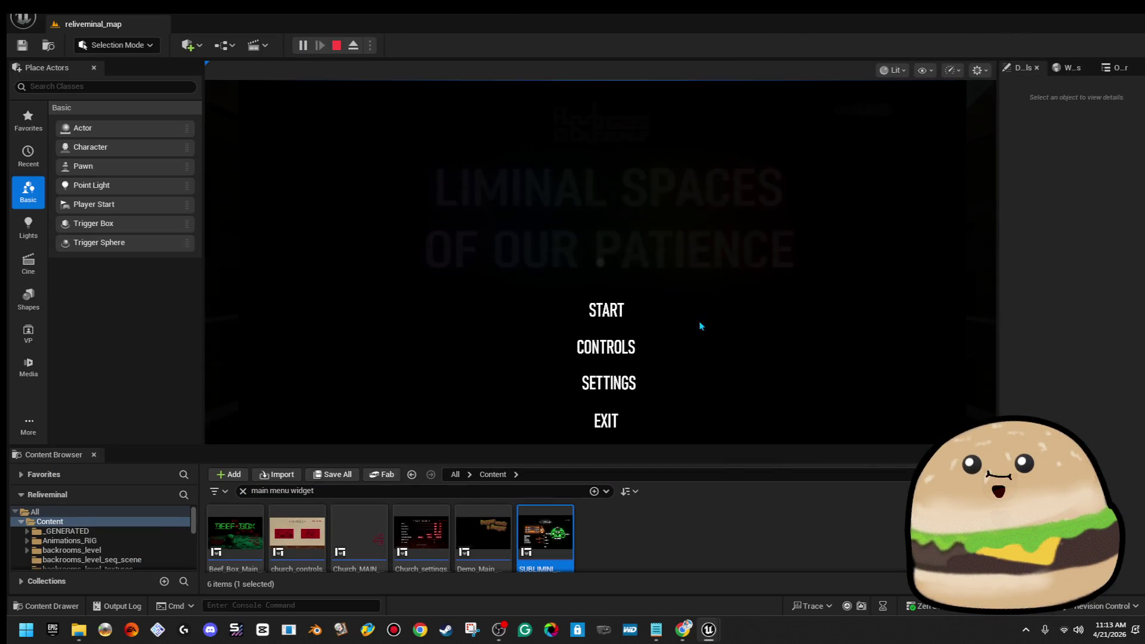
{"action": "left_click", "coordinate": [646, 317]}
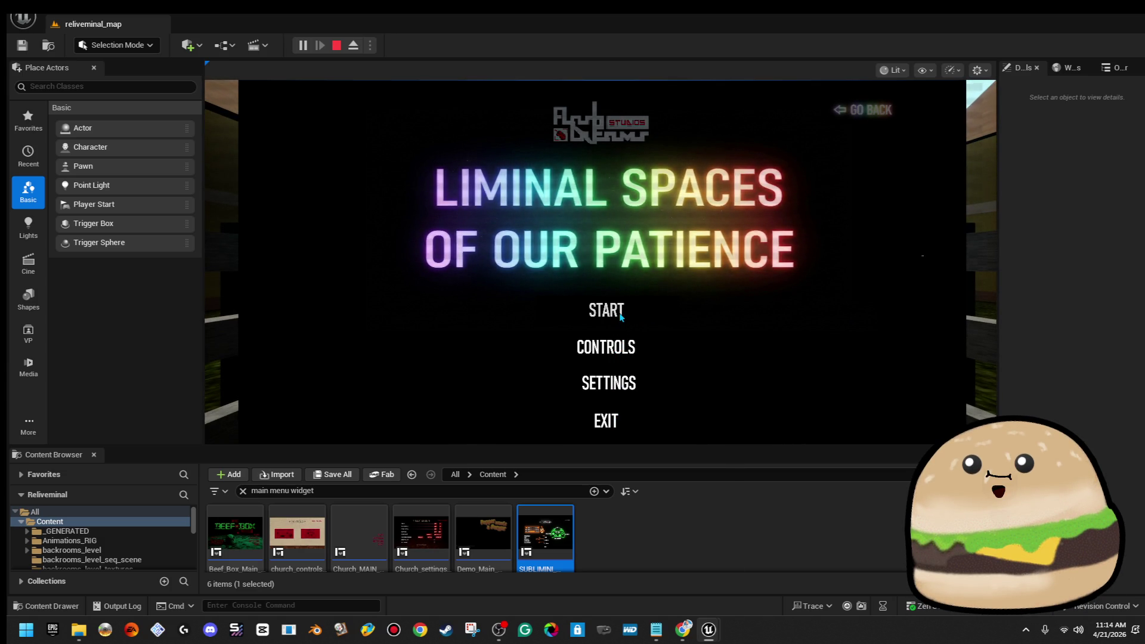
{"action": "left_click", "coordinate": [619, 344]}
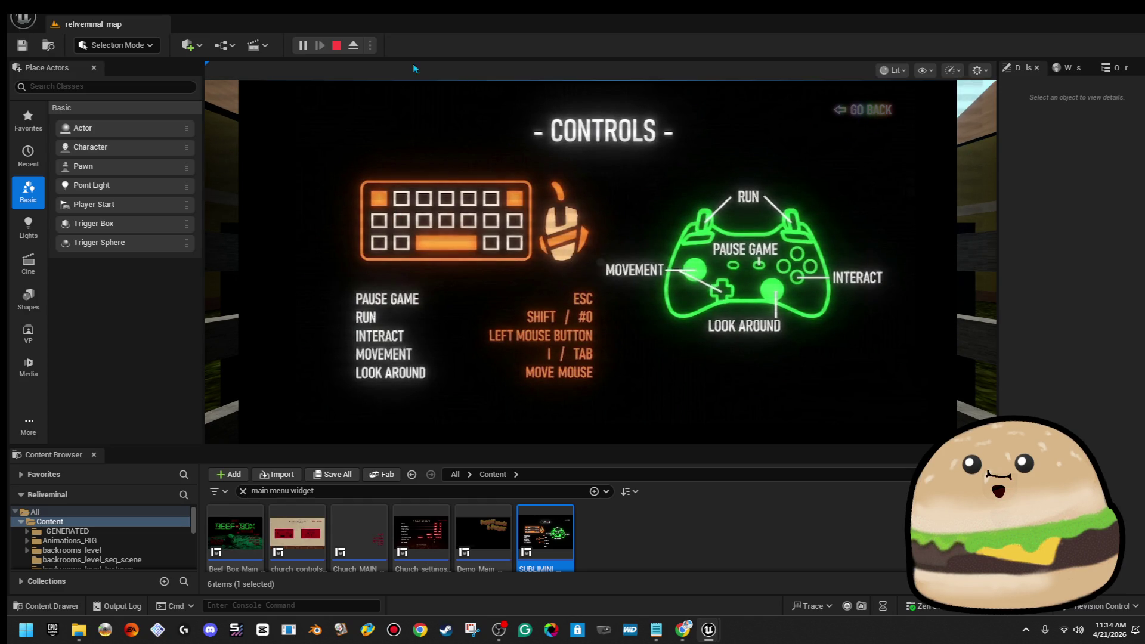
{"action": "left_click", "coordinate": [340, 51]}
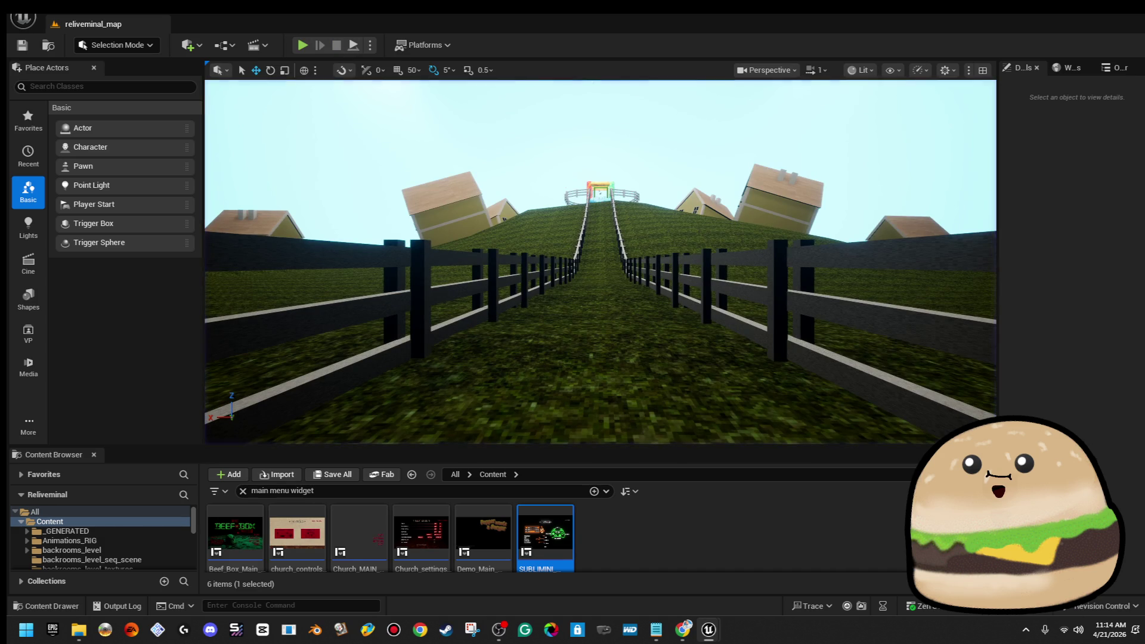
{"action": "double_click", "coordinate": [545, 537]}
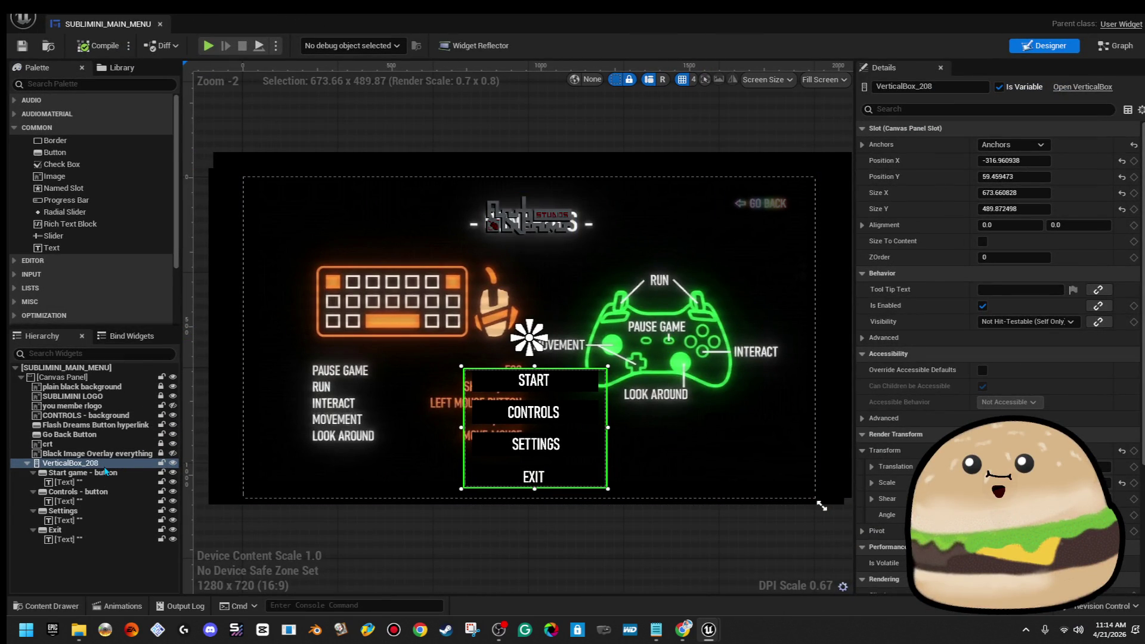
Step: Pan the event graph past the VHS animation to the fade Delay and Set Visibility nodes
{"action": "left_click_drag", "start_coordinate": [108, 464], "coordinate": [105, 441]}
{"action": "left_click", "coordinate": [1120, 50]}
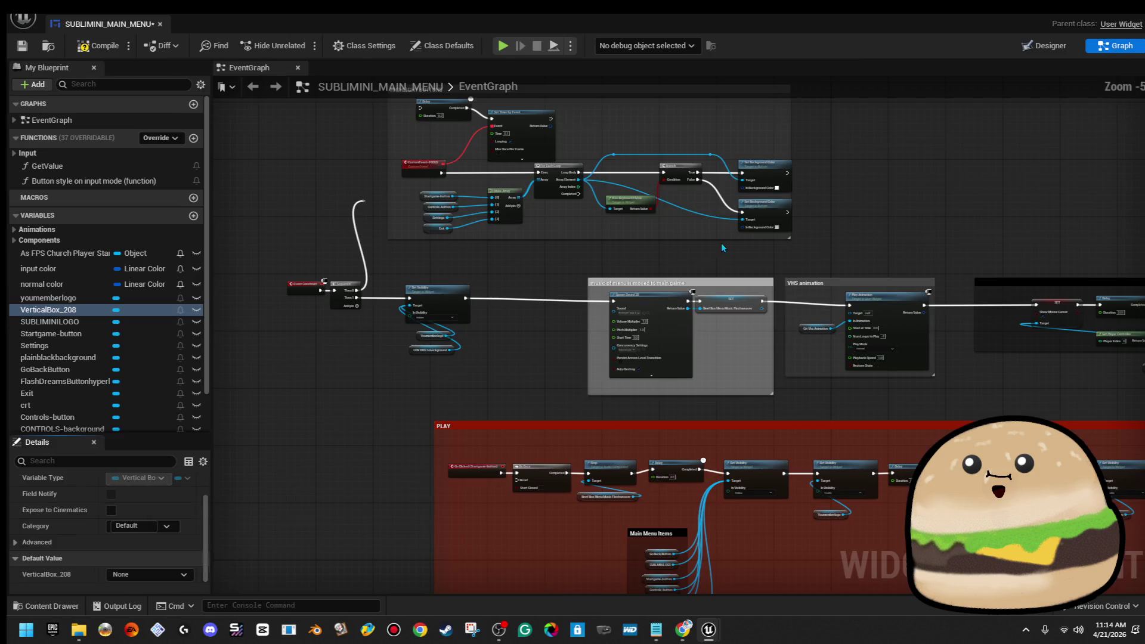
{"action": "left_click_drag", "start_coordinate": [769, 368], "coordinate": [502, 387]}
{"action": "left_click_drag", "start_coordinate": [876, 408], "coordinate": [637, 399]}
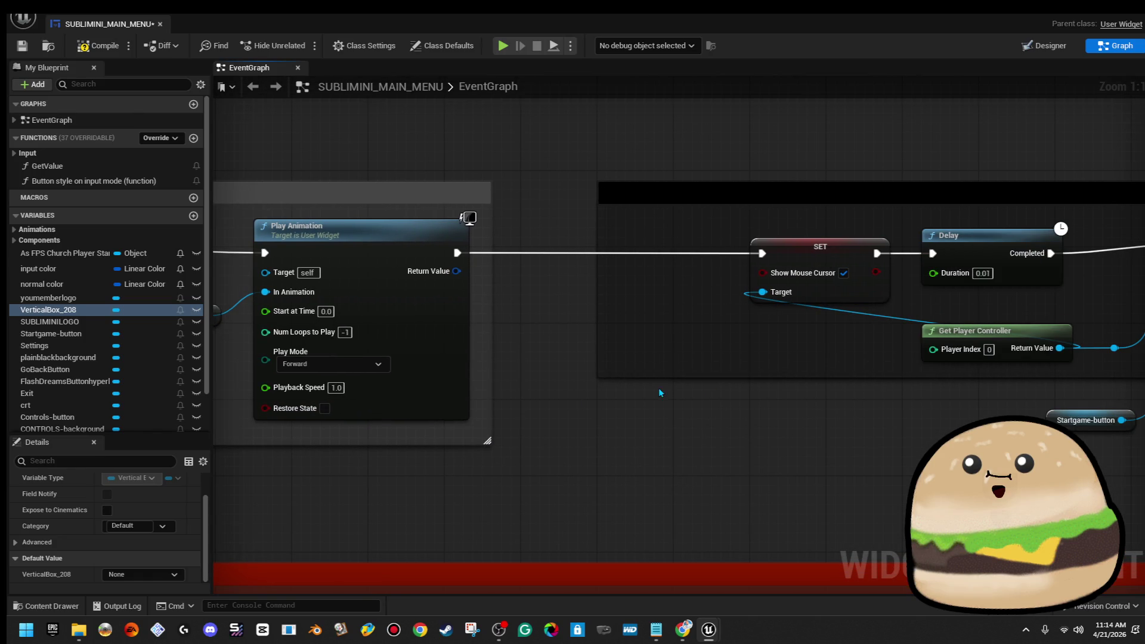
{"action": "scroll", "coordinate": [759, 389], "scroll_direction": "down", "scroll_amount": 1}
{"action": "left_click_drag", "start_coordinate": [806, 391], "coordinate": [425, 424]}
{"action": "left_click_drag", "start_coordinate": [684, 428], "coordinate": [634, 402]}
{"action": "left_click_drag", "start_coordinate": [877, 409], "coordinate": [451, 404]}
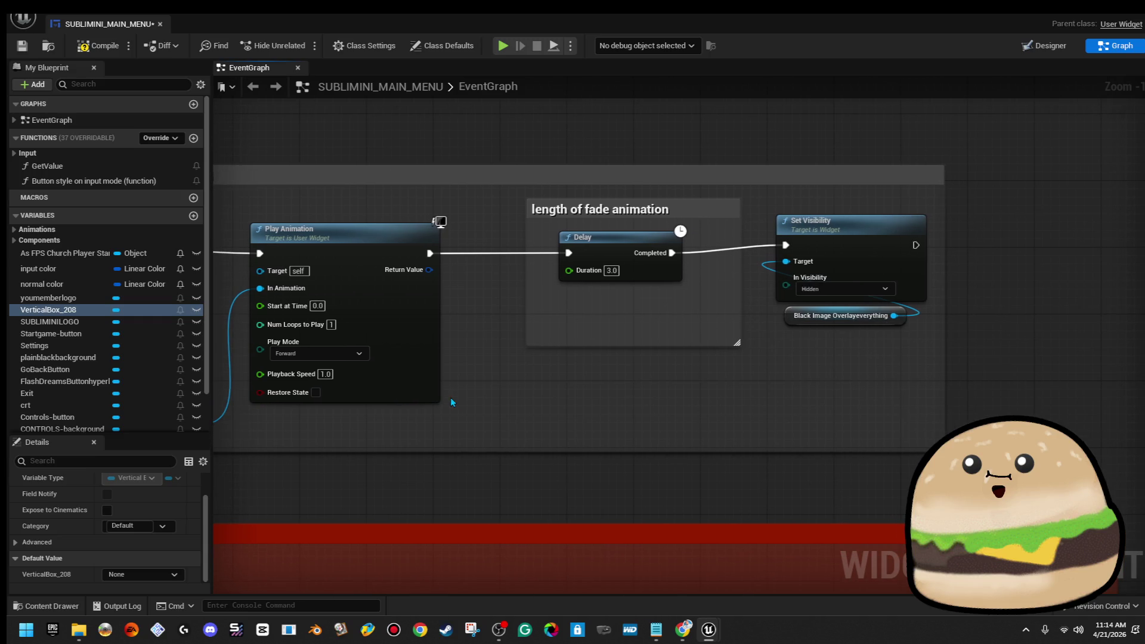
{"action": "left_click_drag", "start_coordinate": [782, 384], "coordinate": [586, 386]}
{"action": "scroll", "coordinate": [668, 348], "scroll_direction": "up", "scroll_amount": 1}
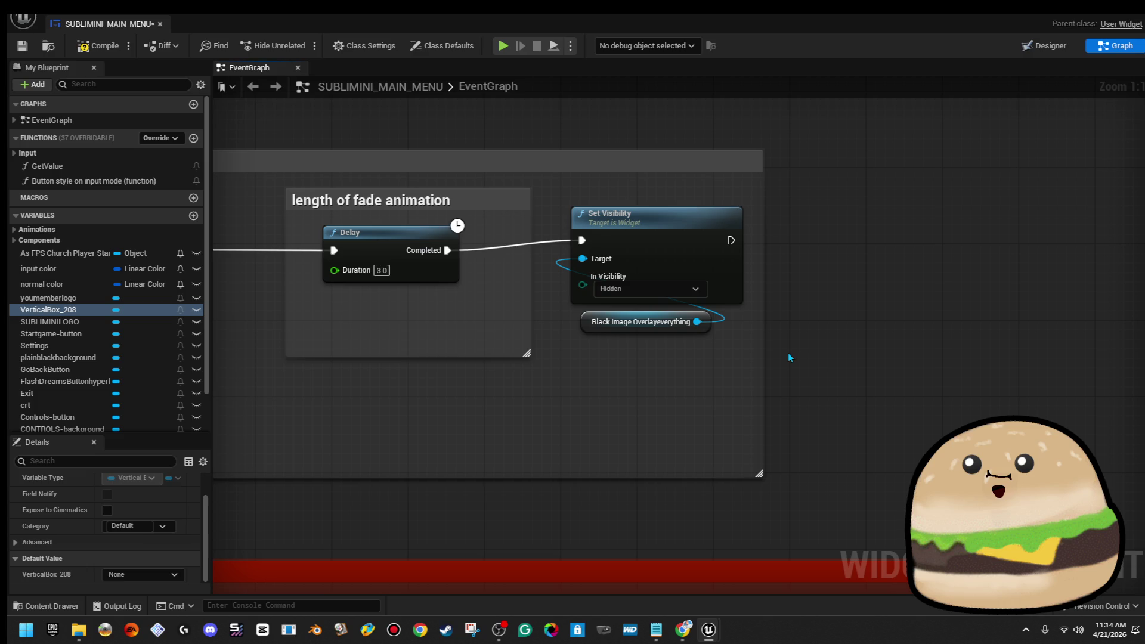
Step: Add a Print String node after Set Visibility, then bring the level editor forward
{"action": "left_click_drag", "start_coordinate": [730, 240], "coordinate": [808, 245]}
{"action": "type", "text": "print"}
{"action": "key", "text": "Return"}
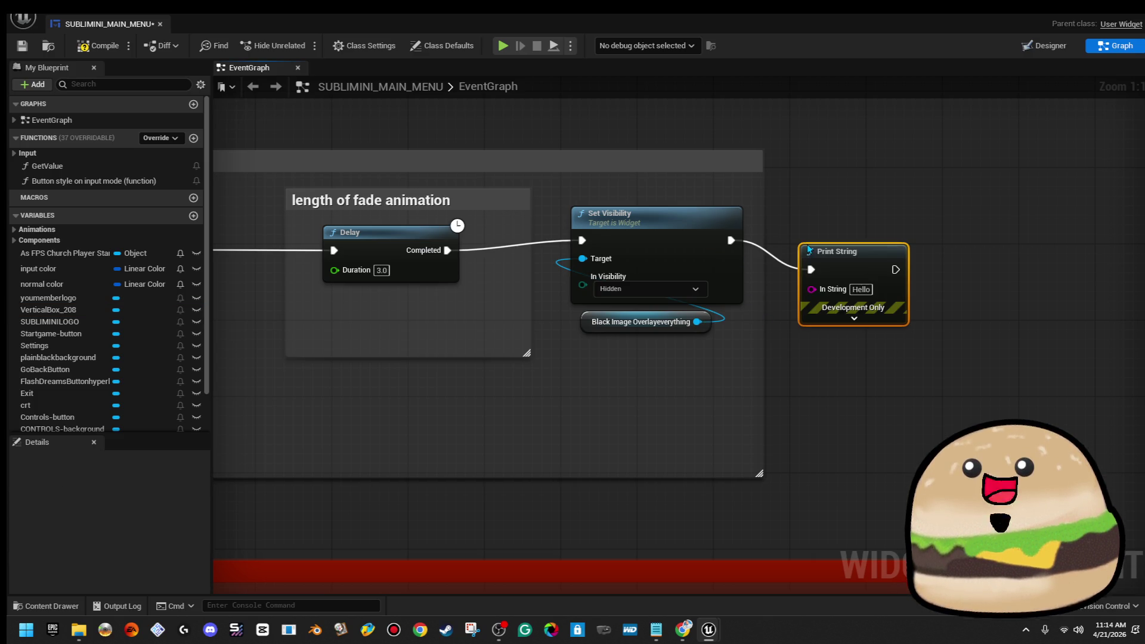
{"action": "double_click", "coordinate": [333, 18]}
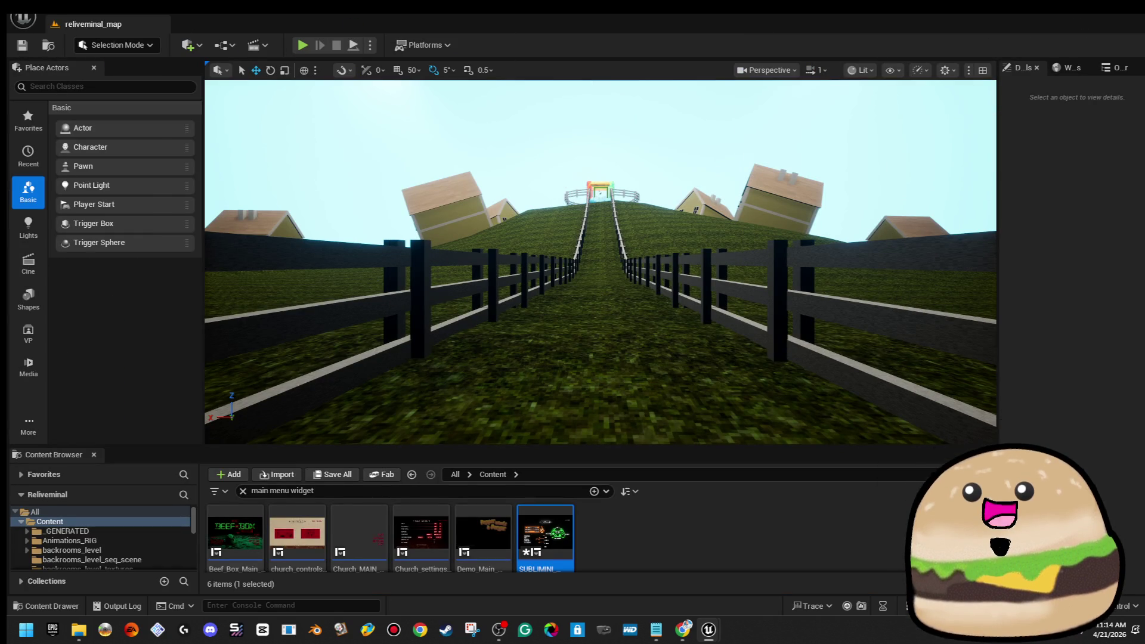
Step: Run a play test that prints Hello after the fade, then stop it
{"action": "key", "text": "alt+p"}
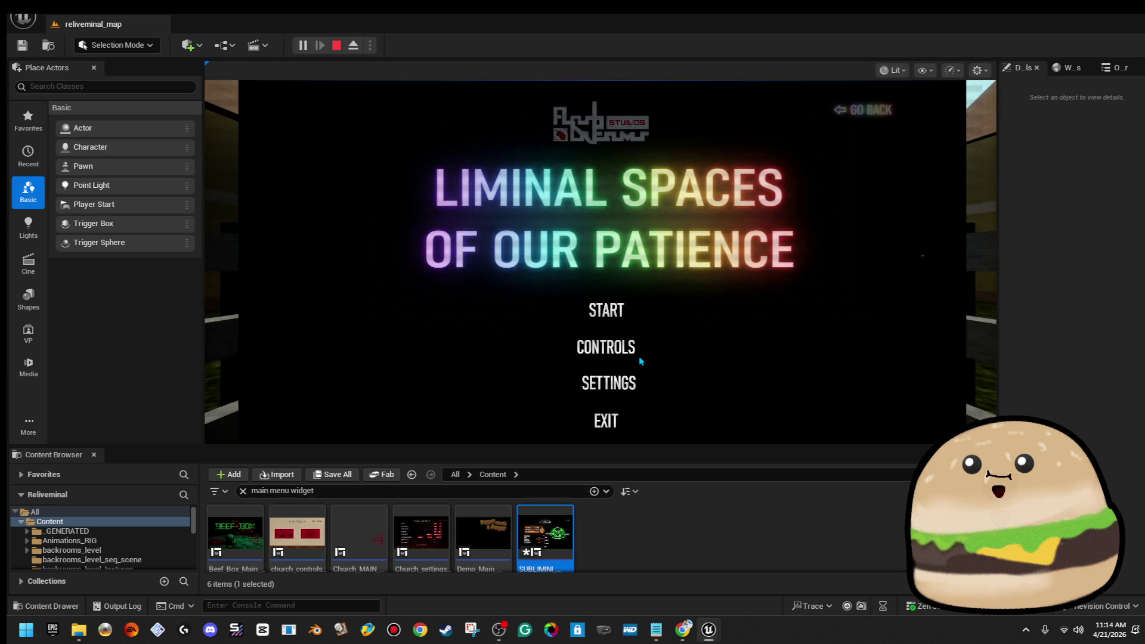
{"action": "left_click", "coordinate": [338, 47]}
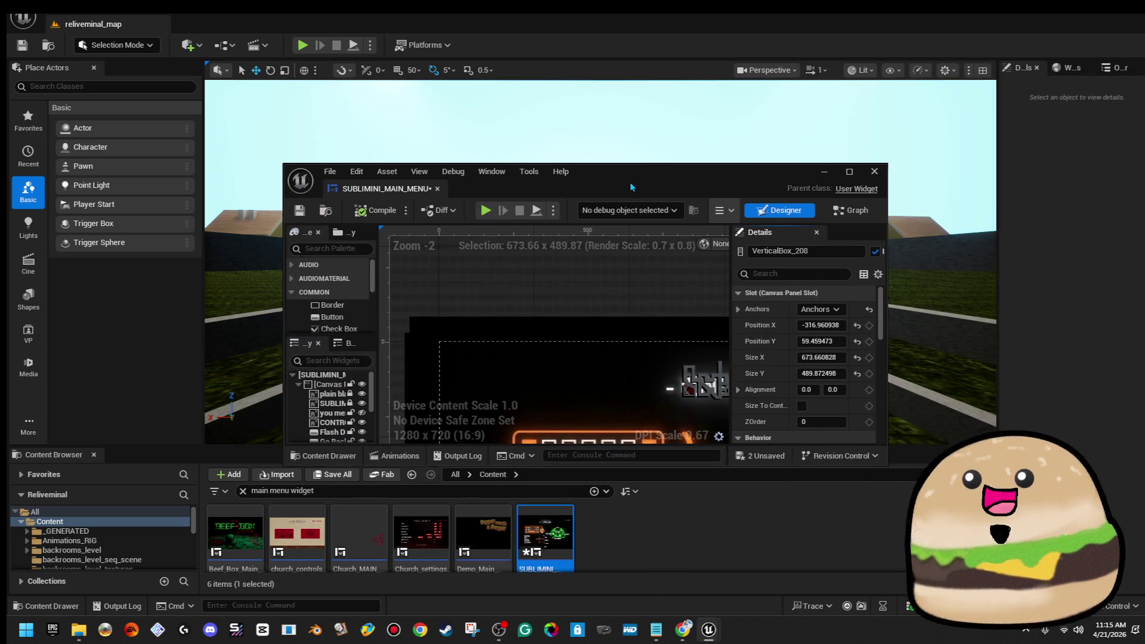
Step: Reopen the widget and hide CONTROLS - background in the designer preview
{"action": "double_click", "coordinate": [630, 182]}
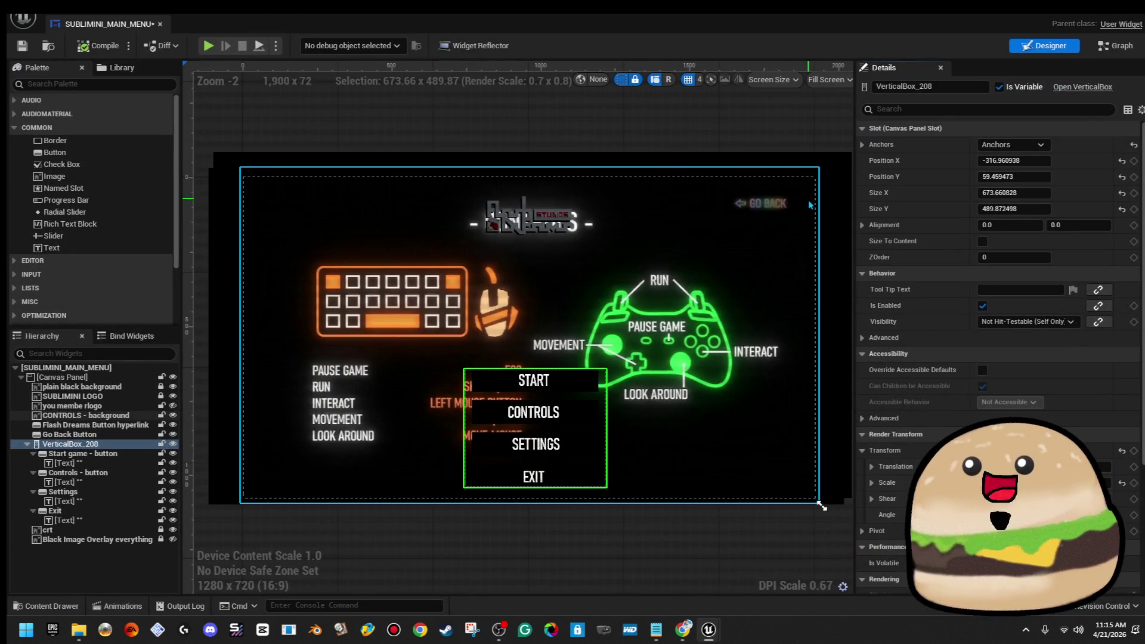
{"action": "left_click", "coordinate": [590, 465]}
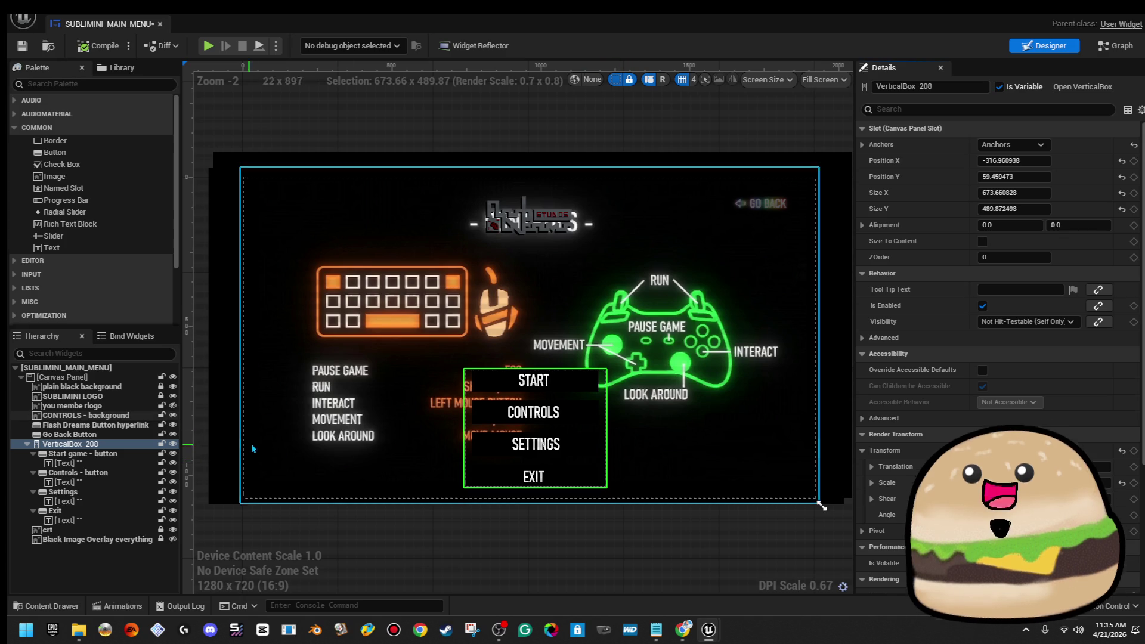
{"action": "left_click", "coordinate": [172, 416]}
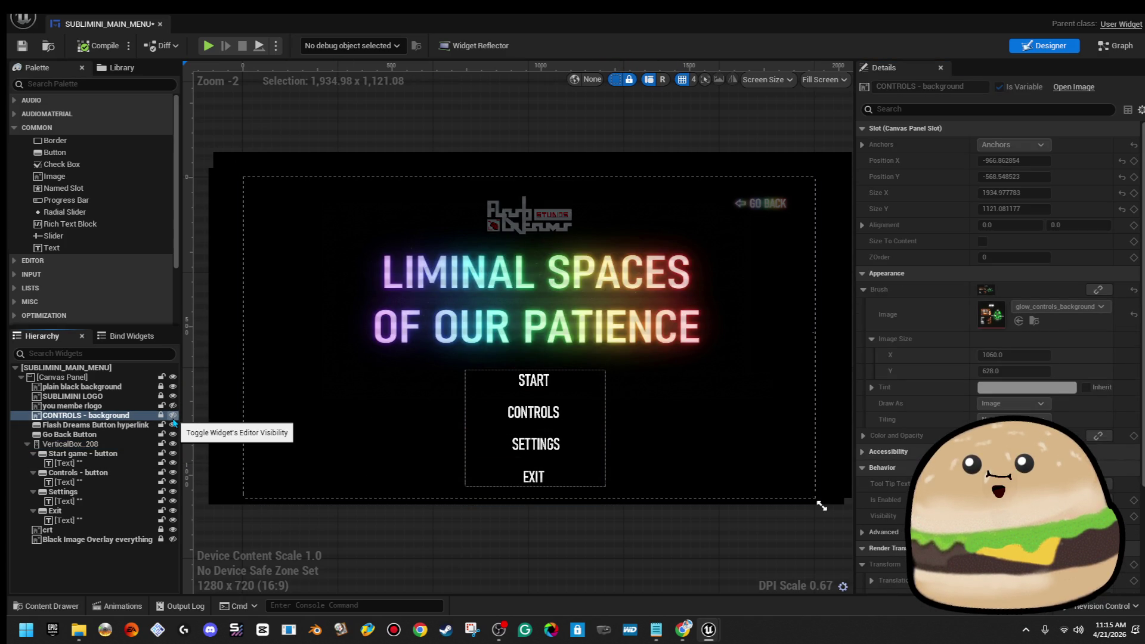
{"action": "left_click", "coordinate": [162, 379]}
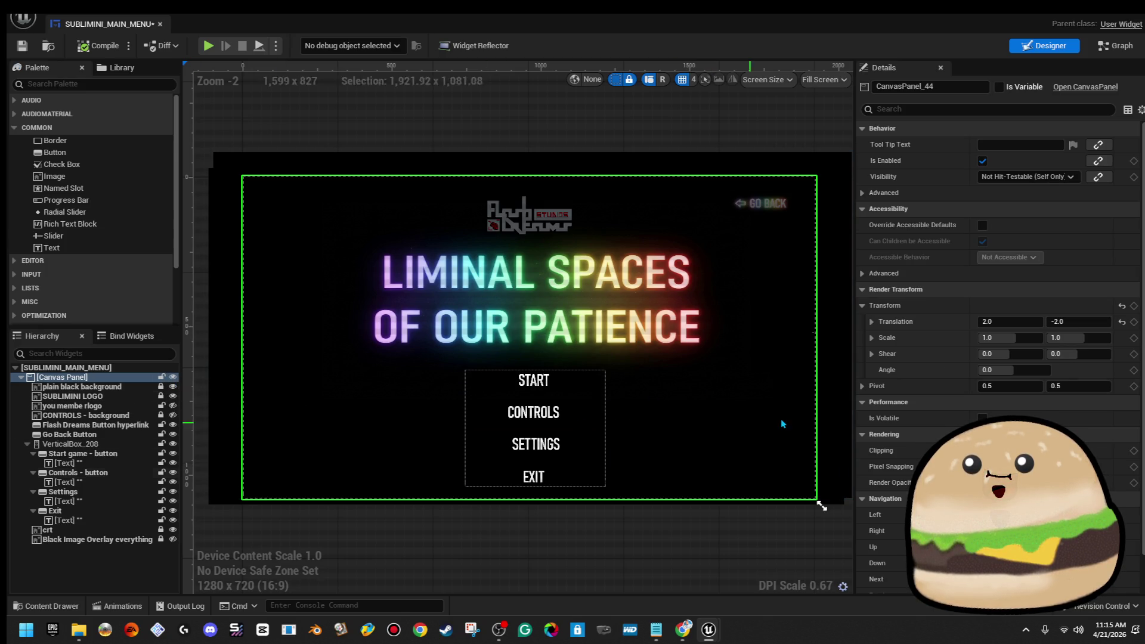
Step: Move Go Back Button lower in the hierarchy, just above crt, and compile
{"action": "left_click", "coordinate": [1115, 46]}
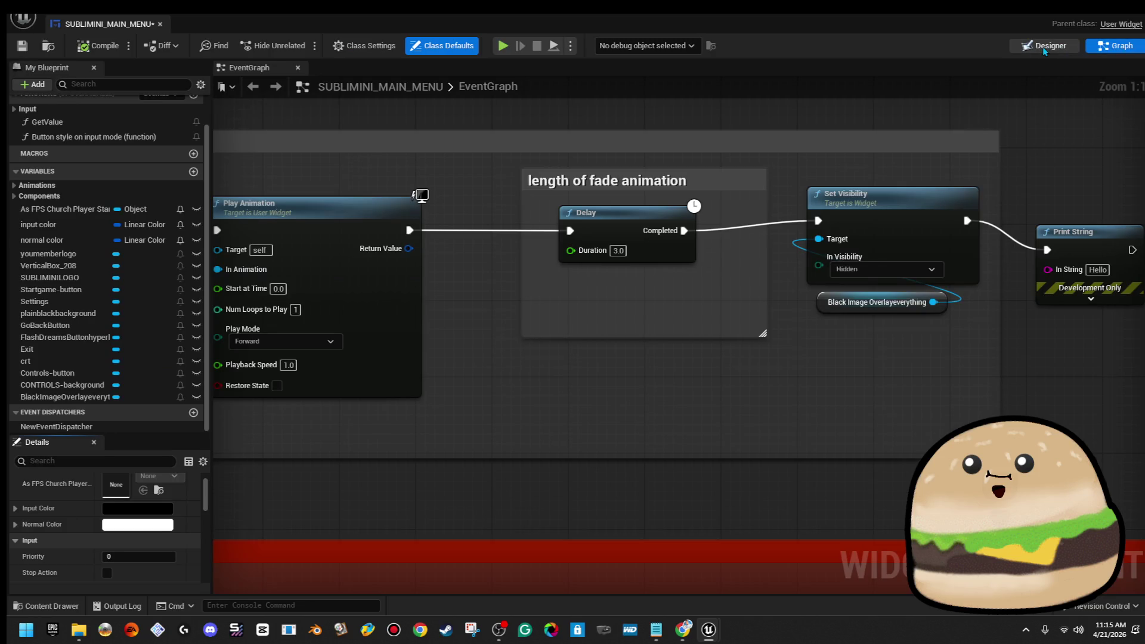
{"action": "left_click", "coordinate": [1050, 47]}
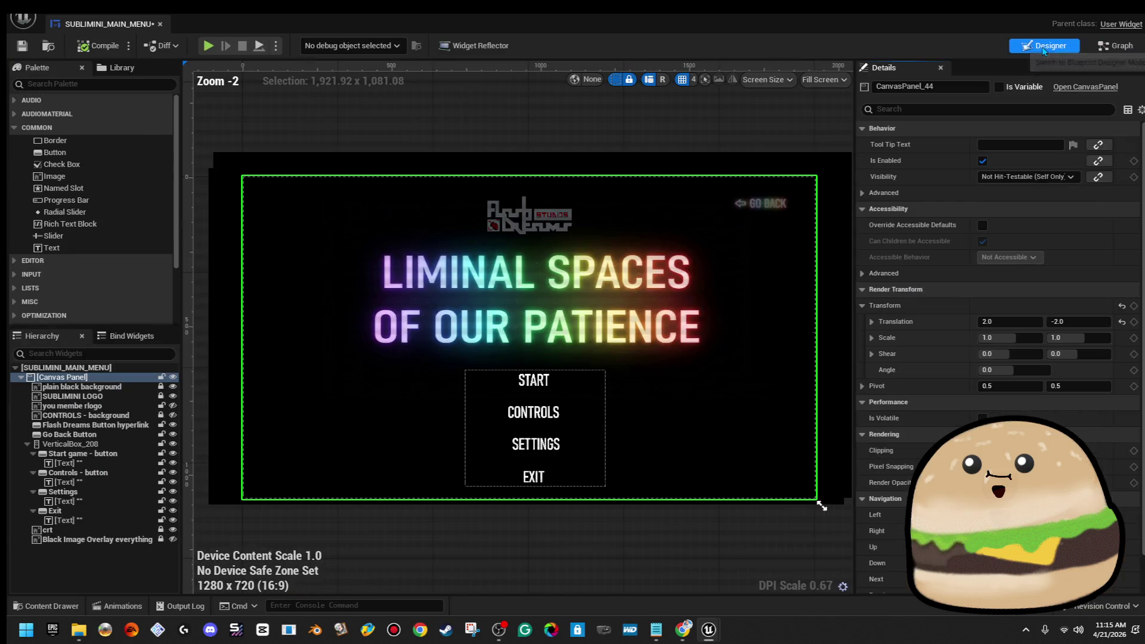
{"action": "left_click", "coordinate": [113, 435]}
{"action": "left_click_drag", "start_coordinate": [113, 443], "coordinate": [98, 531]}
{"action": "left_click", "coordinate": [92, 45]}
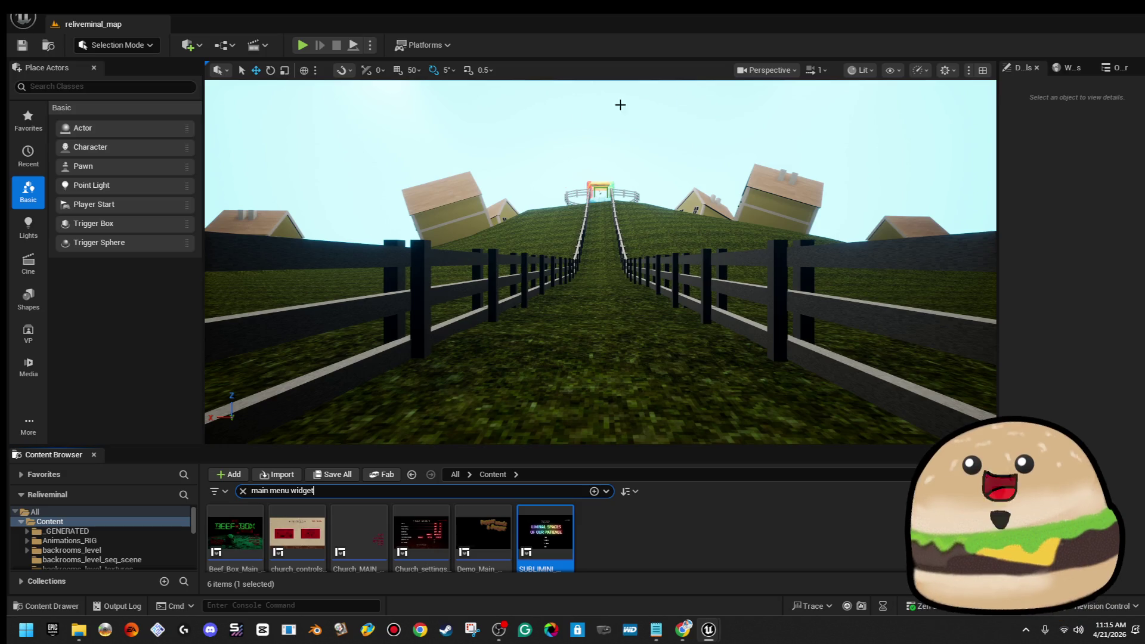
Step: Play-test the level, stop with Escape, and maximize the widget editor
{"action": "key", "text": "alt+p"}
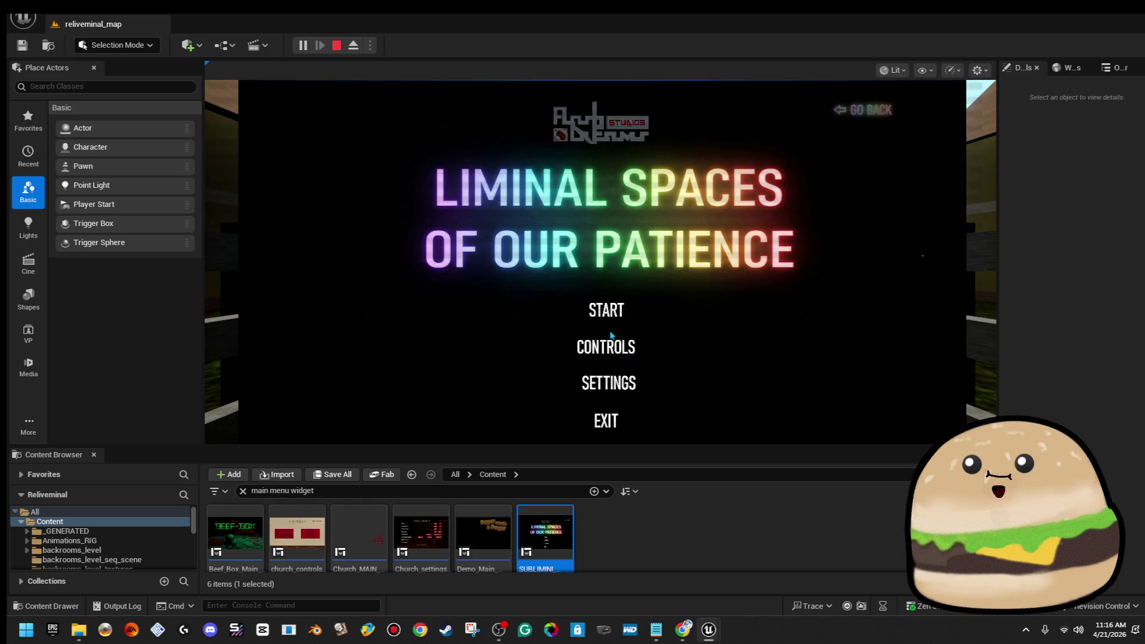
{"action": "key", "text": "Escape"}
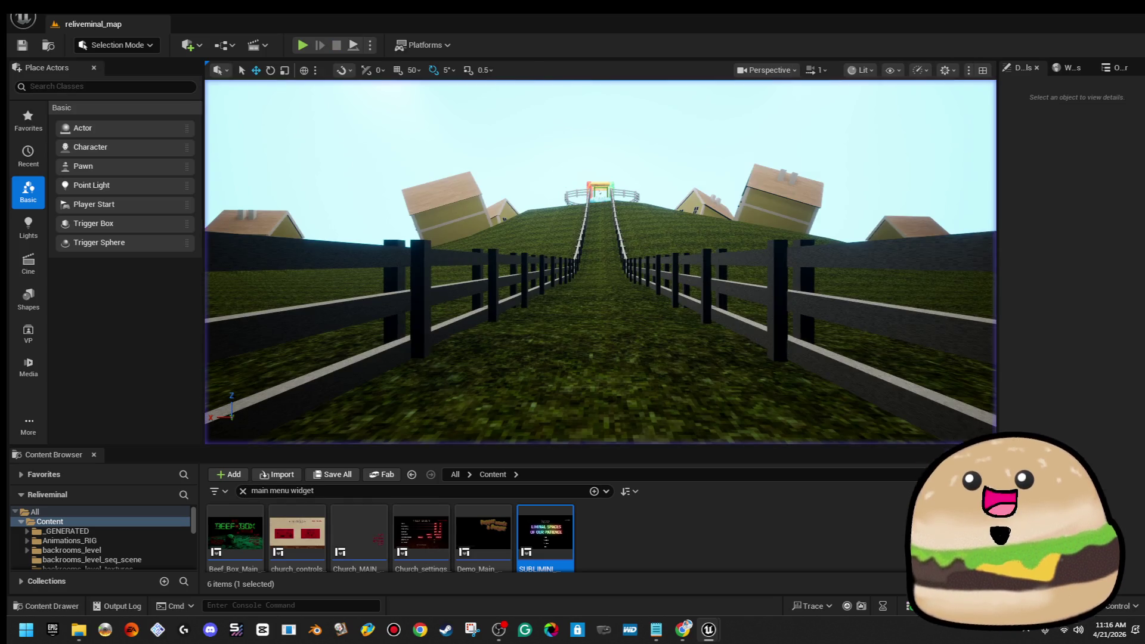
{"action": "double_click", "coordinate": [789, 104]}
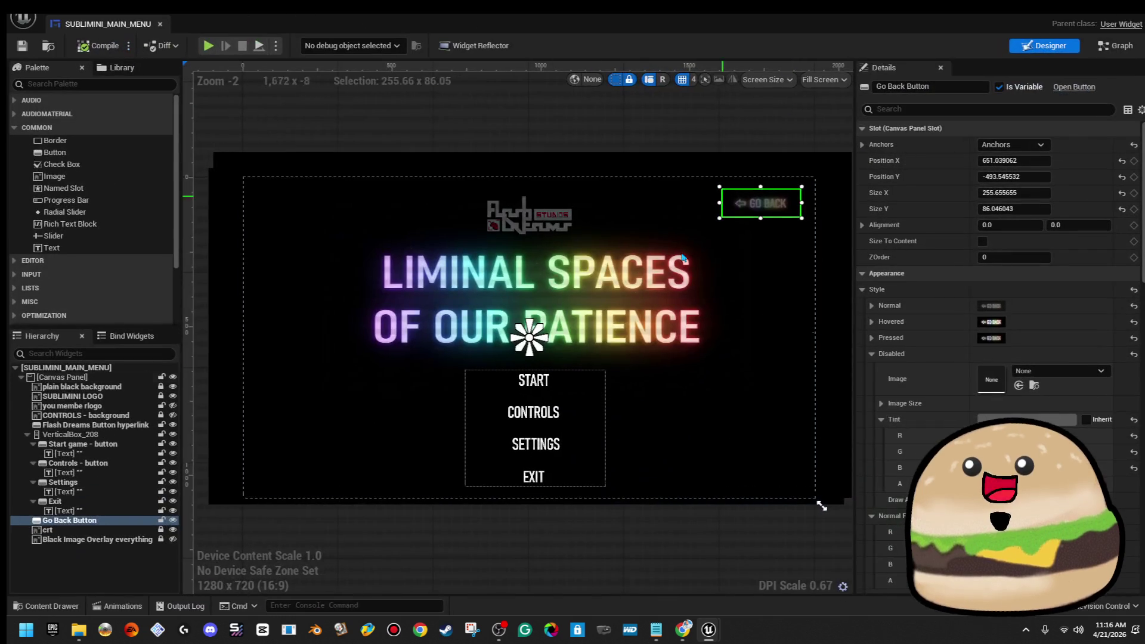
Step: Show CONTROLS - background again and drag it to position 27.04, 51.46
{"action": "left_click", "coordinate": [126, 416]}
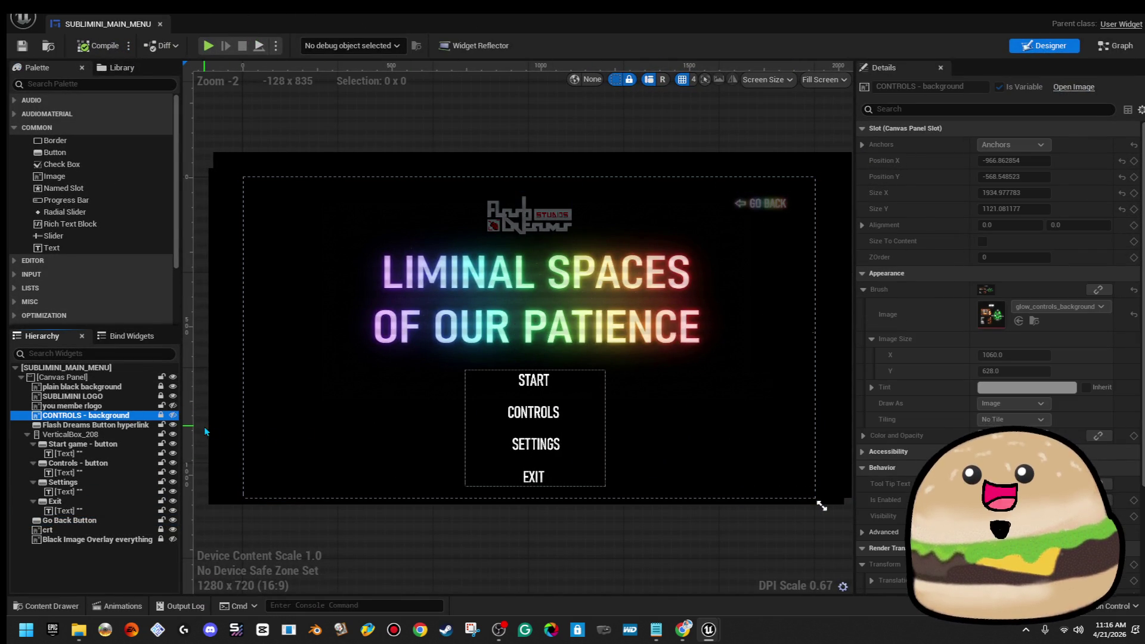
{"action": "left_click", "coordinate": [172, 417]}
{"action": "left_click", "coordinate": [332, 410]}
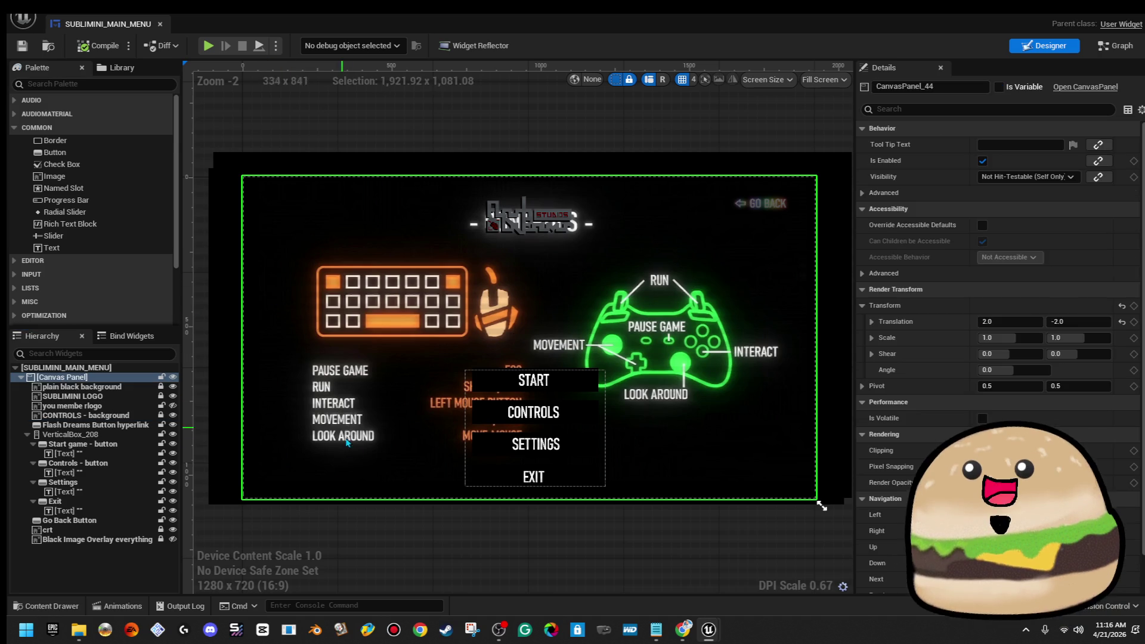
{"action": "left_click", "coordinate": [161, 415]}
{"action": "left_click", "coordinate": [524, 338]}
{"action": "mouse_move", "coordinate": [524, 337]}
{"action": "left_mouse_down"}
{"action": "mouse_move", "coordinate": [652, 440]}
{"action": "mouse_move", "coordinate": [666, 394]}
{"action": "left_mouse_up"}
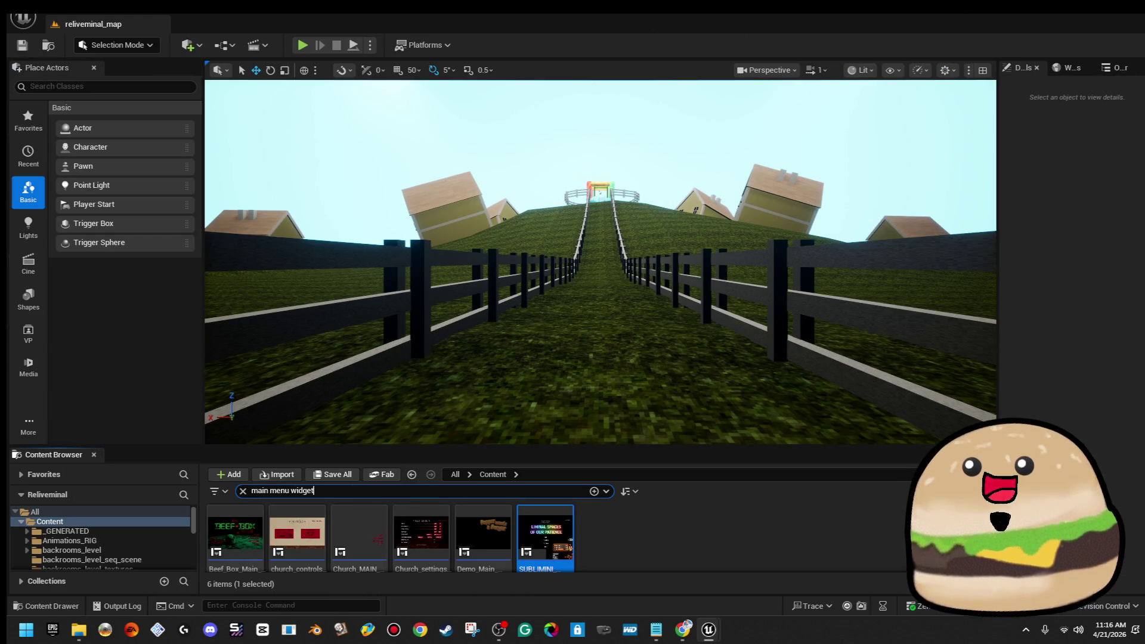
Step: Play-test the main menu, stop with Escape, and reopen SUBLIMINI_MAIN_MENU
{"action": "left_click", "coordinate": [302, 44]}
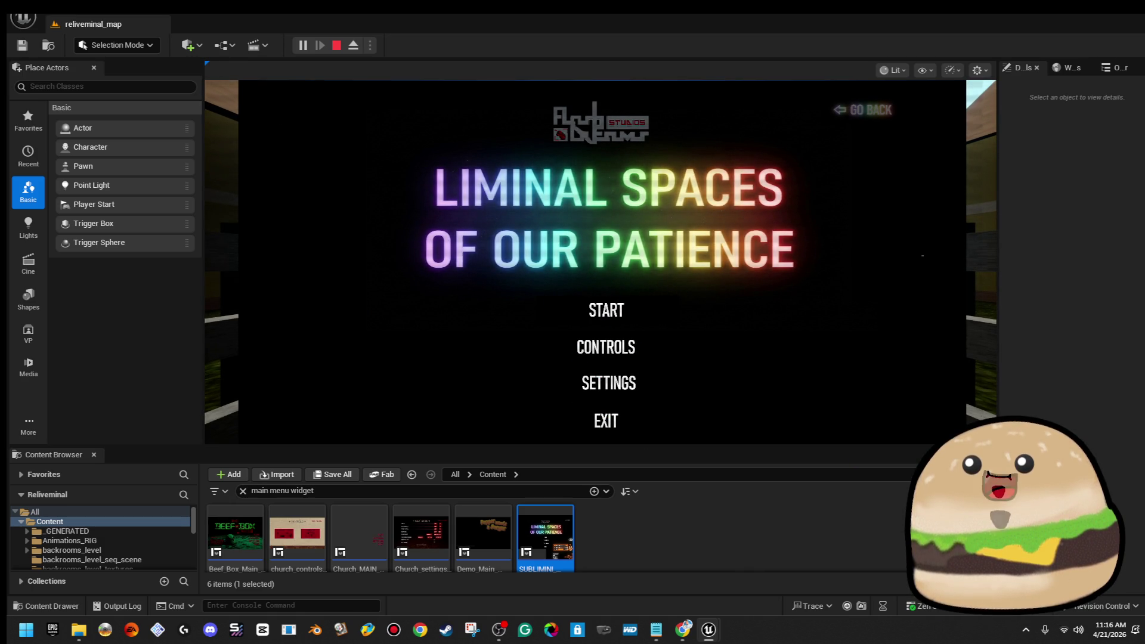
{"action": "key", "text": "Escape"}
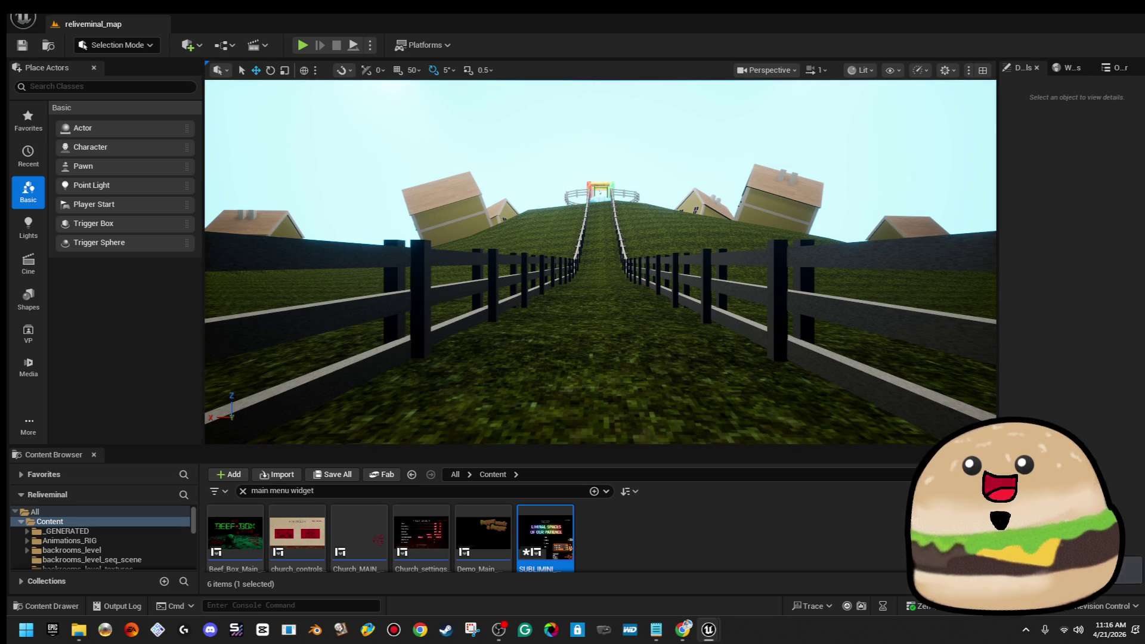
{"action": "key", "text": "Return"}
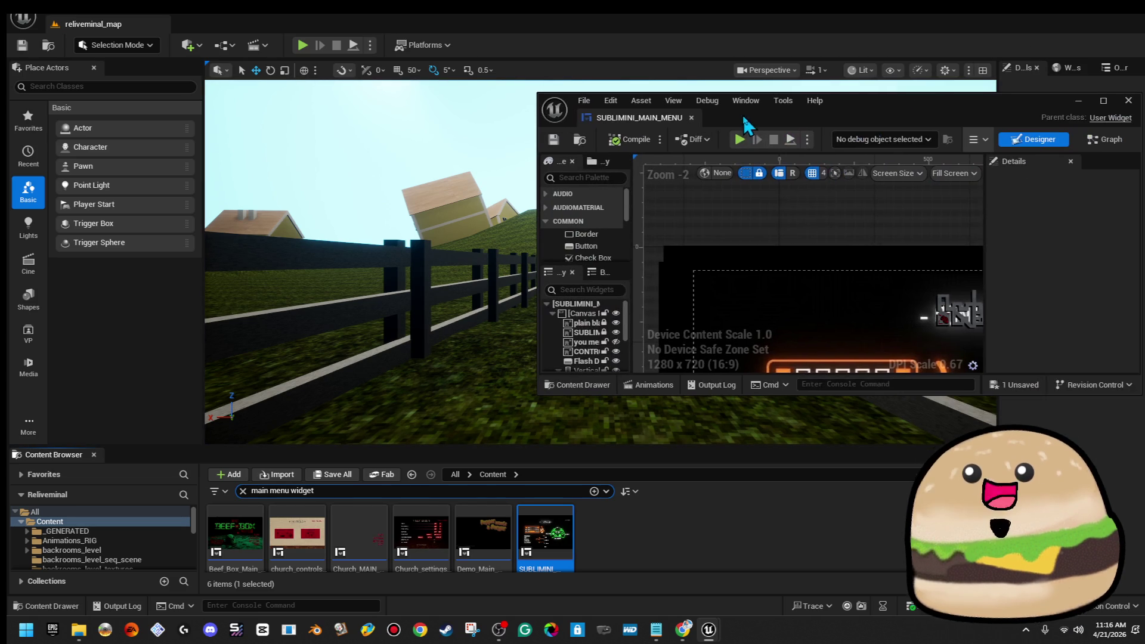
Step: Maximise the widget editor and review the event graph's top nodes and PLAY section
{"action": "double_click", "coordinate": [862, 107]}
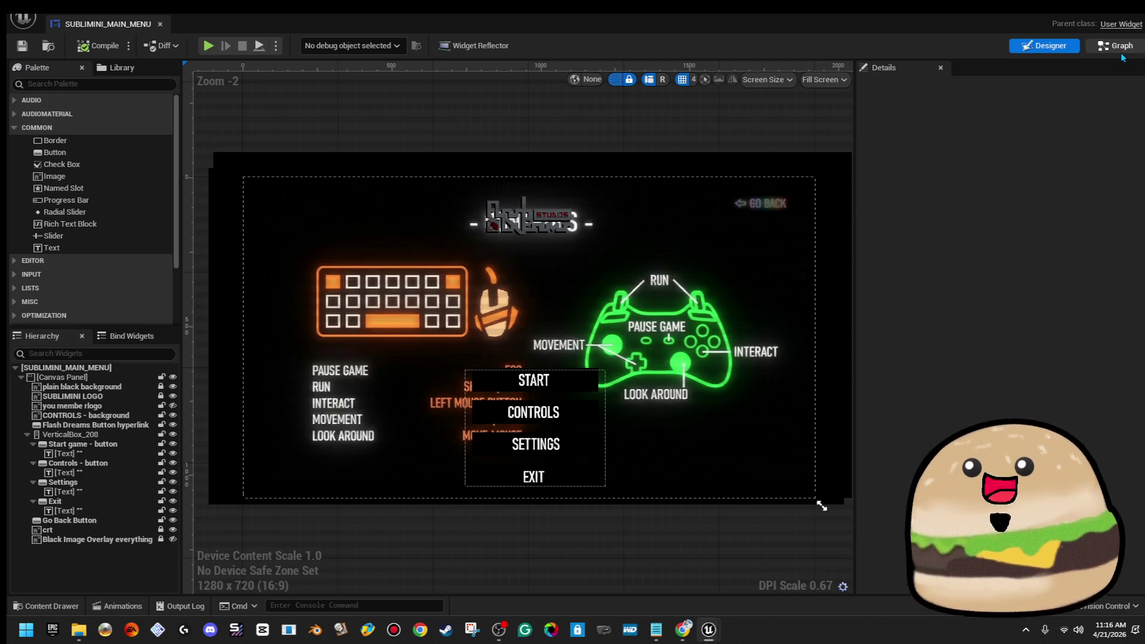
{"action": "left_click", "coordinate": [1119, 48]}
{"action": "scroll", "coordinate": [405, 471], "scroll_direction": "up", "scroll_amount": 6}
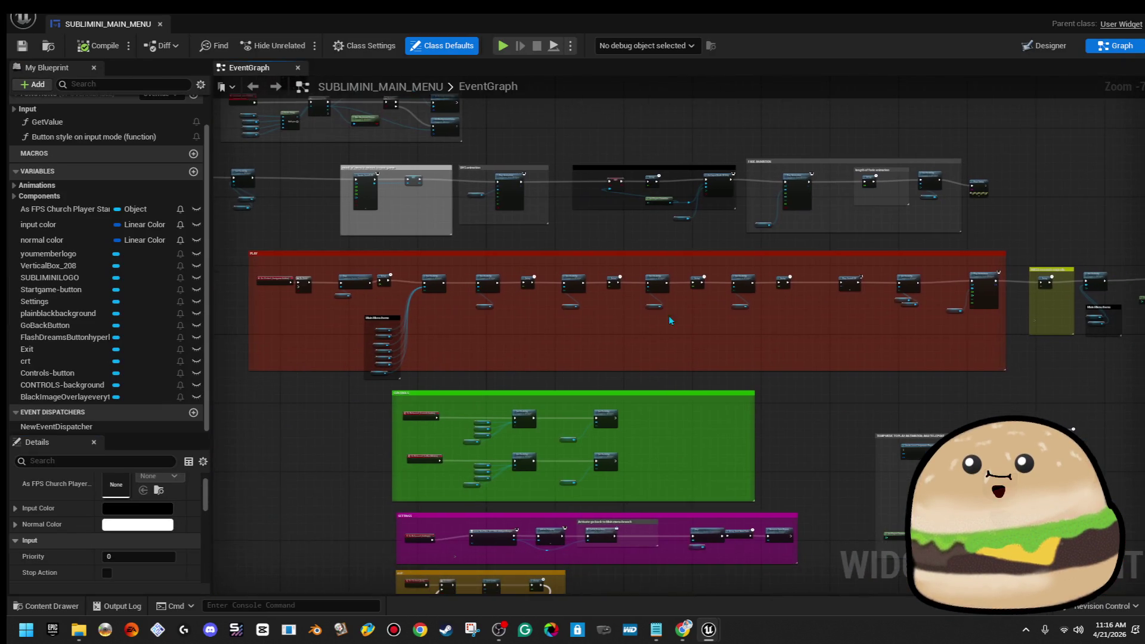
{"action": "scroll", "coordinate": [441, 391], "scroll_direction": "down", "scroll_amount": 4}
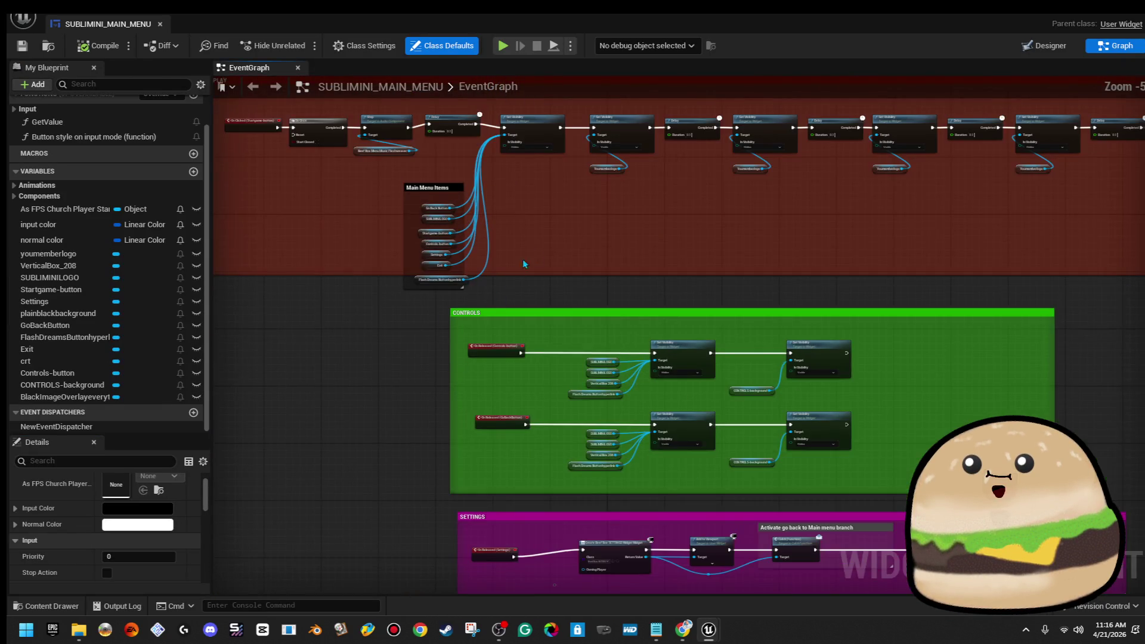
{"action": "mouse_move", "coordinate": [609, 192]}
{"action": "left_mouse_down"}
{"action": "mouse_move", "coordinate": [716, 356]}
{"action": "mouse_move", "coordinate": [736, 438]}
{"action": "left_mouse_up"}
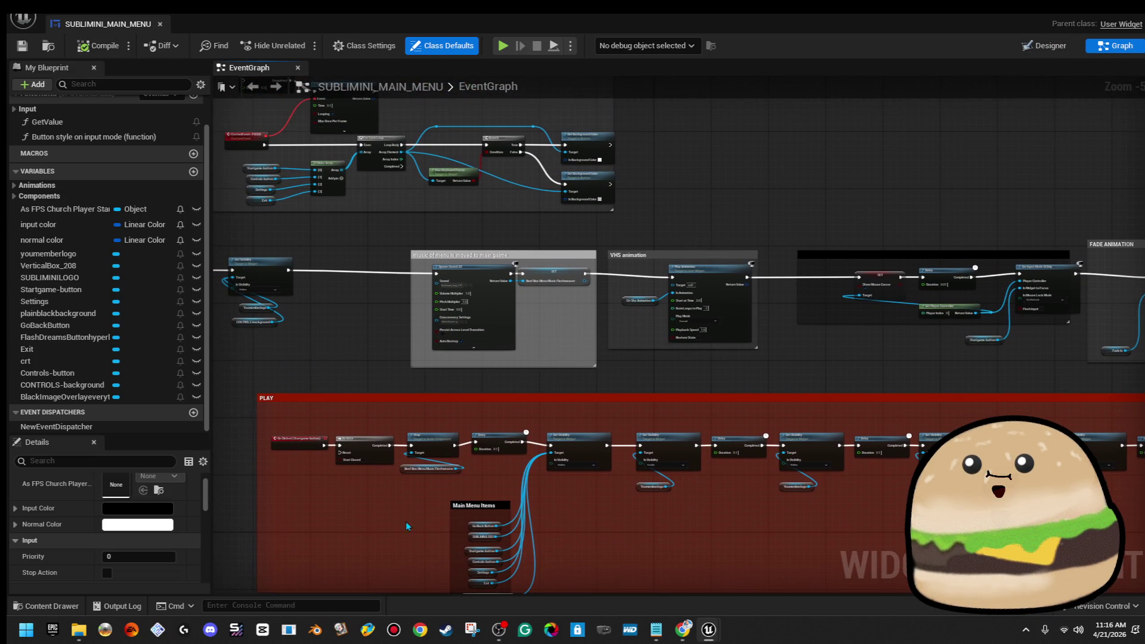
Step: Drag VerticalBox_208 below Black Image Overlay everything, save the menu, and start a test play
{"action": "left_click", "coordinate": [1042, 48]}
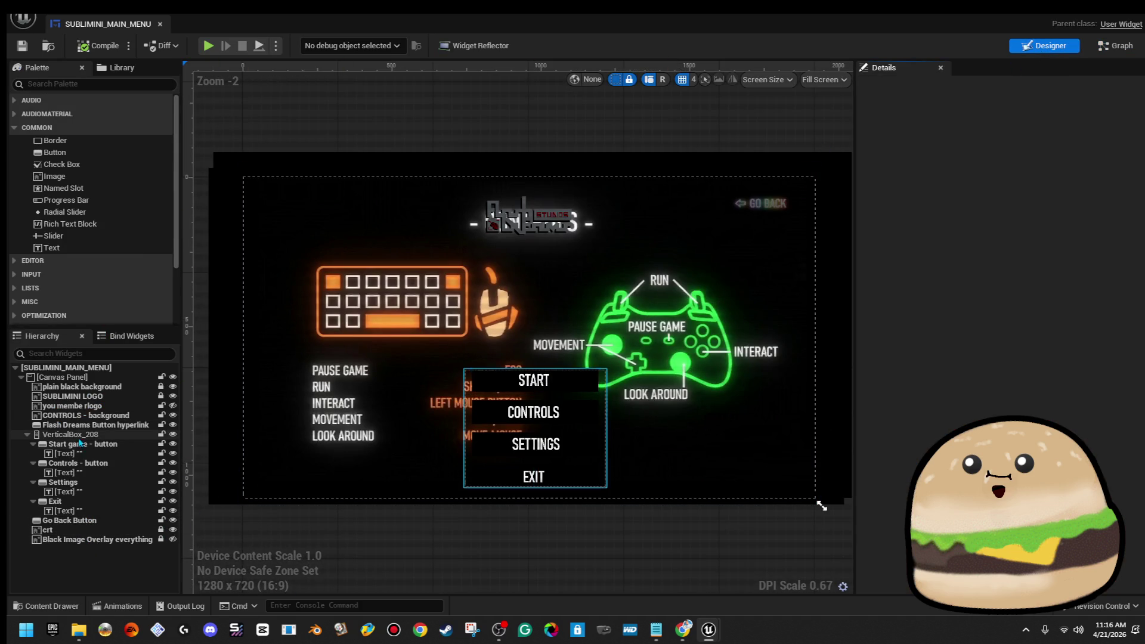
{"action": "left_click_drag", "start_coordinate": [66, 434], "coordinate": [90, 546]}
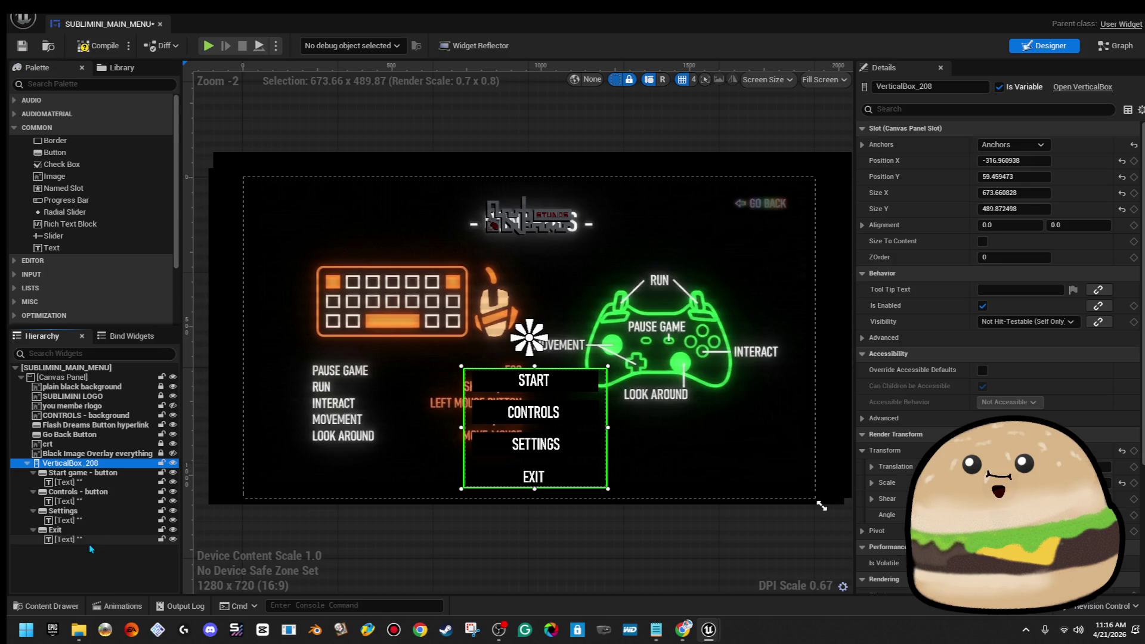
{"action": "left_click", "coordinate": [23, 46]}
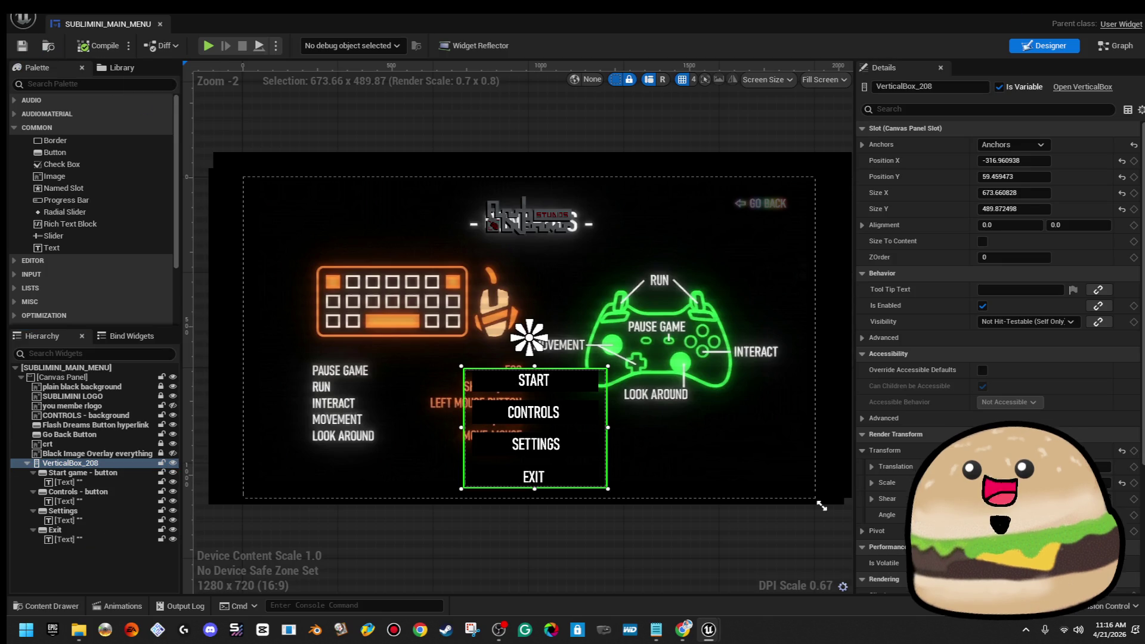
{"action": "key", "text": "alt+Tab"}
{"action": "left_click", "coordinate": [309, 44]}
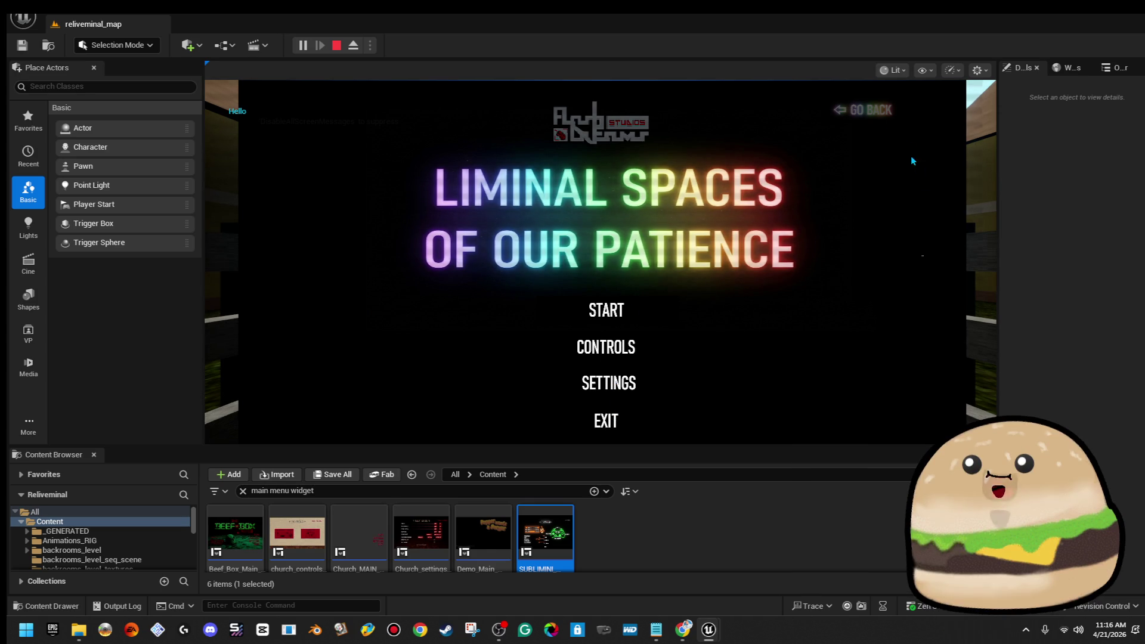
Step: Open CONTROLS in the running game, stop, then reopen SUBLIMINI_MAIN_MENU and select Go Back Button
{"action": "left_click", "coordinate": [624, 345]}
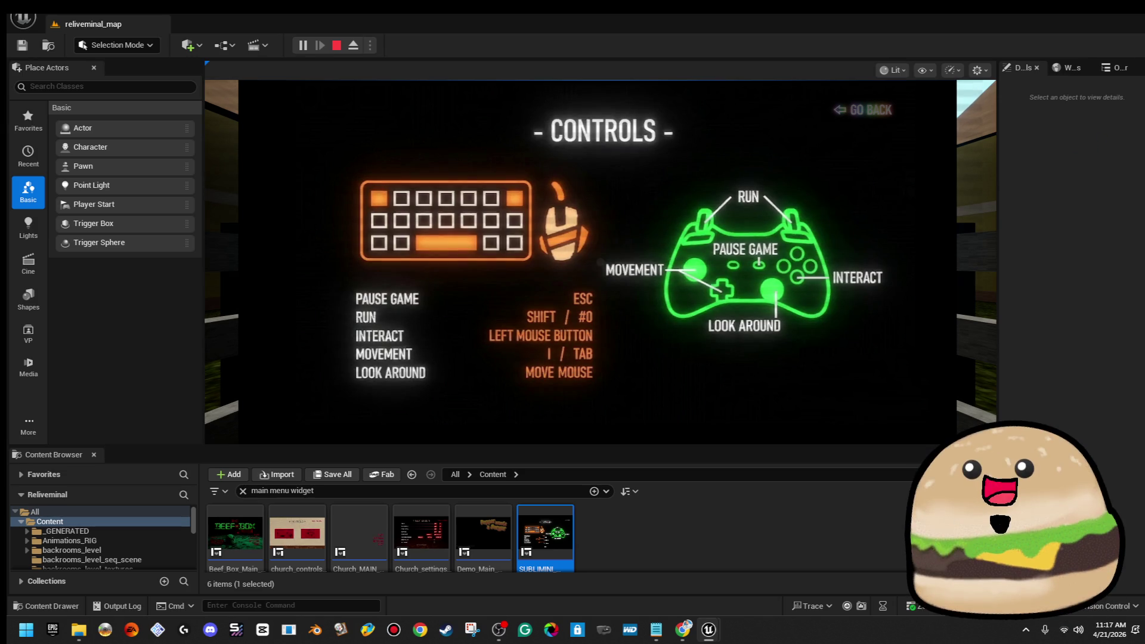
{"action": "key", "text": "Escape"}
{"action": "double_click", "coordinate": [766, 186]}
{"action": "left_click", "coordinate": [758, 219]}
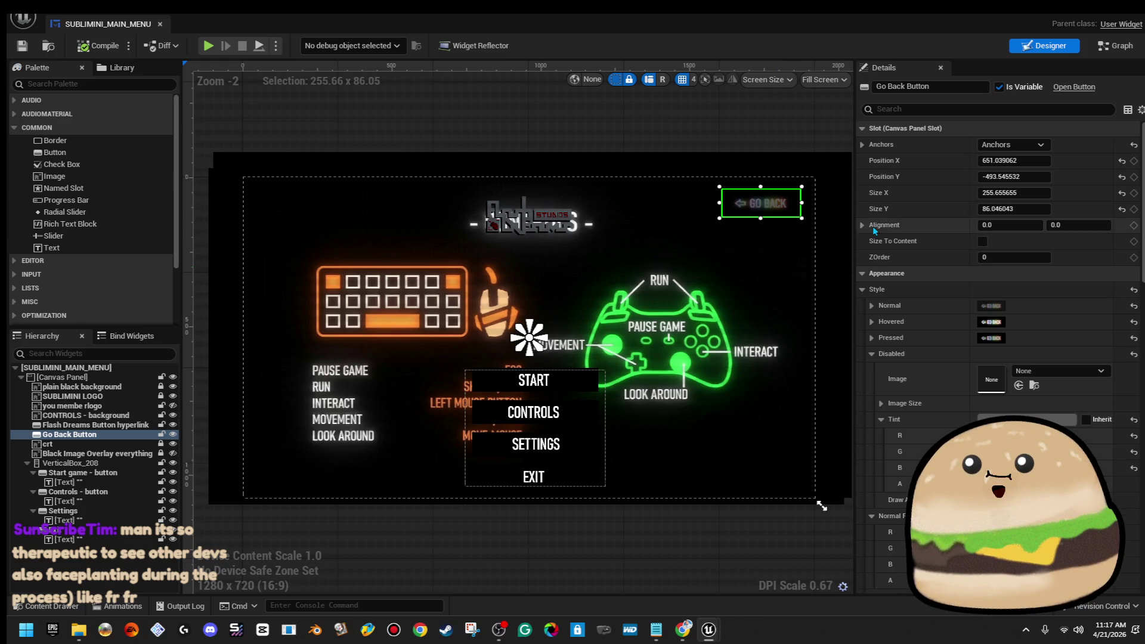
Step: Locate the Main Menu Items, Sequence and Set Visibility nodes in the EventGraph
{"action": "left_click", "coordinate": [1113, 47]}
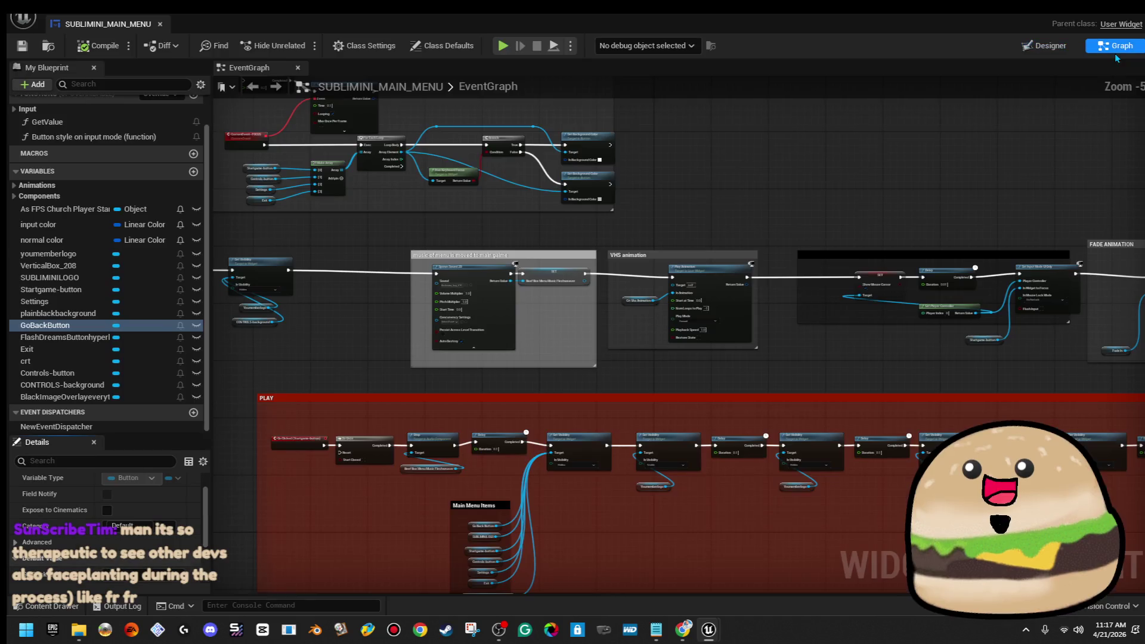
{"action": "left_click", "coordinate": [1052, 48]}
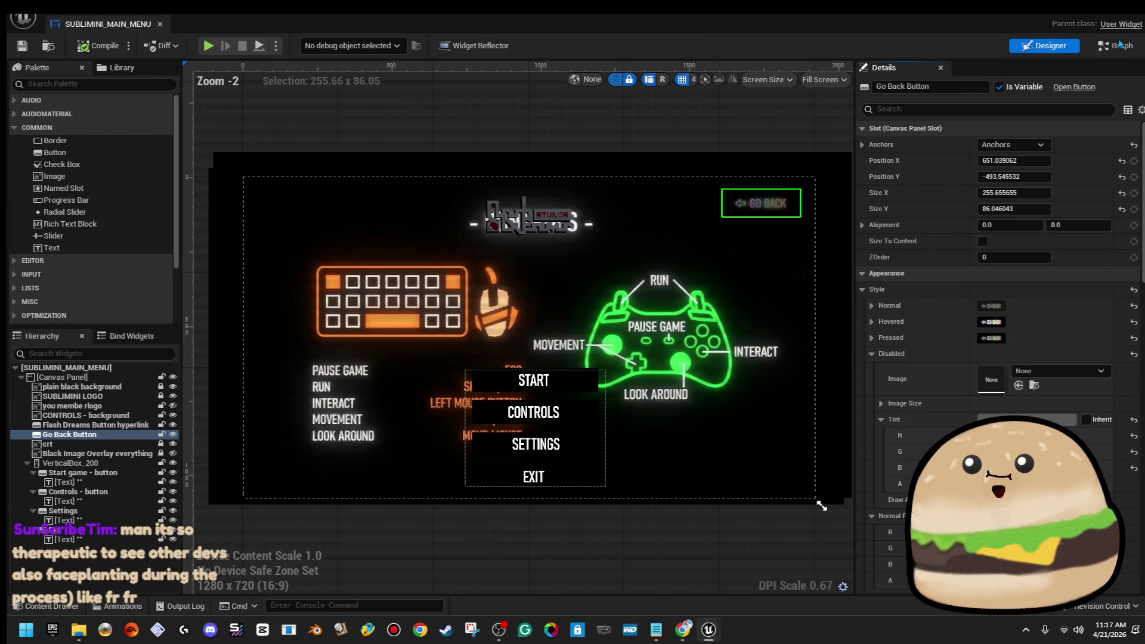
{"action": "left_click", "coordinate": [1121, 46]}
{"action": "scroll", "coordinate": [436, 362], "scroll_direction": "up", "scroll_amount": 5}
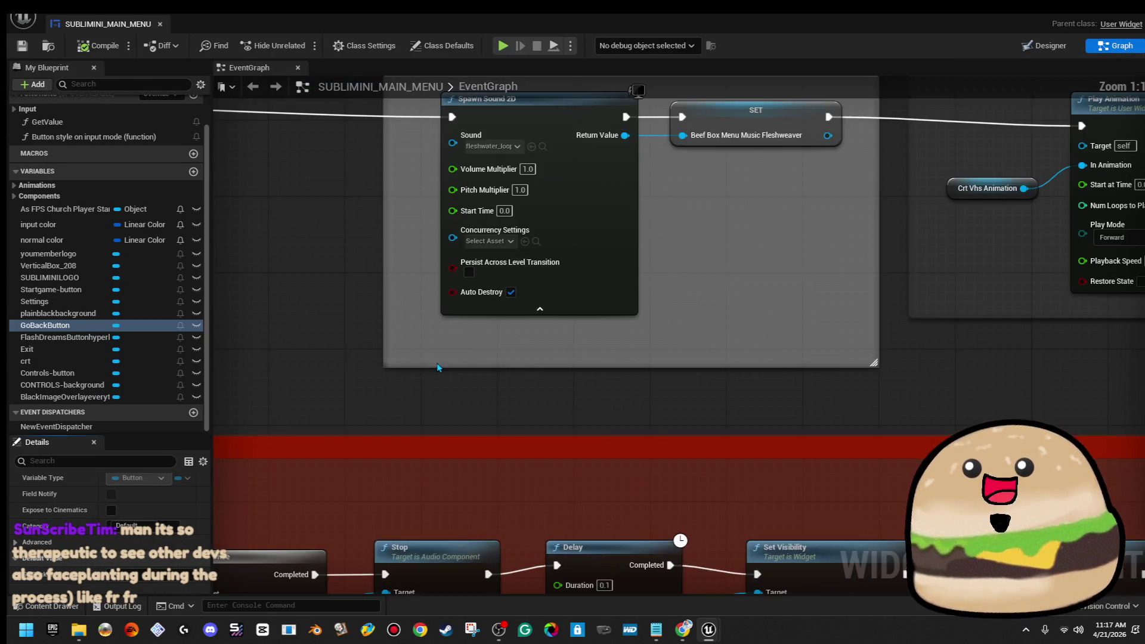
{"action": "scroll", "coordinate": [446, 355], "scroll_direction": "down", "scroll_amount": 4}
{"action": "scroll", "coordinate": [446, 355], "scroll_direction": "up", "scroll_amount": 3}
{"action": "left_click_drag", "start_coordinate": [600, 460], "coordinate": [522, 221]}
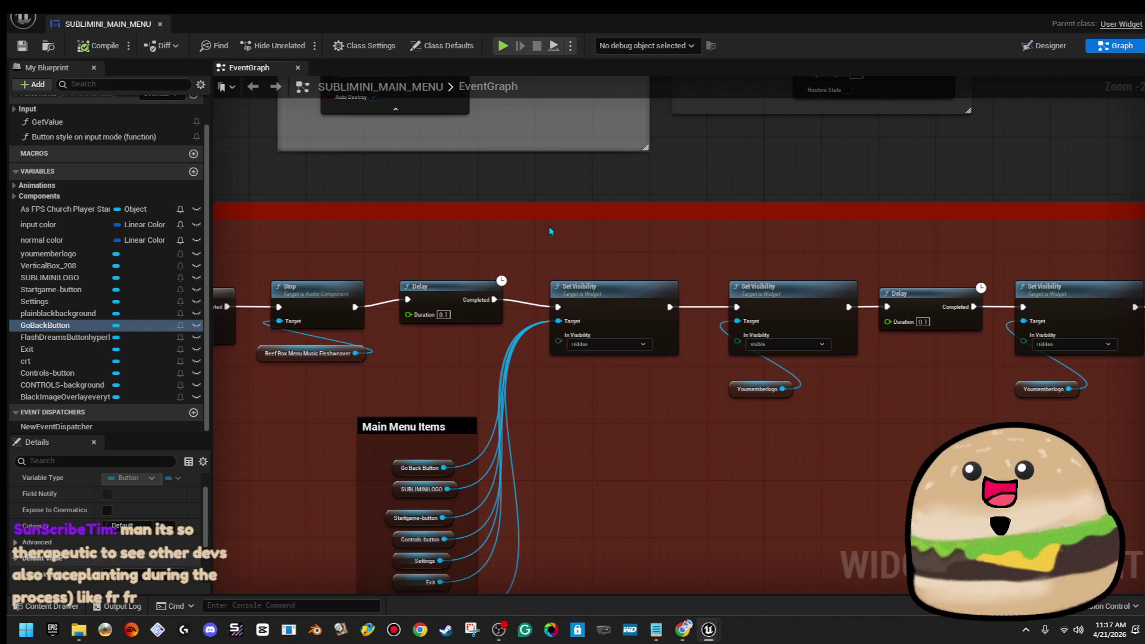
{"action": "left_click_drag", "start_coordinate": [577, 430], "coordinate": [751, 590]}
{"action": "left_click_drag", "start_coordinate": [632, 335], "coordinate": [821, 432]}
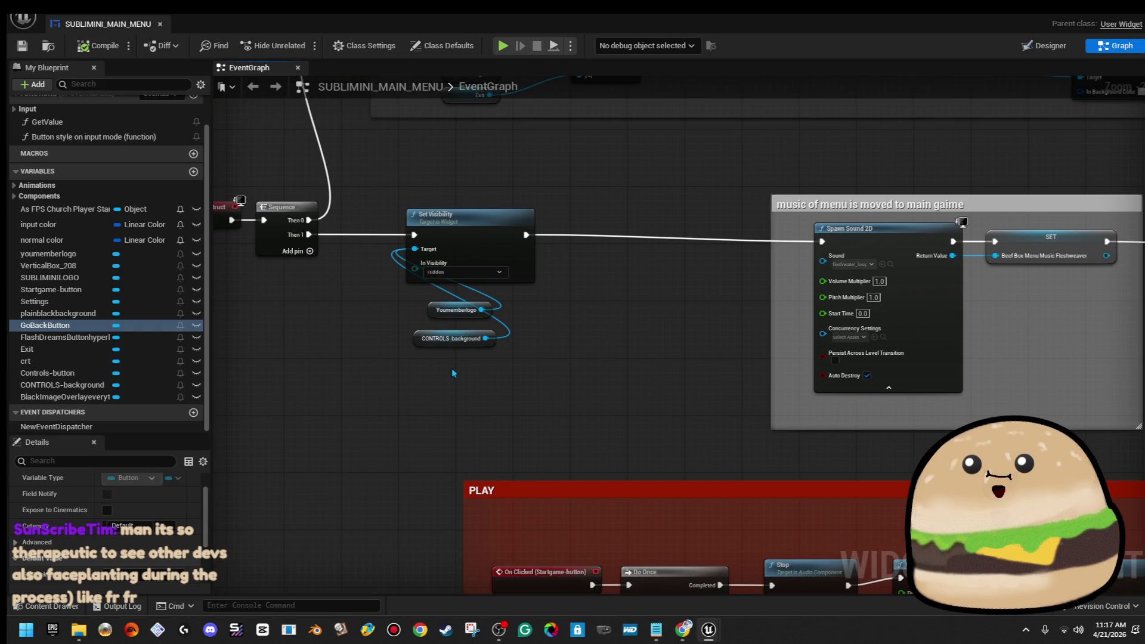
{"action": "scroll", "coordinate": [454, 370], "scroll_direction": "up", "scroll_amount": 2}
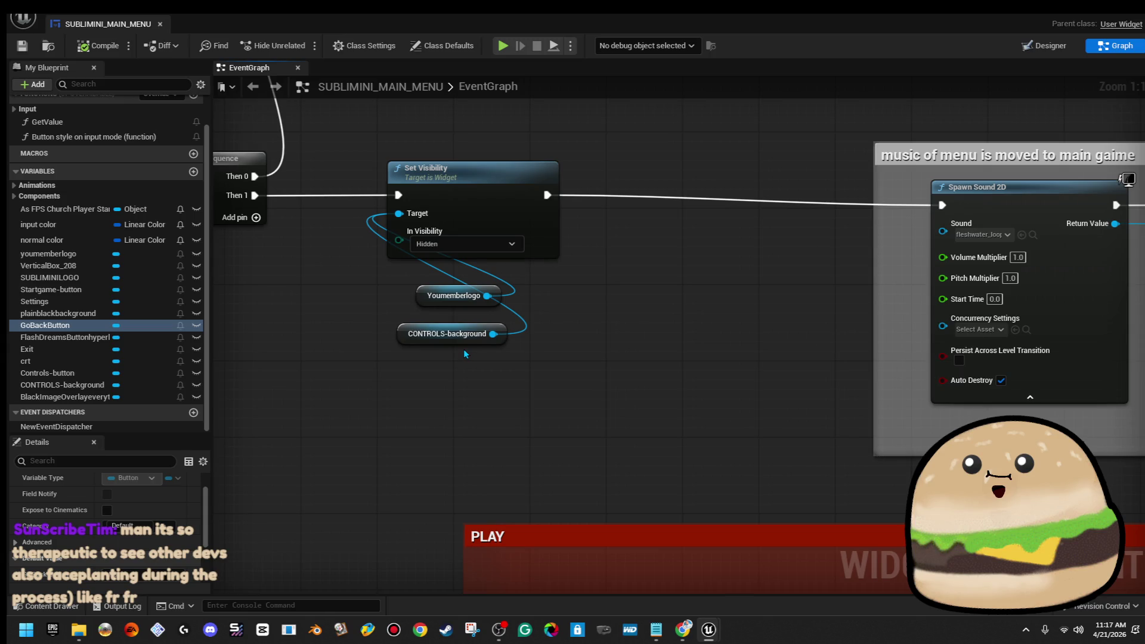
Step: Try searching 'hidd' then 'visi' from CONTROLS-background's output, then dismiss the action list
{"action": "left_click_drag", "start_coordinate": [497, 337], "coordinate": [616, 338]}
{"action": "type", "text": "hidd"}
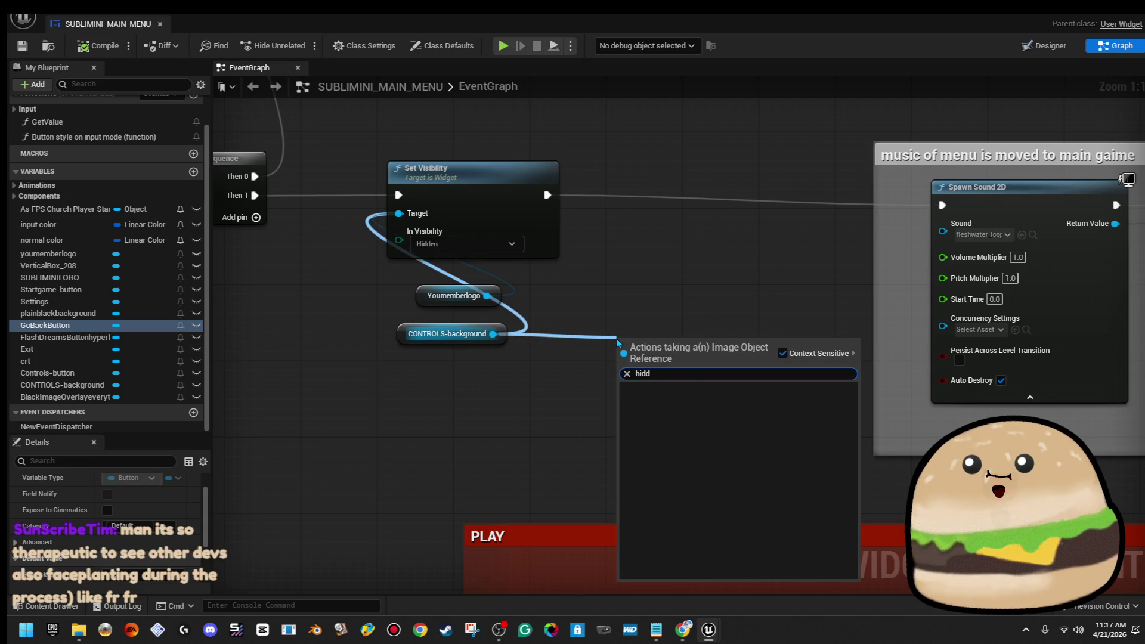
{"action": "key", "text": "BackSpace"}
{"action": "key", "text": "BackSpace"}
{"action": "key", "text": "BackSpace"}
{"action": "type", "text": "visi"}
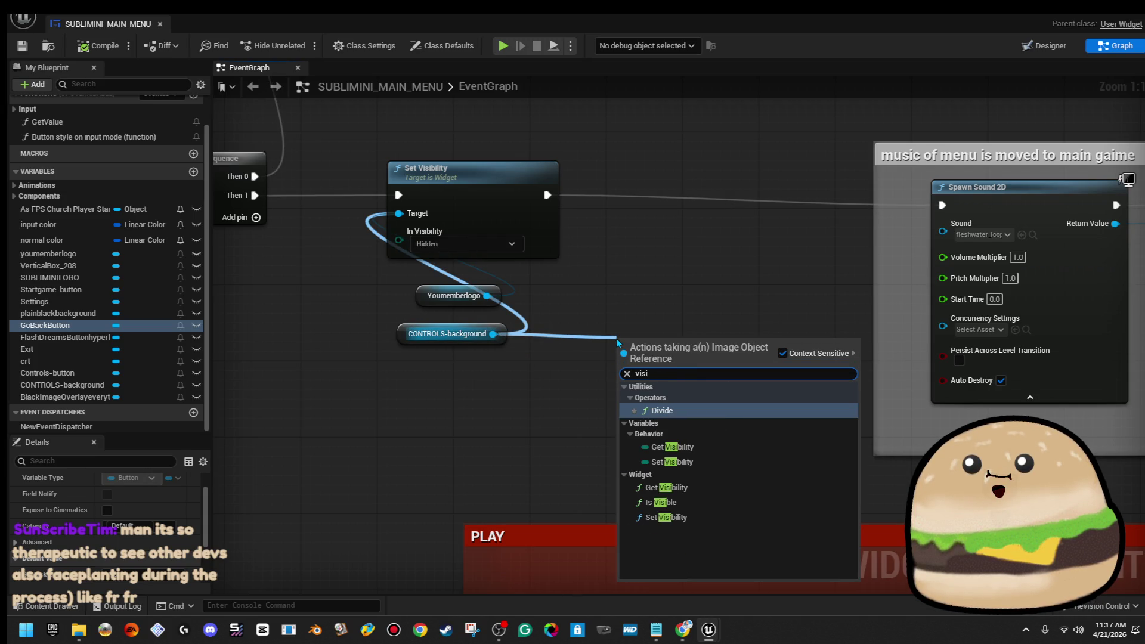
{"action": "left_click", "coordinate": [689, 295]}
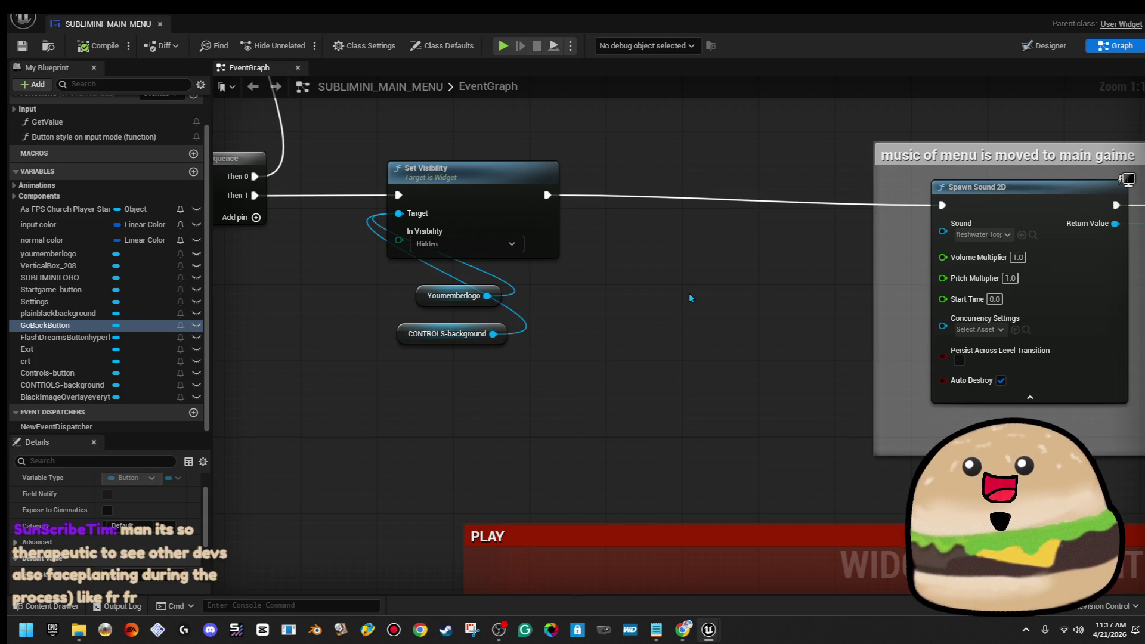
Step: Wire Go Back Button references into the CONTROLS Set Visibility nodes, then close the blueprint
{"action": "scroll", "coordinate": [707, 312], "scroll_direction": "down", "scroll_amount": 3}
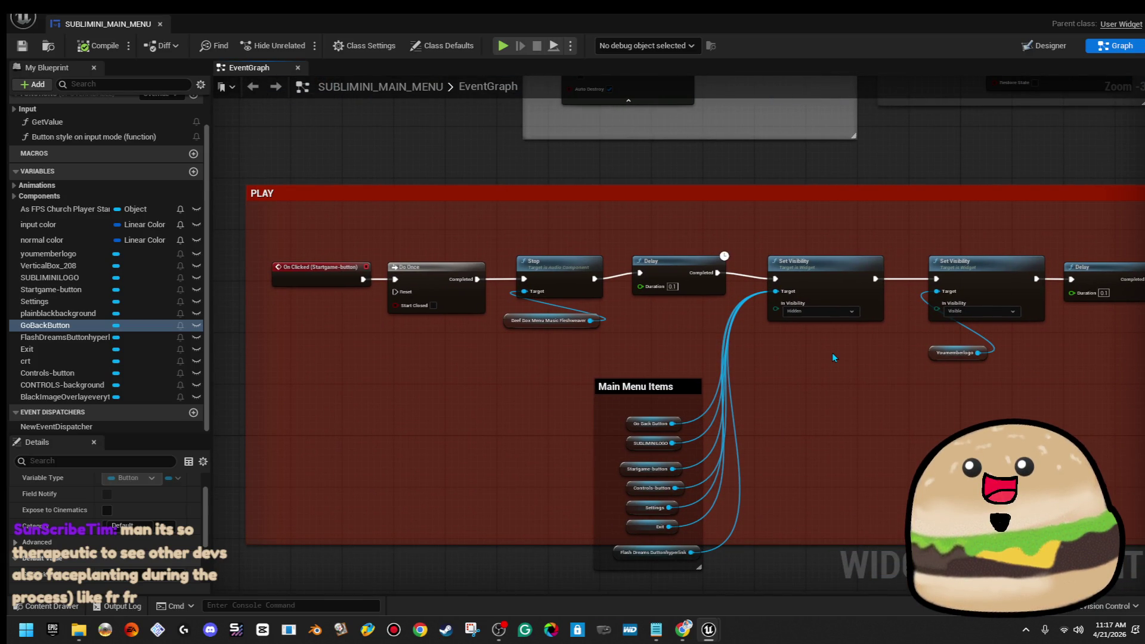
{"action": "mouse_move", "coordinate": [834, 357]}
{"action": "left_mouse_down"}
{"action": "mouse_move", "coordinate": [774, 224]}
{"action": "mouse_move", "coordinate": [853, 262]}
{"action": "mouse_move", "coordinate": [943, 341]}
{"action": "mouse_move", "coordinate": [718, 212]}
{"action": "mouse_move", "coordinate": [654, 287]}
{"action": "mouse_move", "coordinate": [618, 229]}
{"action": "mouse_move", "coordinate": [478, 224]}
{"action": "left_mouse_up"}
{"action": "scroll", "coordinate": [459, 229], "scroll_direction": "up", "scroll_amount": 2}
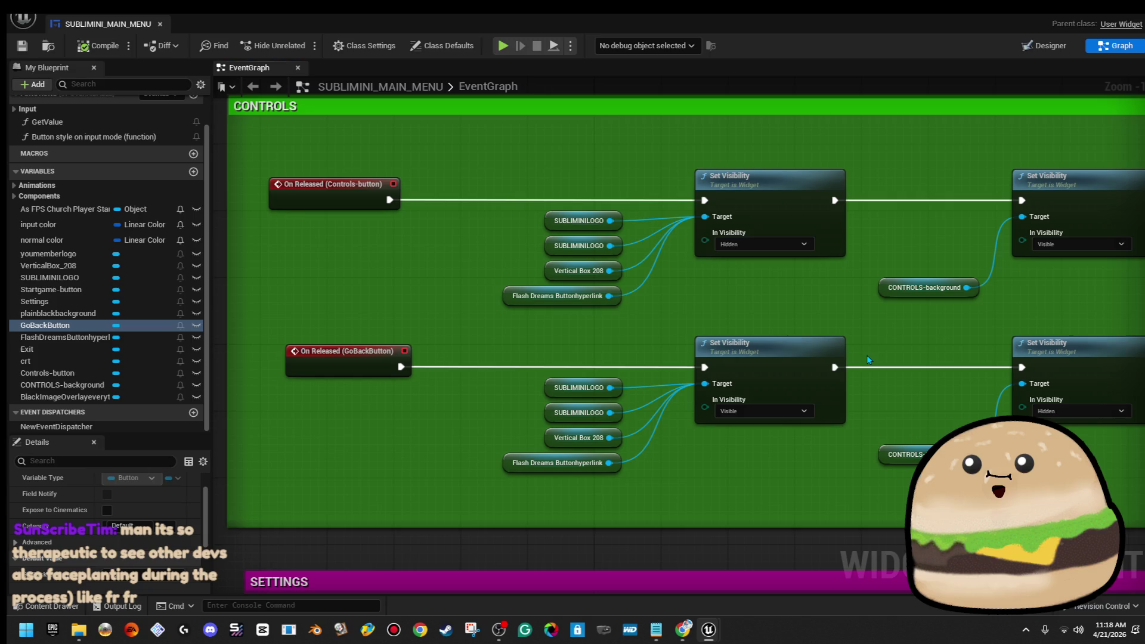
{"action": "left_click_drag", "start_coordinate": [868, 360], "coordinate": [533, 346]}
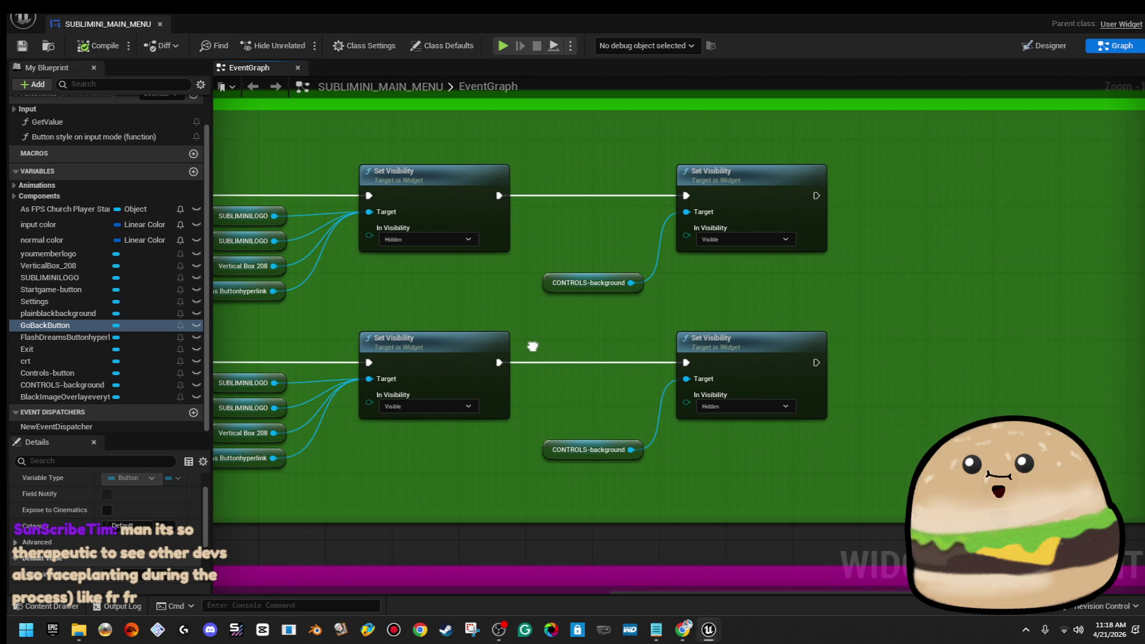
{"action": "left_click_drag", "start_coordinate": [532, 347], "coordinate": [648, 350]}
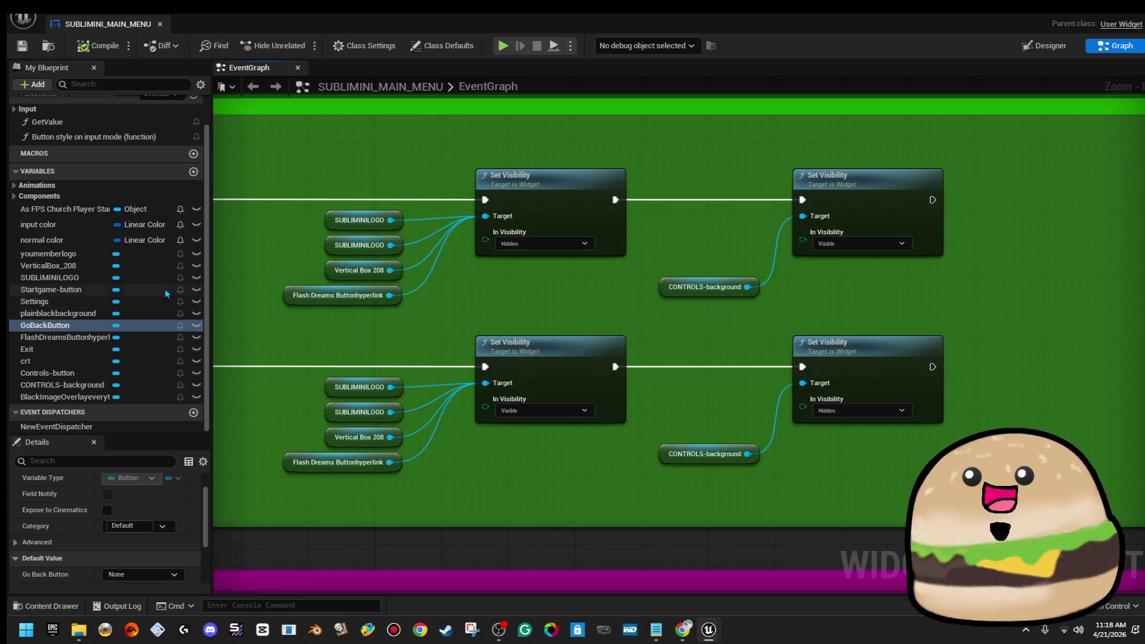
{"action": "left_click", "coordinate": [80, 327]}
{"action": "mouse_move", "coordinate": [80, 327]}
{"action": "left_mouse_down"}
{"action": "mouse_move", "coordinate": [852, 273]}
{"action": "mouse_move", "coordinate": [811, 232]}
{"action": "mouse_move", "coordinate": [735, 214]}
{"action": "mouse_move", "coordinate": [689, 277]}
{"action": "left_mouse_up"}
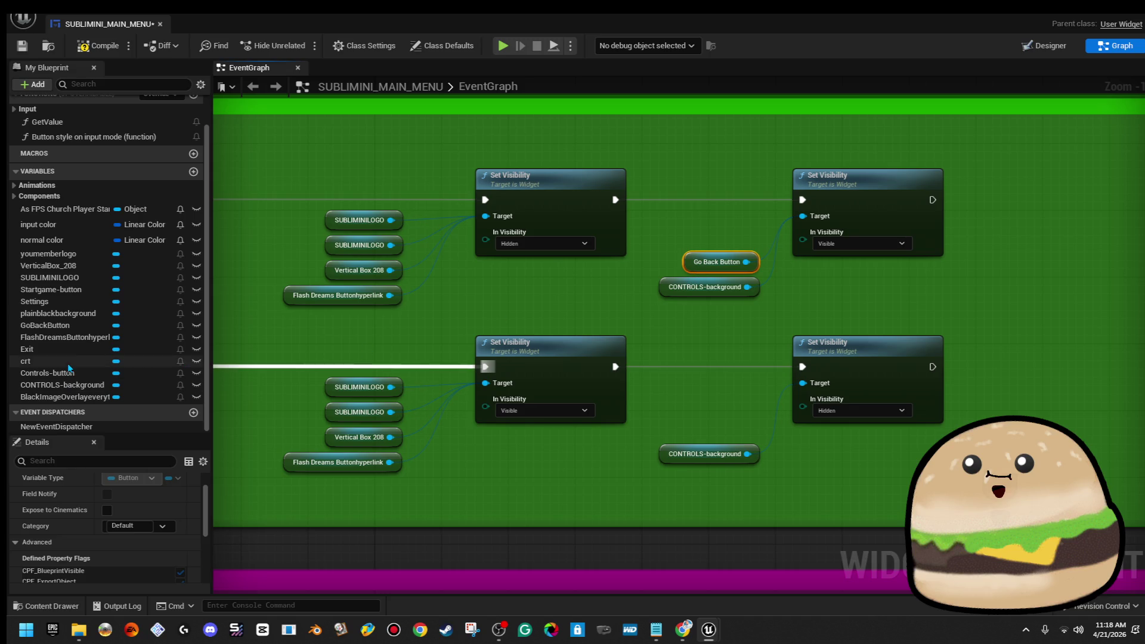
{"action": "left_click_drag", "start_coordinate": [82, 322], "coordinate": [803, 383]}
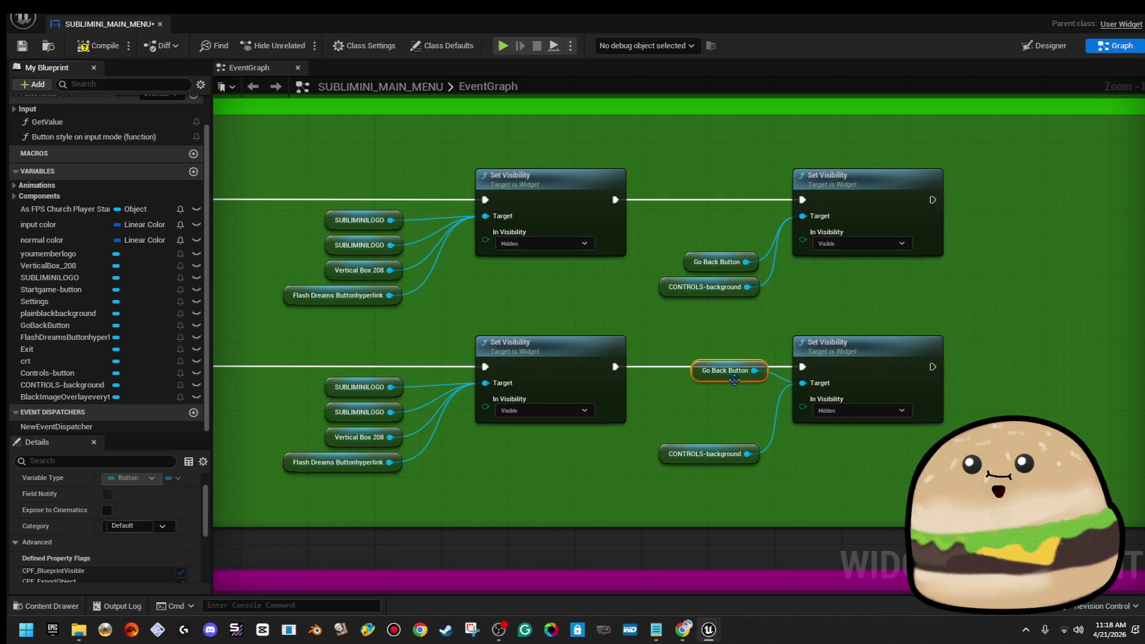
{"action": "left_click_drag", "start_coordinate": [734, 380], "coordinate": [724, 446]}
{"action": "left_click_drag", "start_coordinate": [696, 375], "coordinate": [852, 352]}
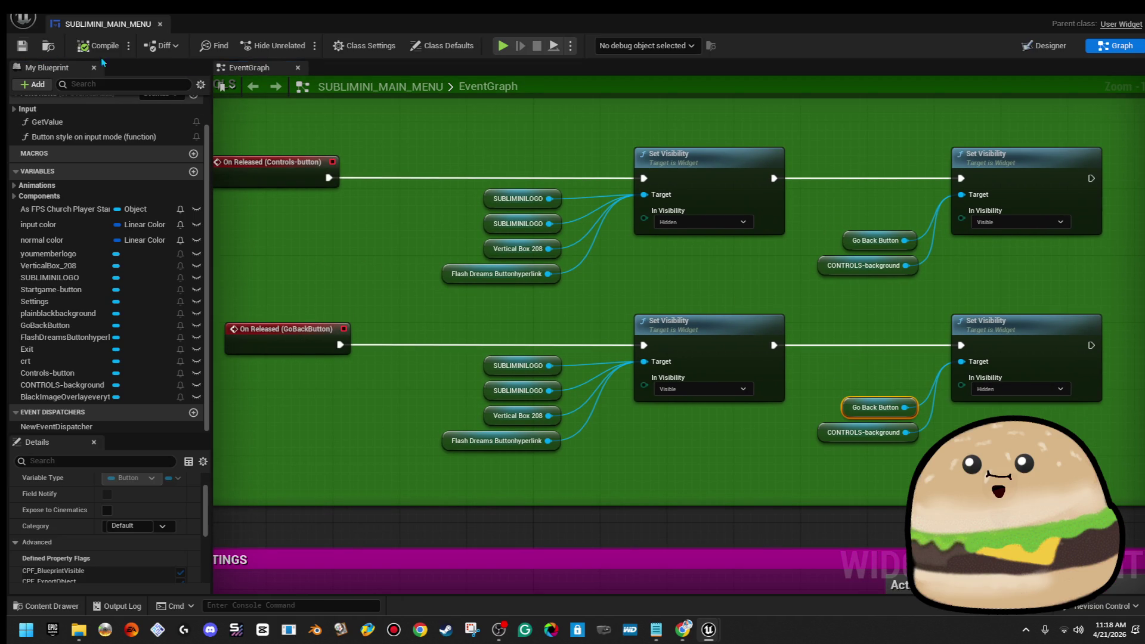
{"action": "left_click", "coordinate": [162, 26]}
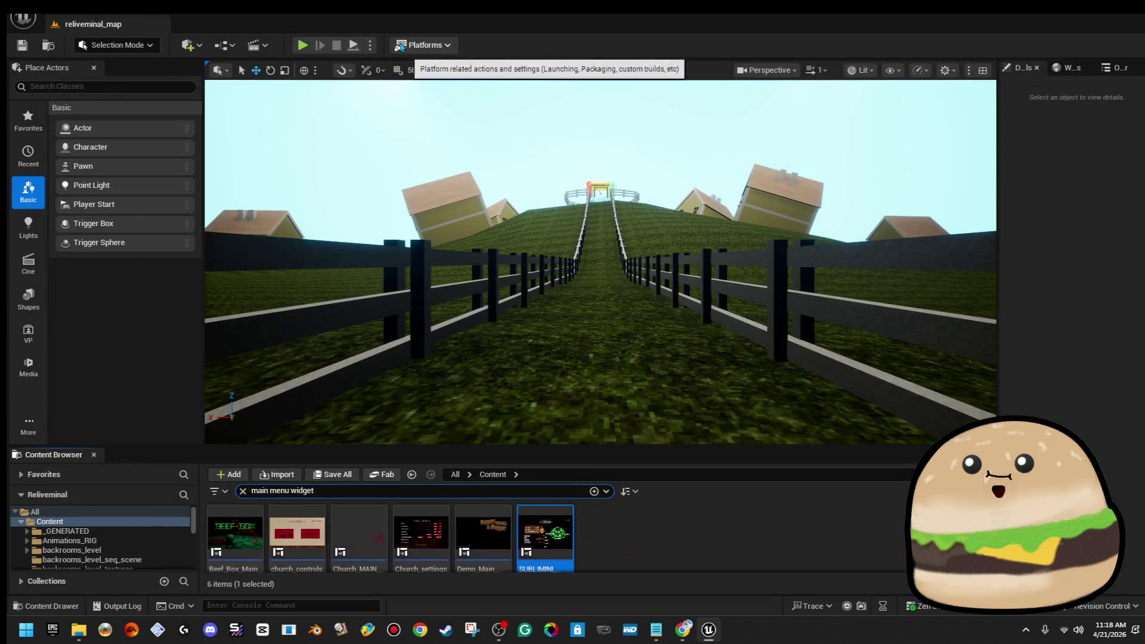
Step: Play-test the CONTROLS screen with GO BACK, stop, and reopen SUBLIMINI_MAIN_MENU
{"action": "left_click", "coordinate": [300, 46]}
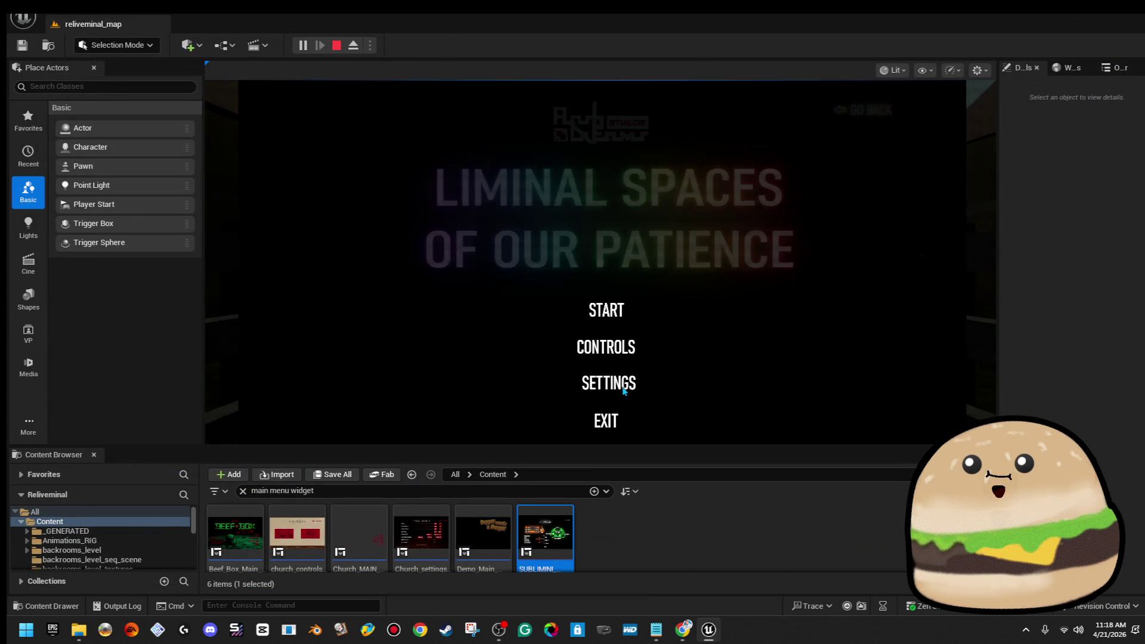
{"action": "left_click", "coordinate": [613, 344]}
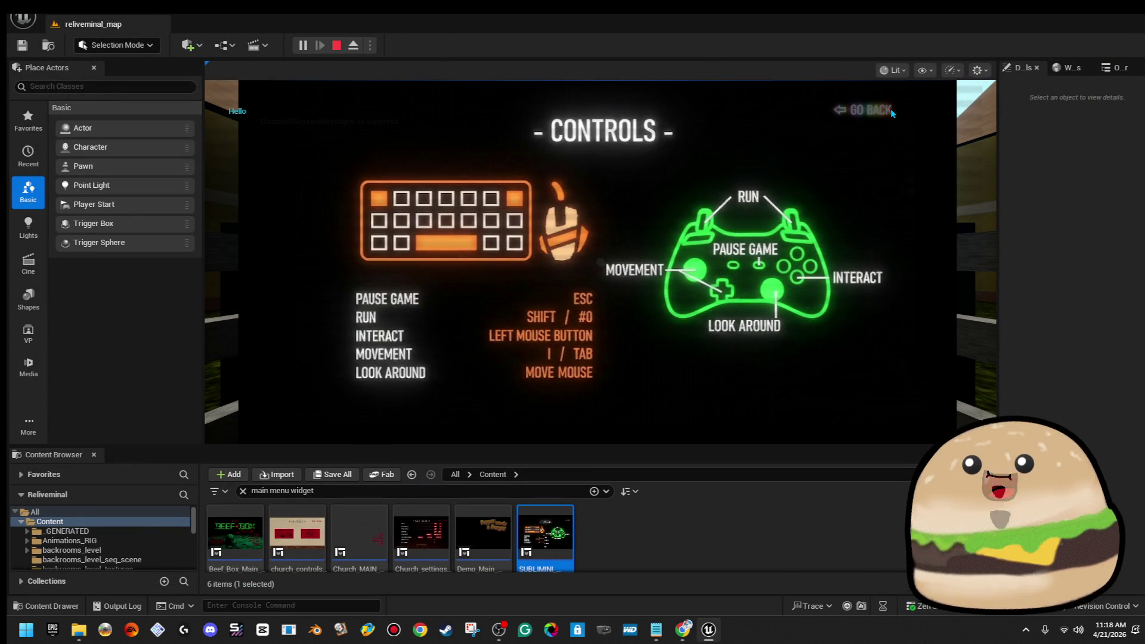
{"action": "left_click", "coordinate": [337, 47]}
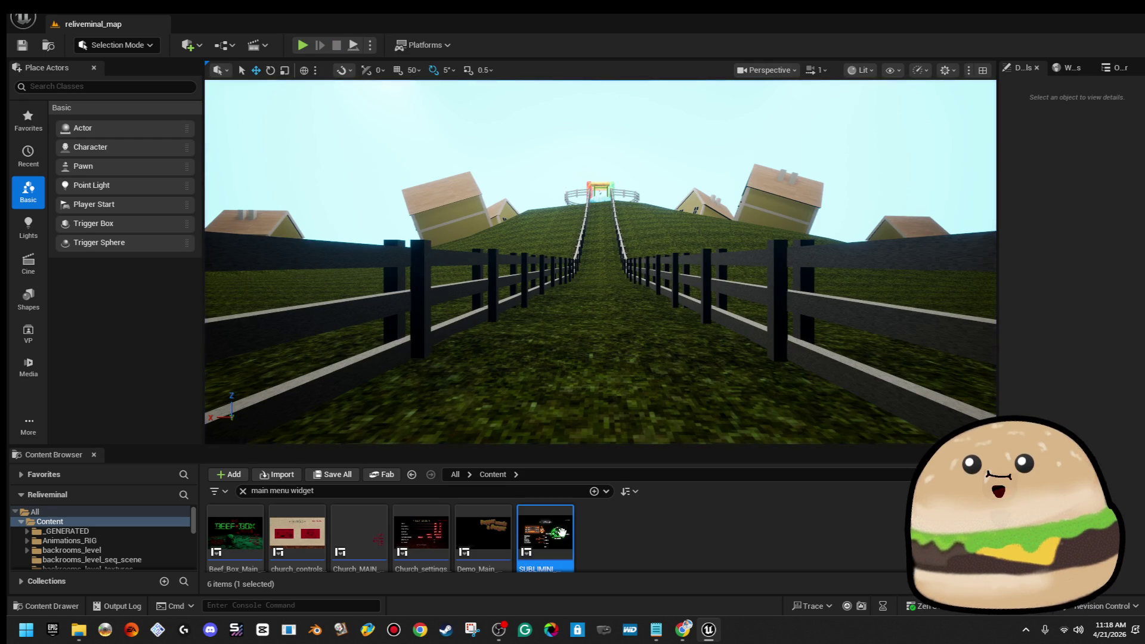
{"action": "double_click", "coordinate": [563, 538]}
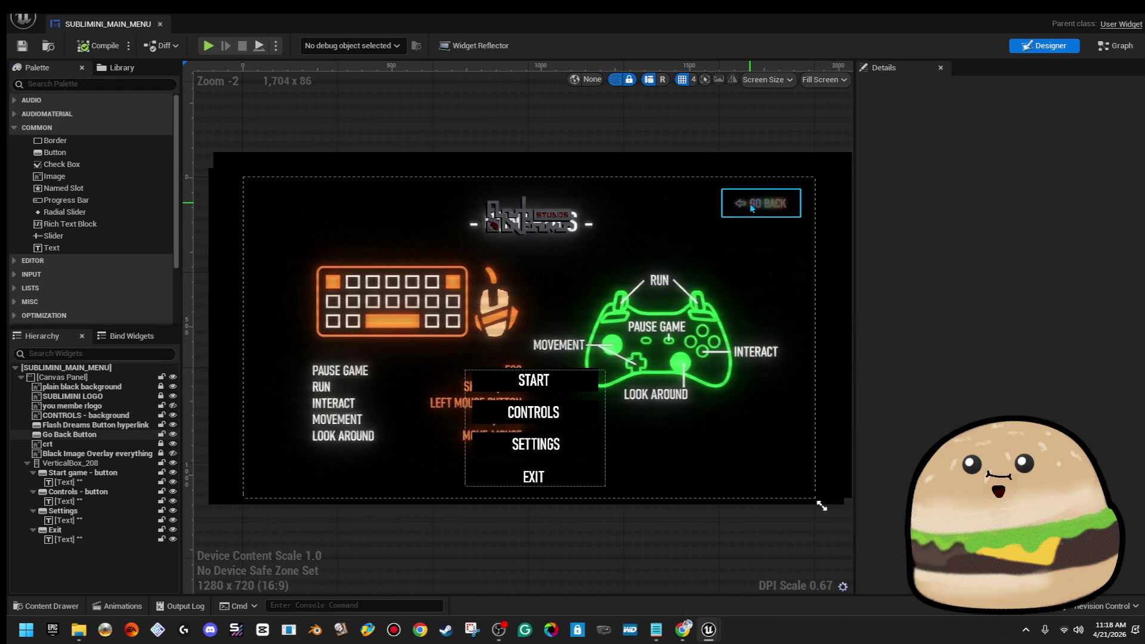
Step: Reorder Go Back Button above the overlays and move crt back out of VerticalBox_208 onto the canvas
{"action": "left_click", "coordinate": [752, 206]}
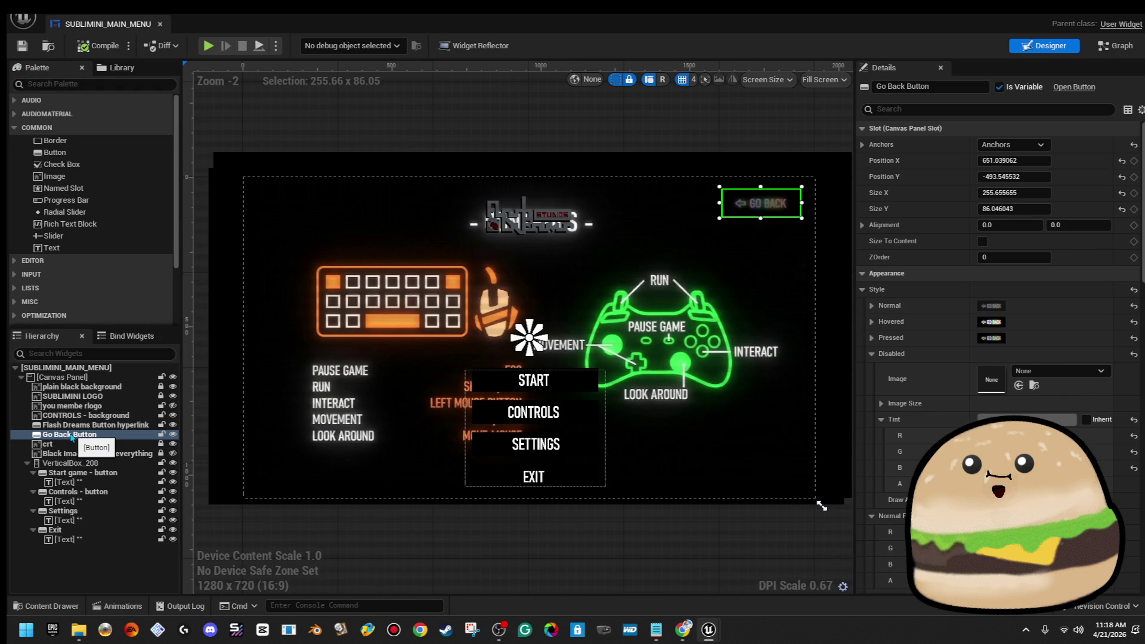
{"action": "mouse_move", "coordinate": [77, 443]}
{"action": "left_mouse_down"}
{"action": "mouse_move", "coordinate": [81, 464]}
{"action": "mouse_move", "coordinate": [122, 439]}
{"action": "mouse_move", "coordinate": [114, 432]}
{"action": "mouse_move", "coordinate": [112, 456]}
{"action": "left_mouse_up"}
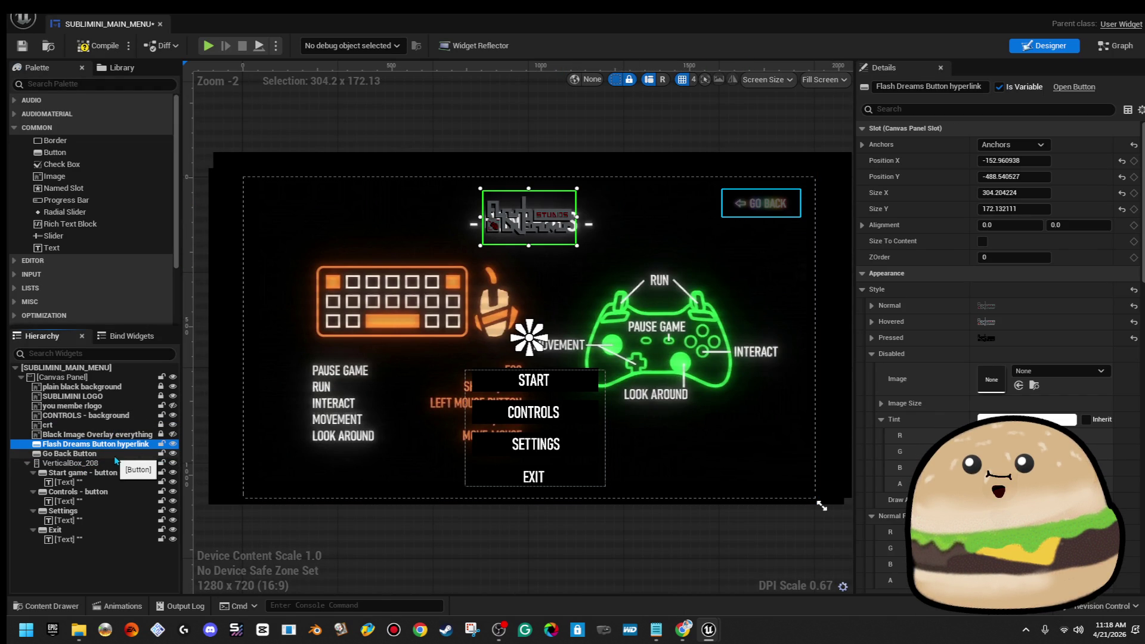
{"action": "left_click", "coordinate": [90, 425]}
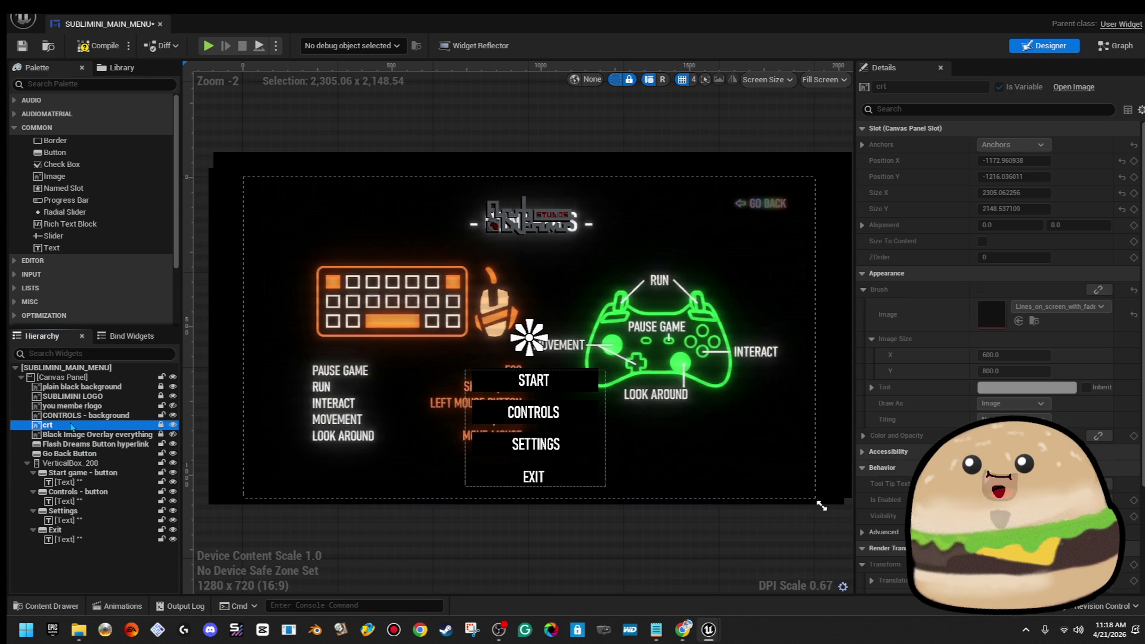
{"action": "mouse_move", "coordinate": [161, 430]}
{"action": "left_mouse_down"}
{"action": "mouse_move", "coordinate": [138, 440]}
{"action": "mouse_move", "coordinate": [123, 545]}
{"action": "left_mouse_up"}
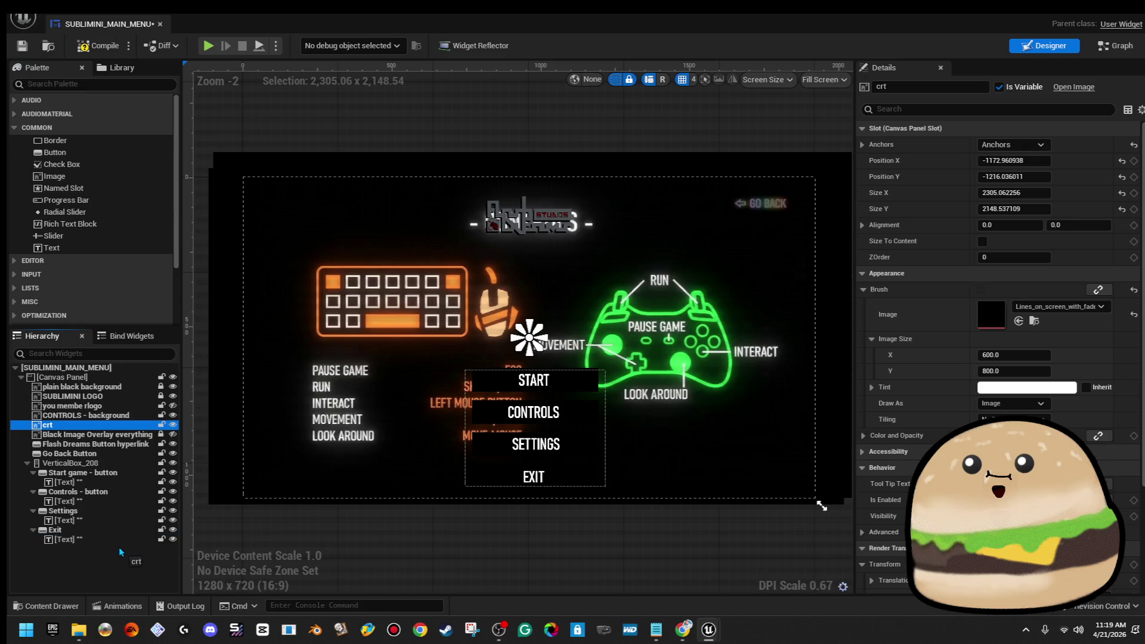
{"action": "left_click_drag", "start_coordinate": [111, 536], "coordinate": [75, 549]}
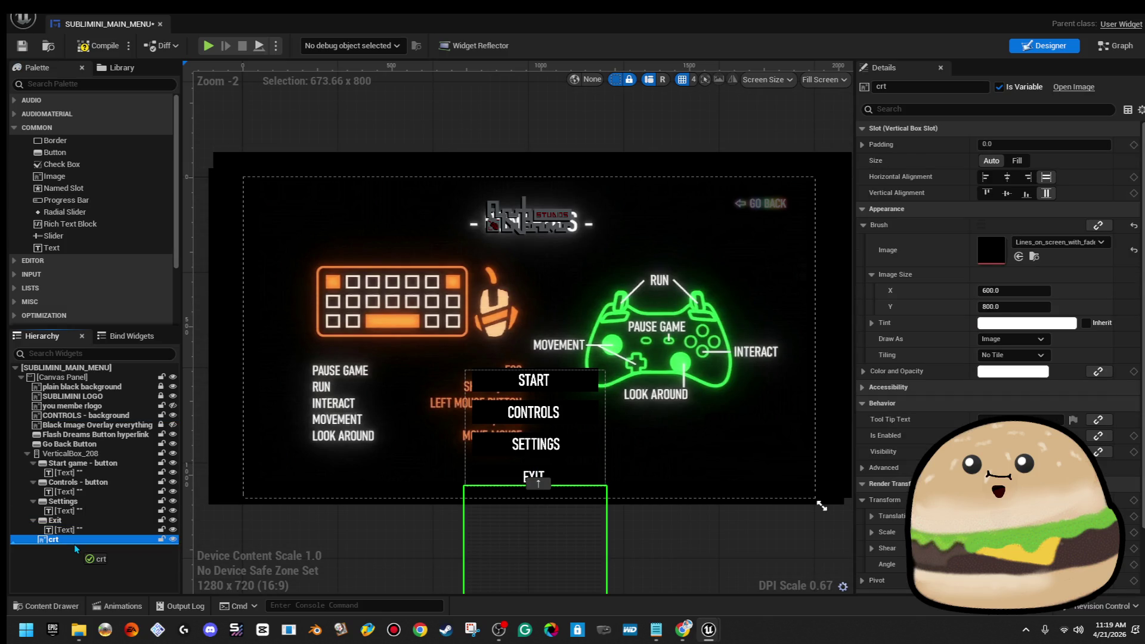
{"action": "left_click_drag", "start_coordinate": [82, 544], "coordinate": [93, 452]}
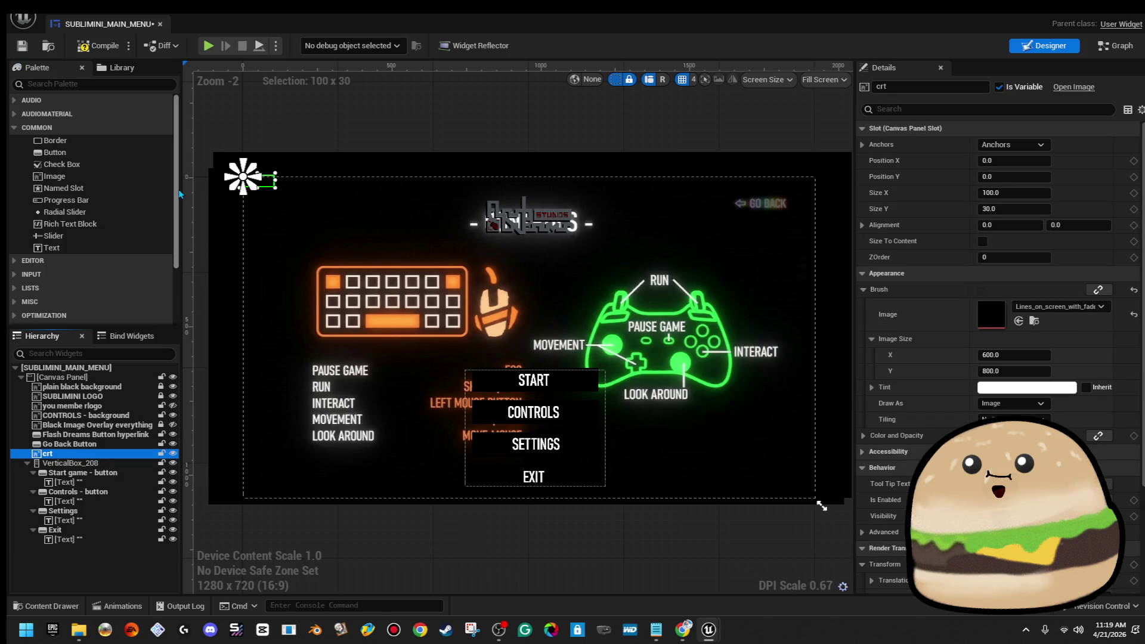
Step: Centre-anchor crt and stretch it to 2091.99 × 1583.55 covering the menu, then return to the level
{"action": "left_click", "coordinate": [287, 129]}
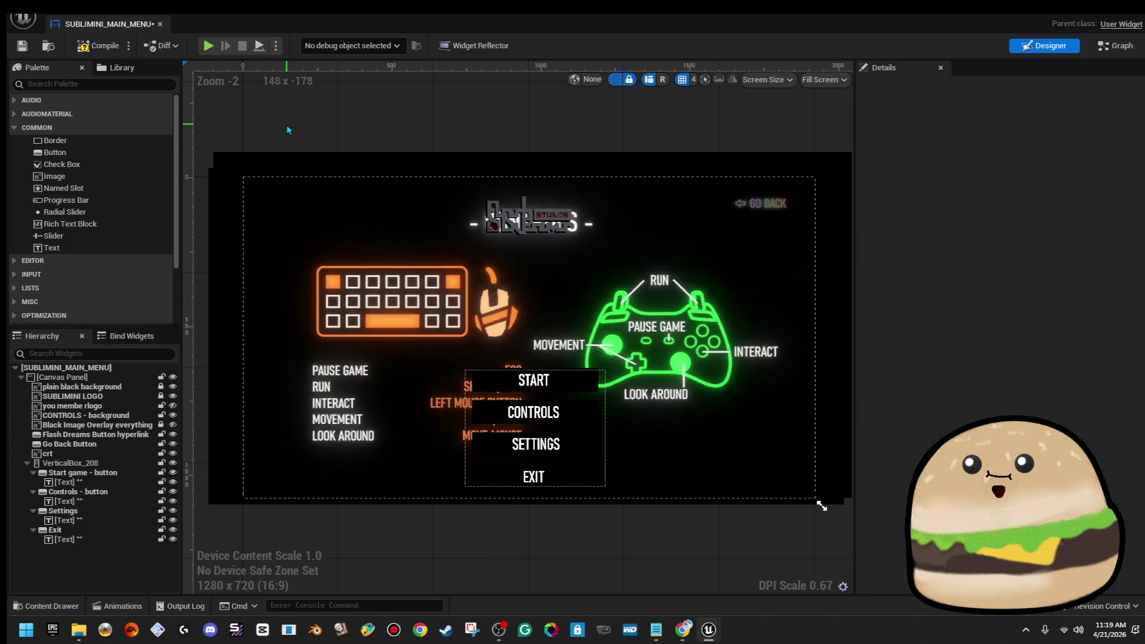
{"action": "left_click", "coordinate": [95, 453]}
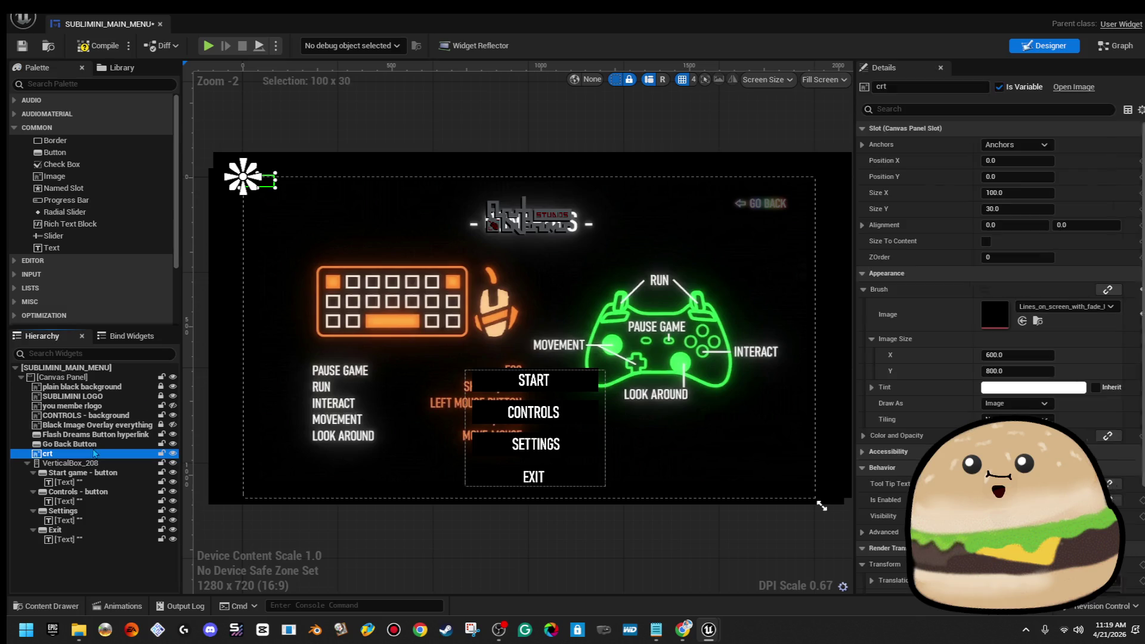
{"action": "mouse_move", "coordinate": [276, 190]}
{"action": "left_mouse_down"}
{"action": "mouse_move", "coordinate": [467, 345]}
{"action": "mouse_move", "coordinate": [778, 518]}
{"action": "mouse_move", "coordinate": [825, 523]}
{"action": "mouse_move", "coordinate": [834, 609]}
{"action": "left_mouse_up"}
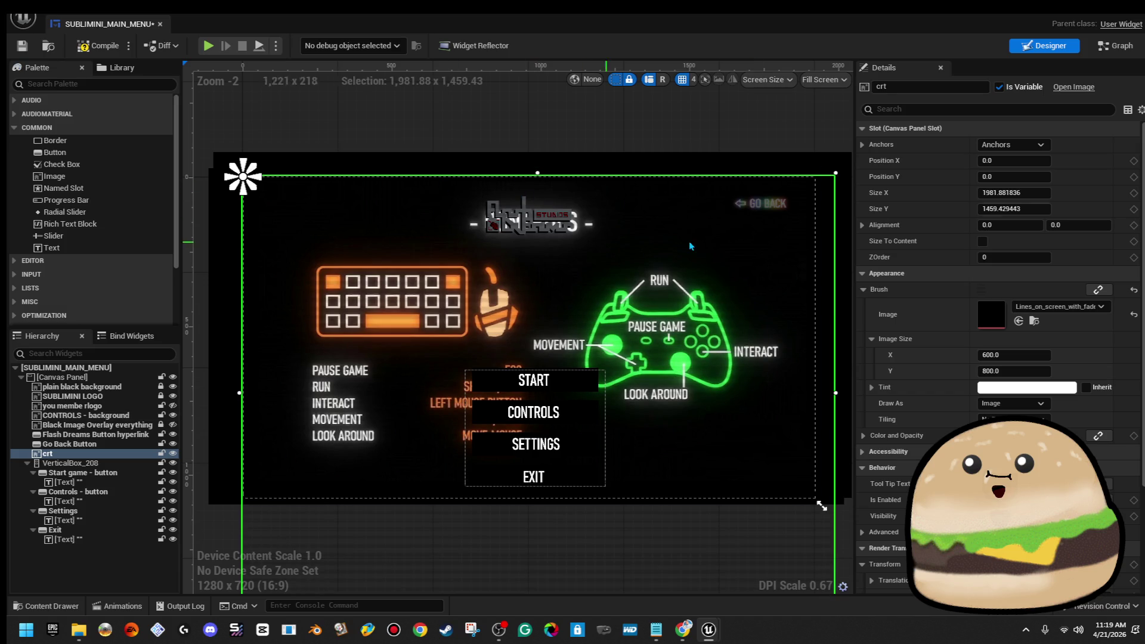
{"action": "left_click", "coordinate": [1045, 144]}
{"action": "left_click", "coordinate": [1050, 225]}
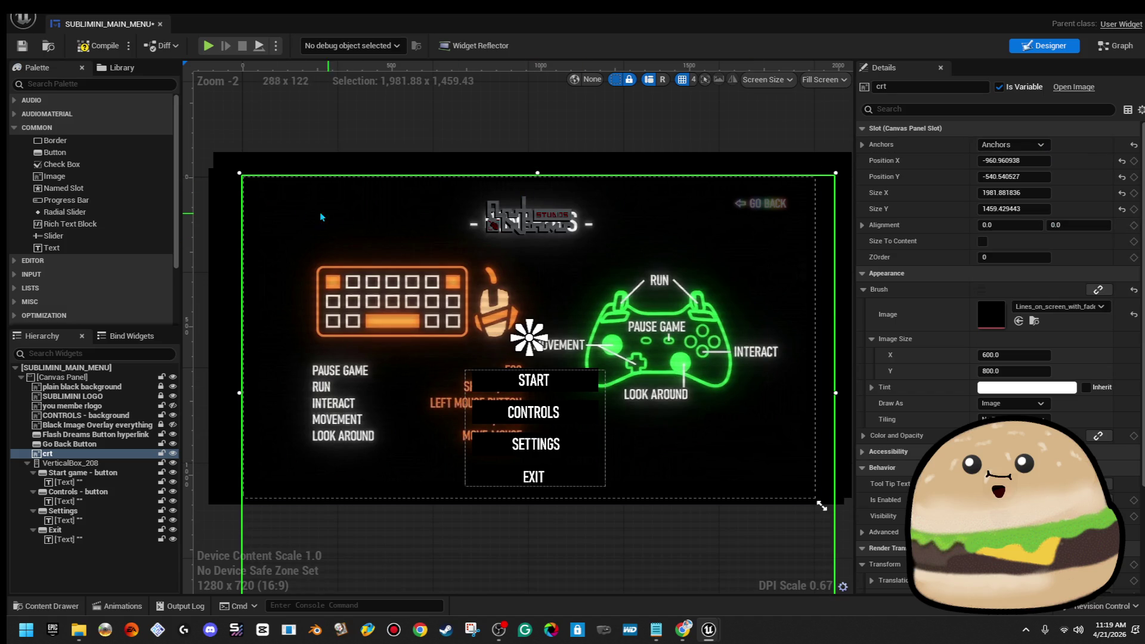
{"action": "left_click_drag", "start_coordinate": [238, 172], "coordinate": [199, 130]}
{"action": "left_click", "coordinate": [379, 120]}
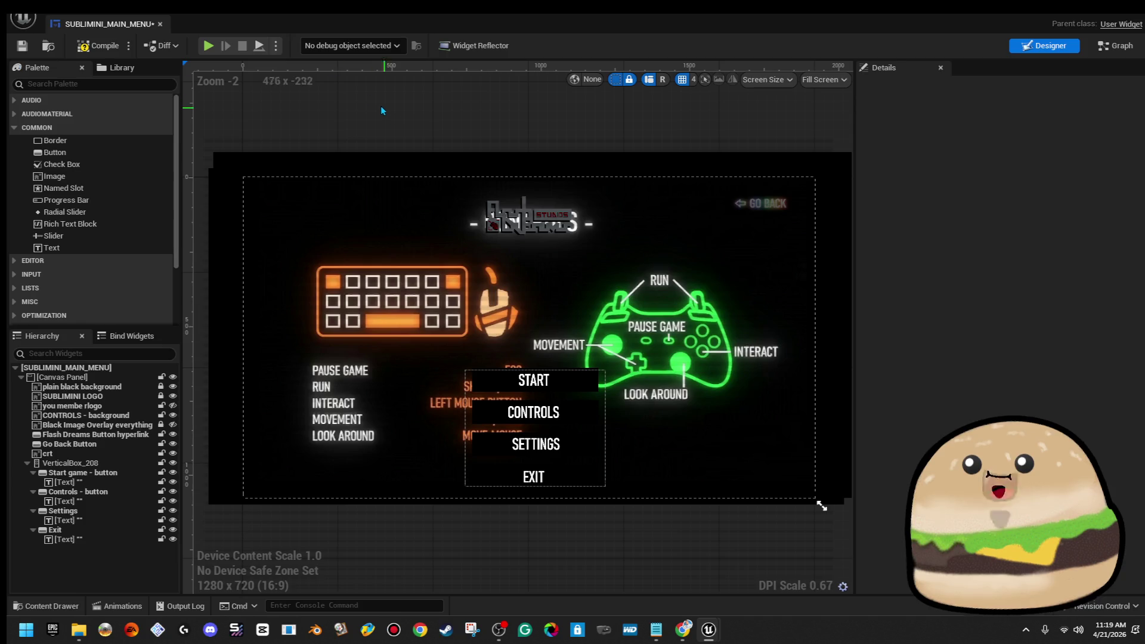
{"action": "key", "text": "alt+Tab"}
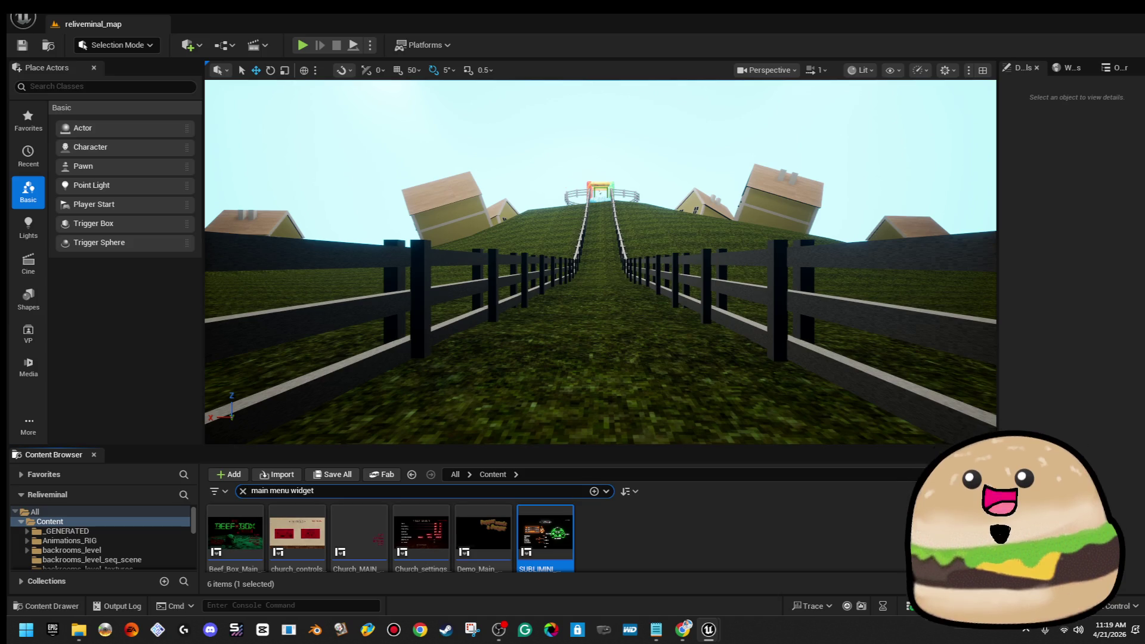
Step: Play-test the CONTROLS screen again, stop with Esc, and maximise the widget editor
{"action": "key", "text": "alt+p"}
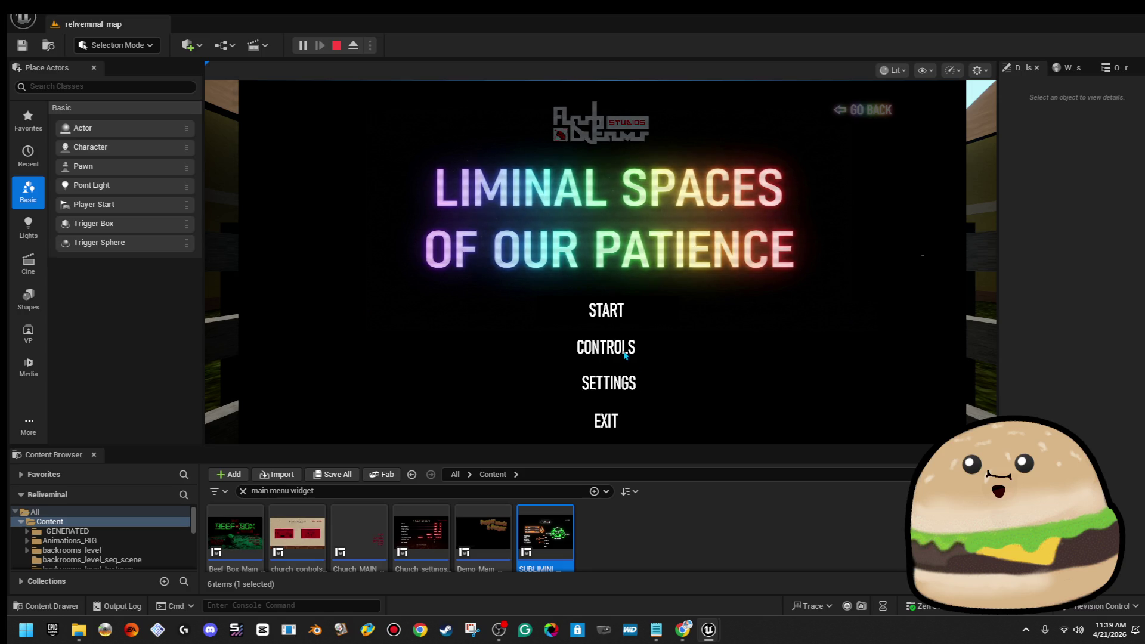
{"action": "left_click", "coordinate": [625, 355]}
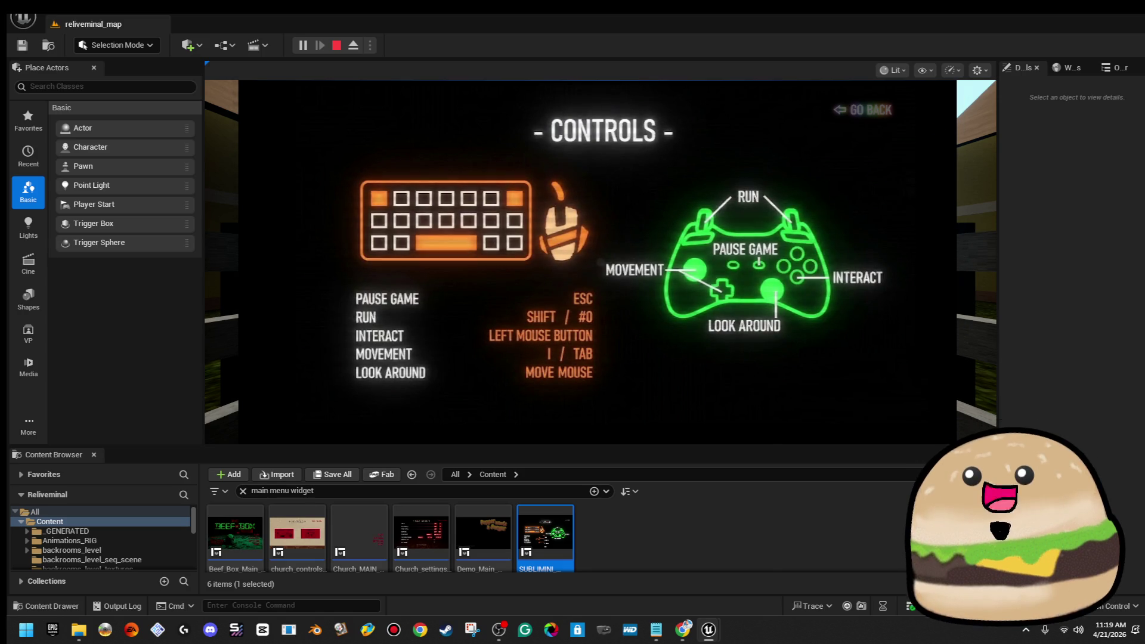
{"action": "key", "text": "Escape"}
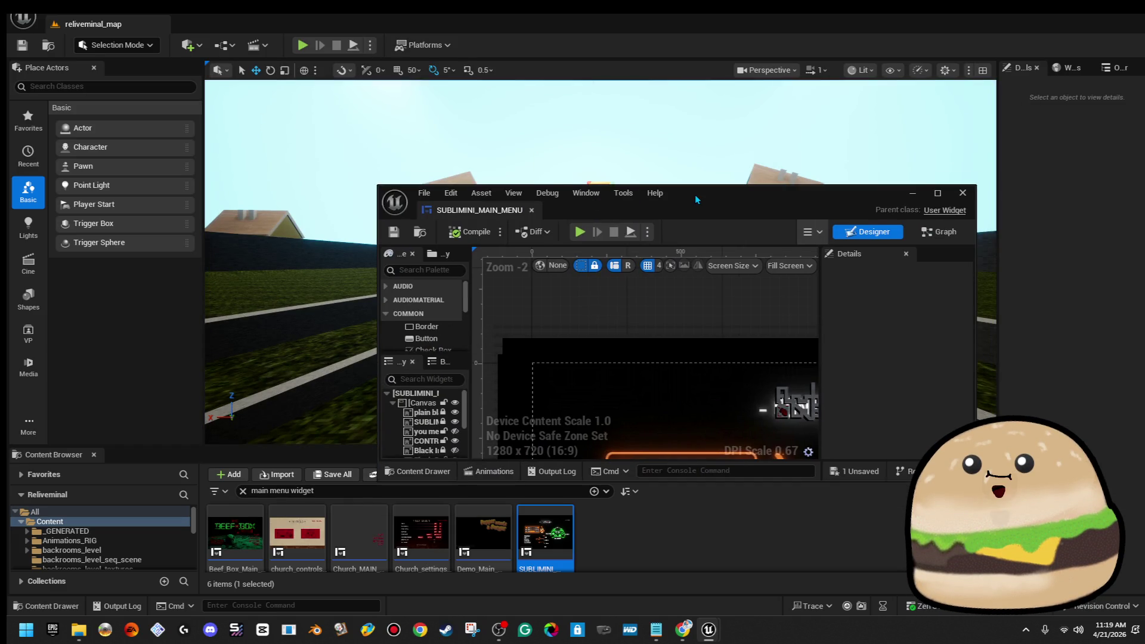
{"action": "double_click", "coordinate": [695, 194]}
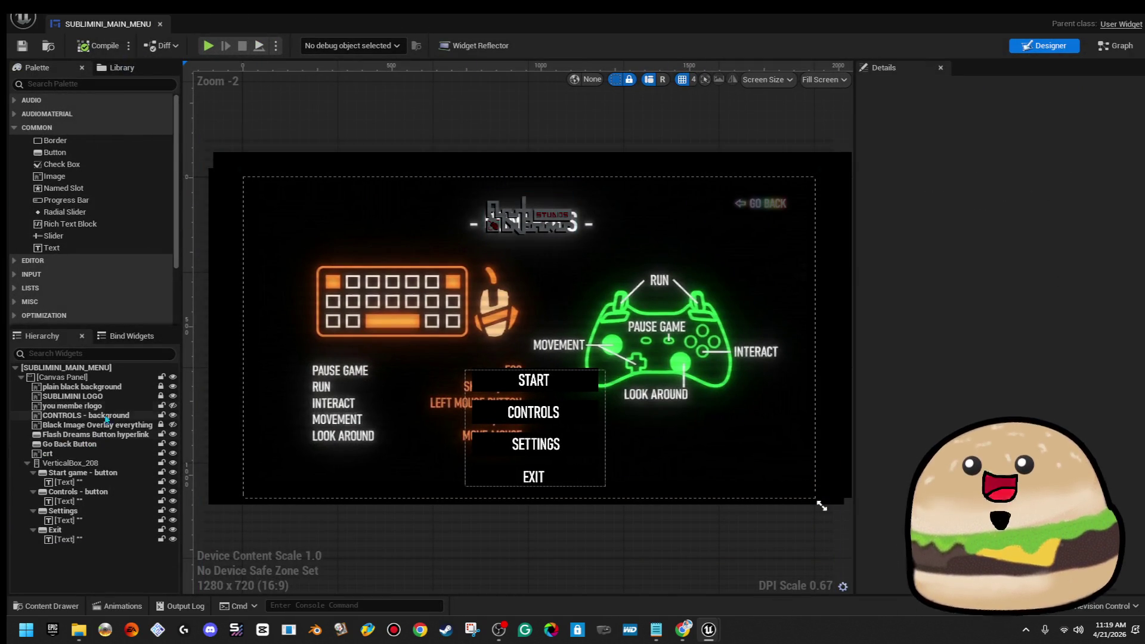
Step: Hide crt in the preview and move it up under CONTROLS - background so Go Back Button draws above
{"action": "left_click", "coordinate": [768, 207]}
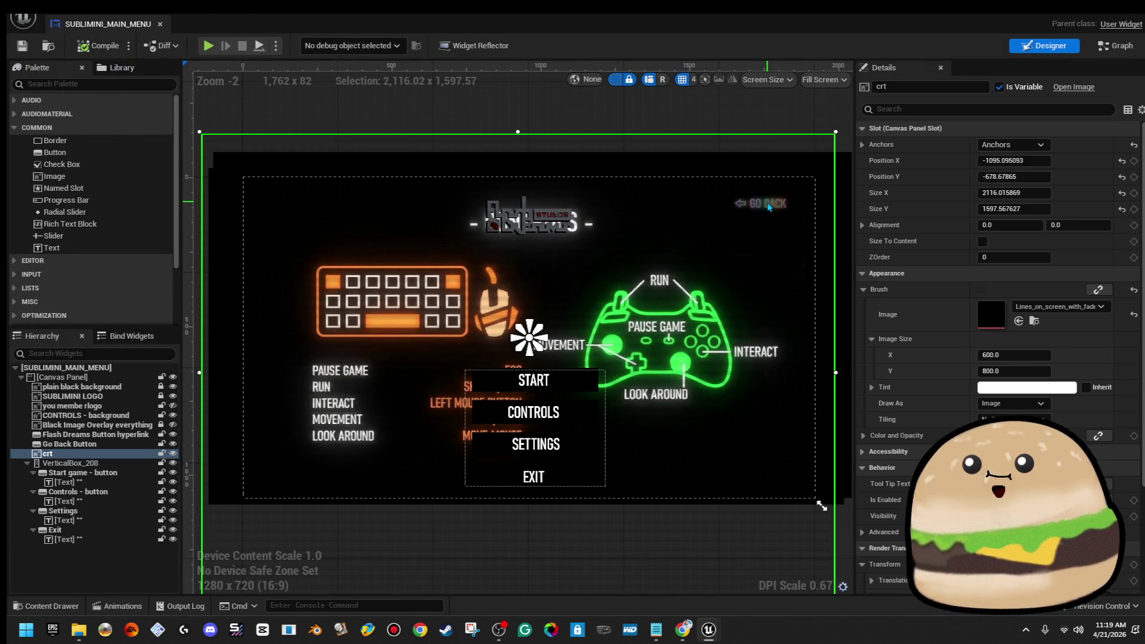
{"action": "left_click", "coordinate": [173, 454]}
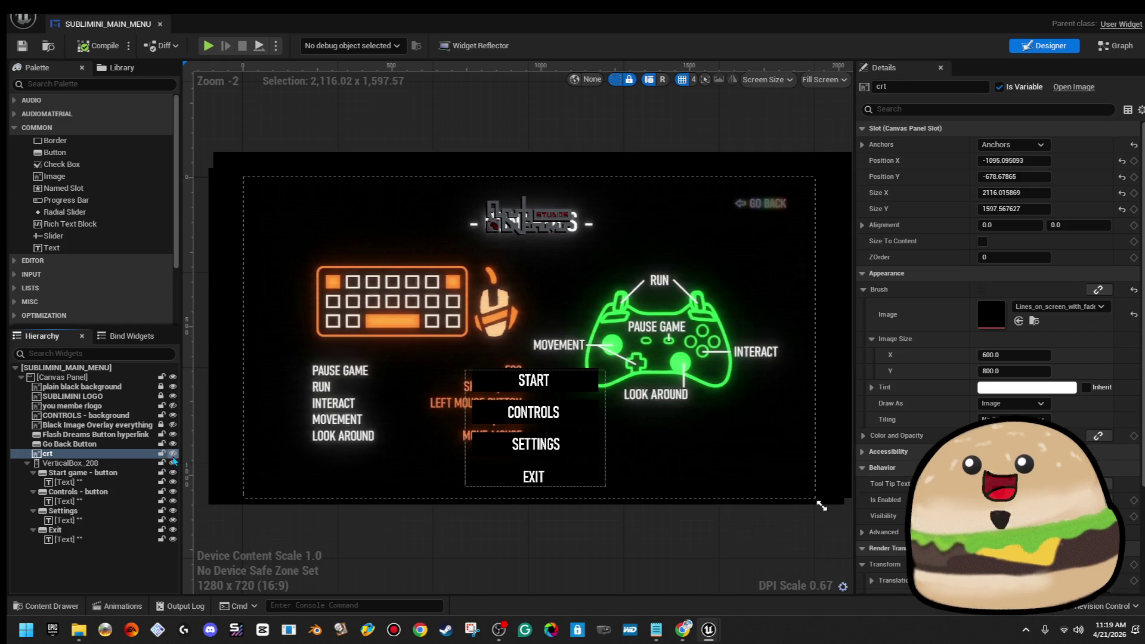
{"action": "left_click", "coordinate": [123, 444]}
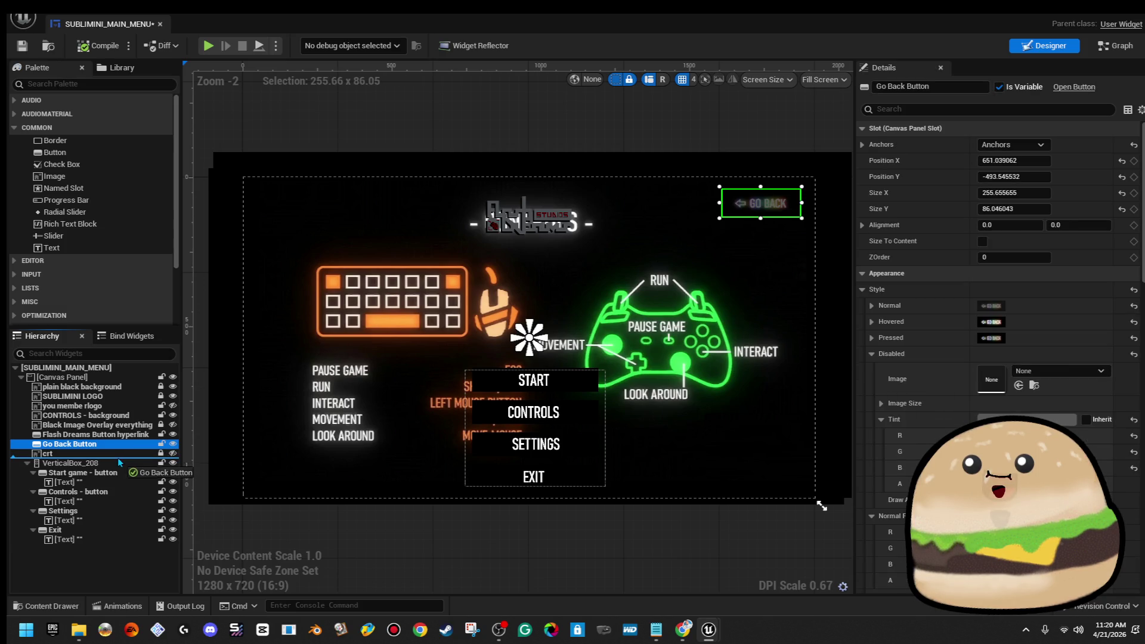
{"action": "left_click_drag", "start_coordinate": [121, 460], "coordinate": [119, 452]}
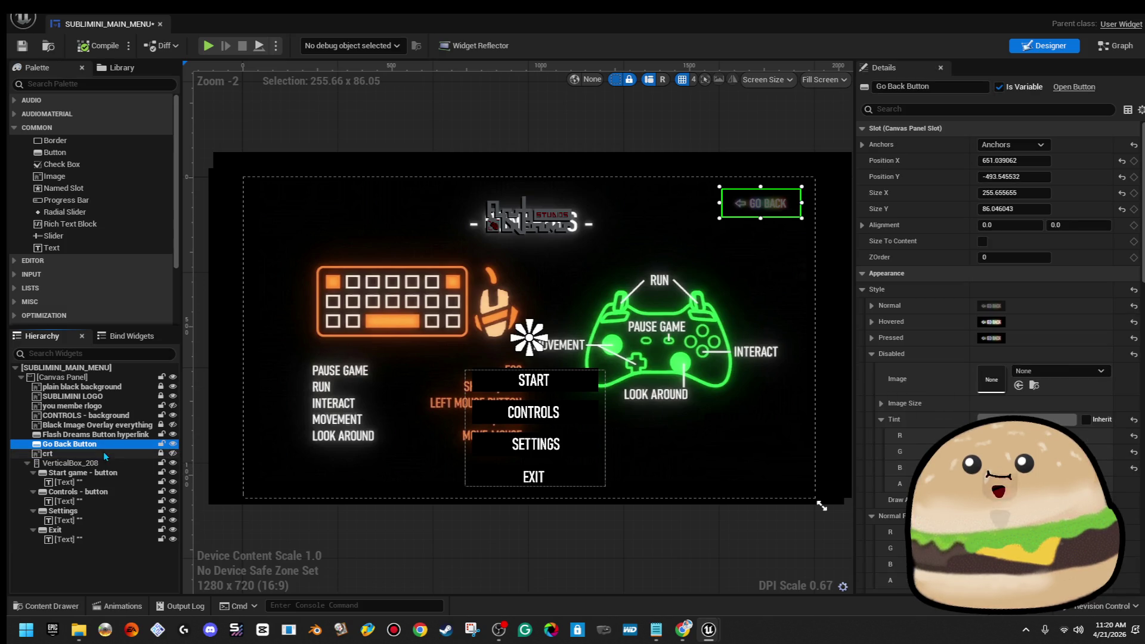
{"action": "left_click", "coordinate": [107, 453]}
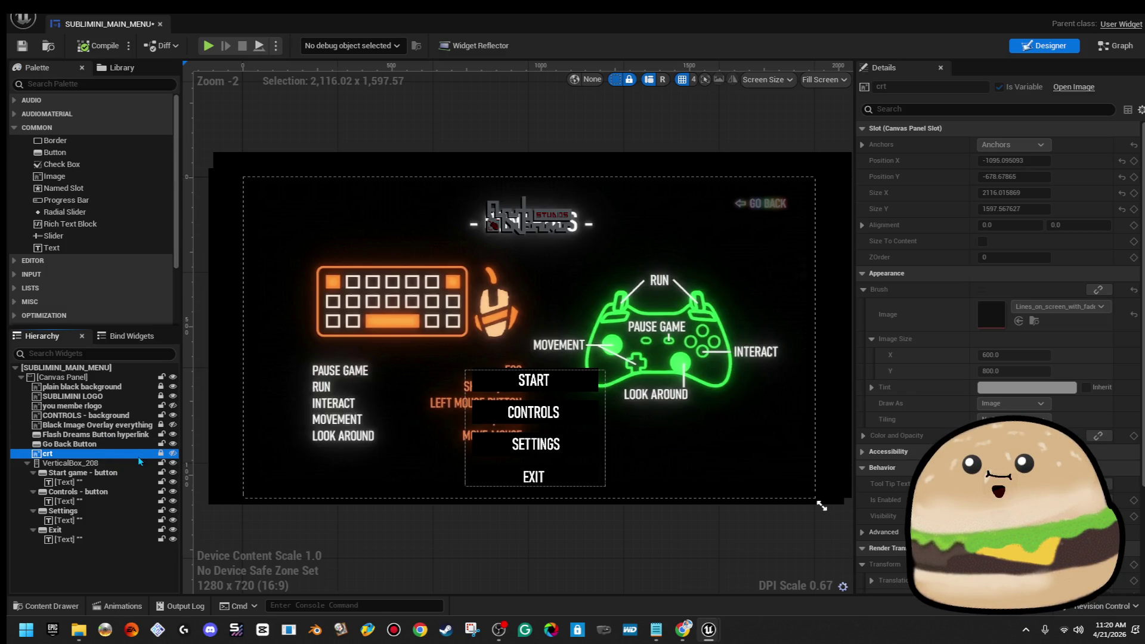
{"action": "left_click_drag", "start_coordinate": [161, 458], "coordinate": [137, 425]}
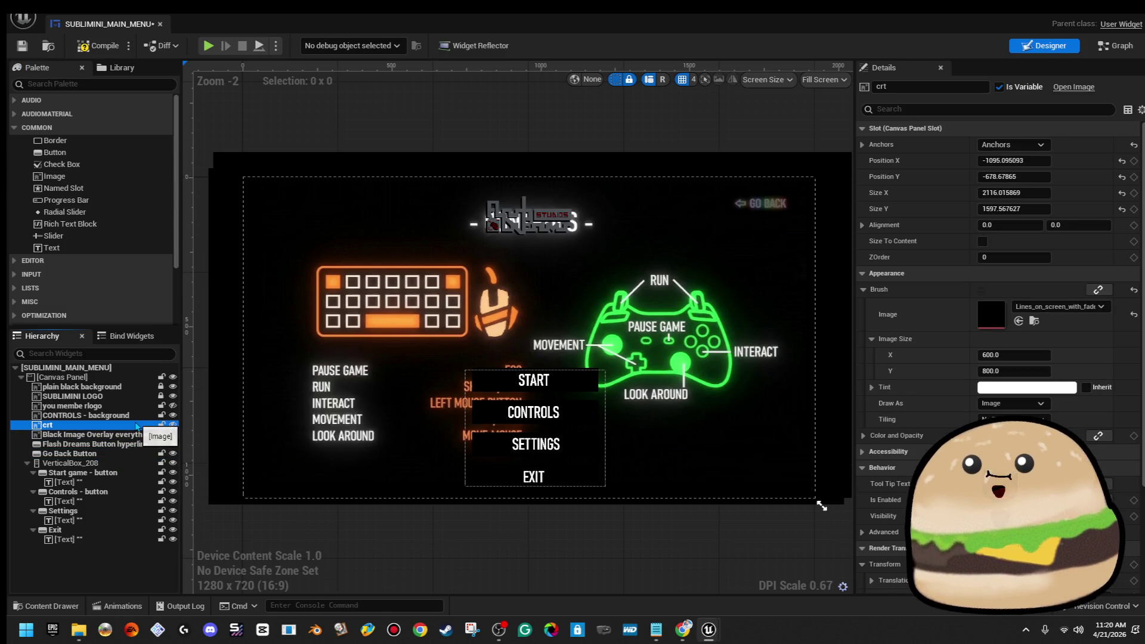
{"action": "left_click", "coordinate": [766, 212]}
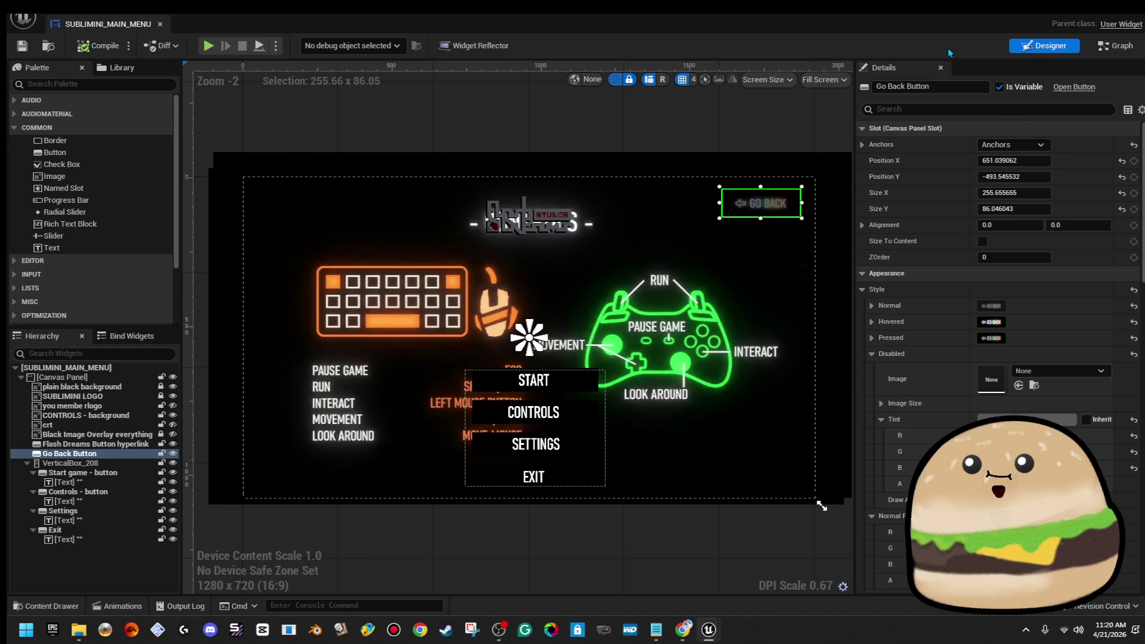
{"action": "key", "text": "alt+Tab"}
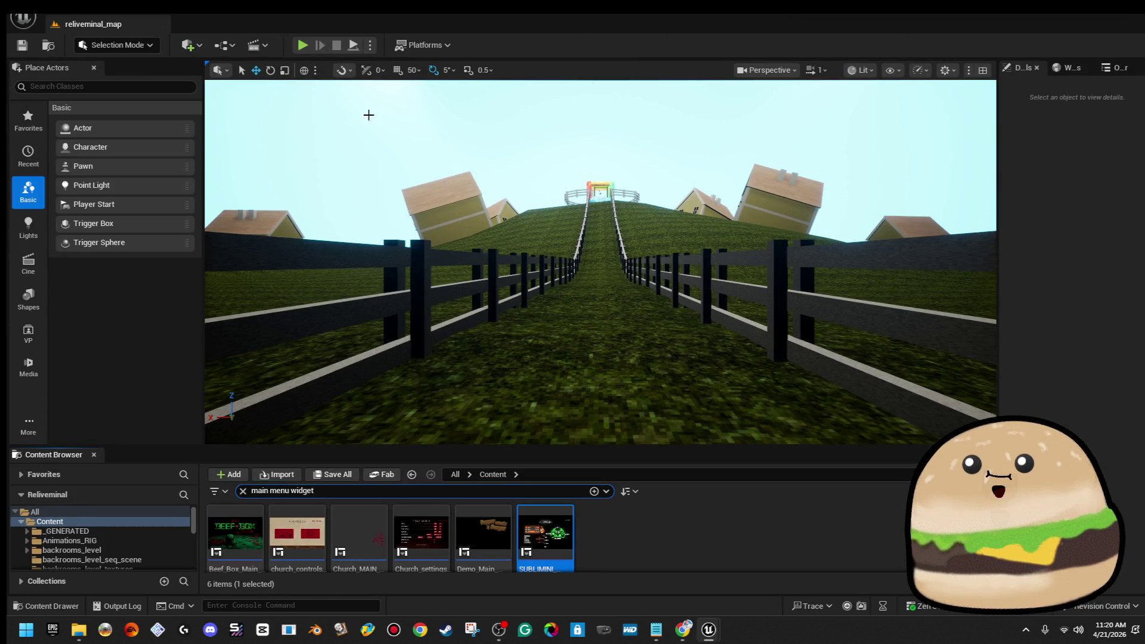
Step: Play the level and switch between CONTROLS and GO BACK four times, then stop
{"action": "left_click", "coordinate": [302, 45]}
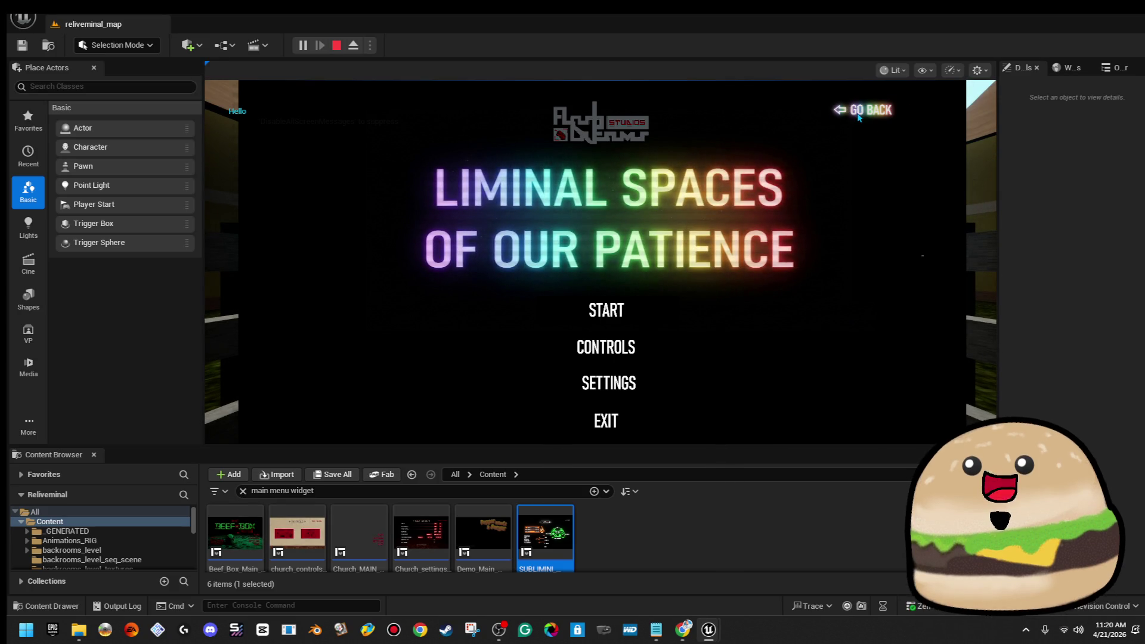
{"action": "left_click", "coordinate": [613, 356]}
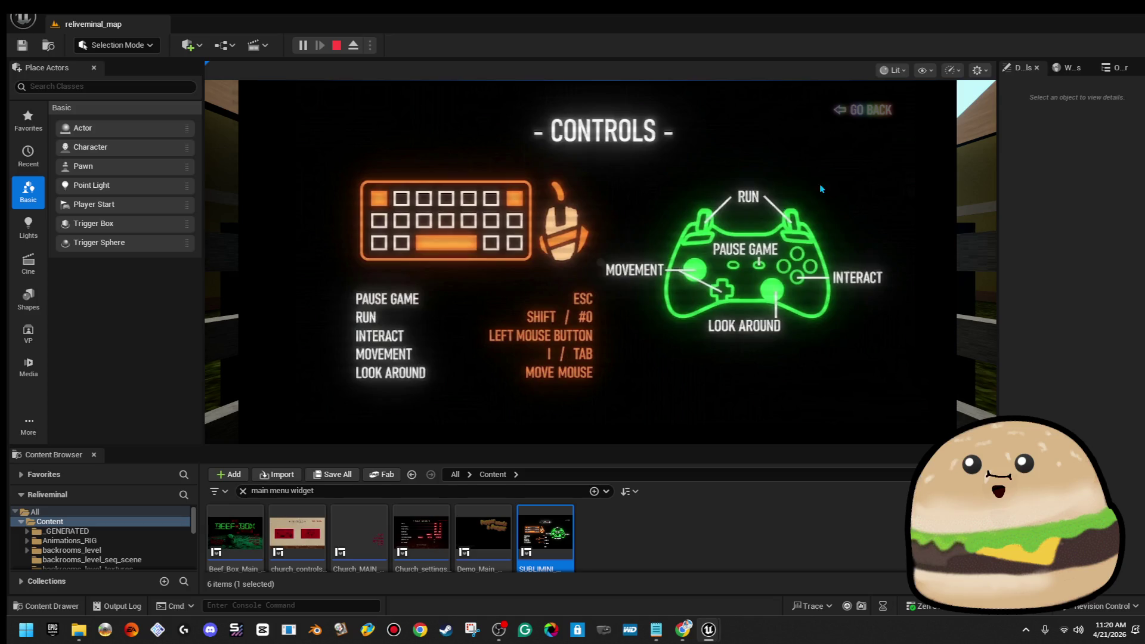
{"action": "left_click", "coordinate": [870, 113]}
{"action": "left_click", "coordinate": [618, 355]}
{"action": "left_click", "coordinate": [879, 114]}
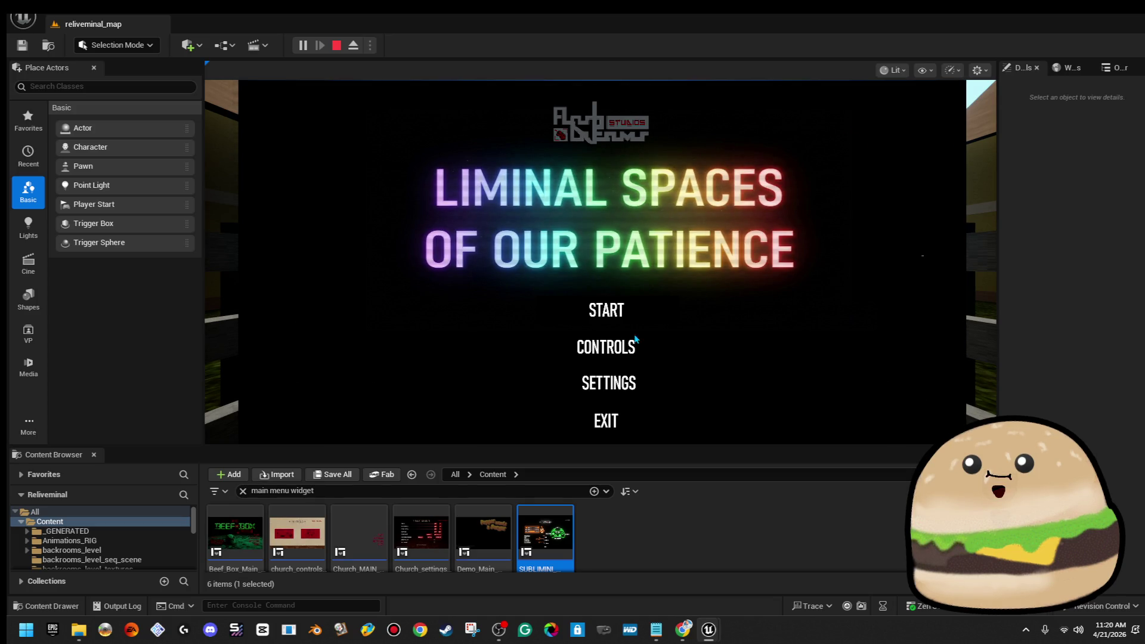
{"action": "left_click", "coordinate": [620, 348]}
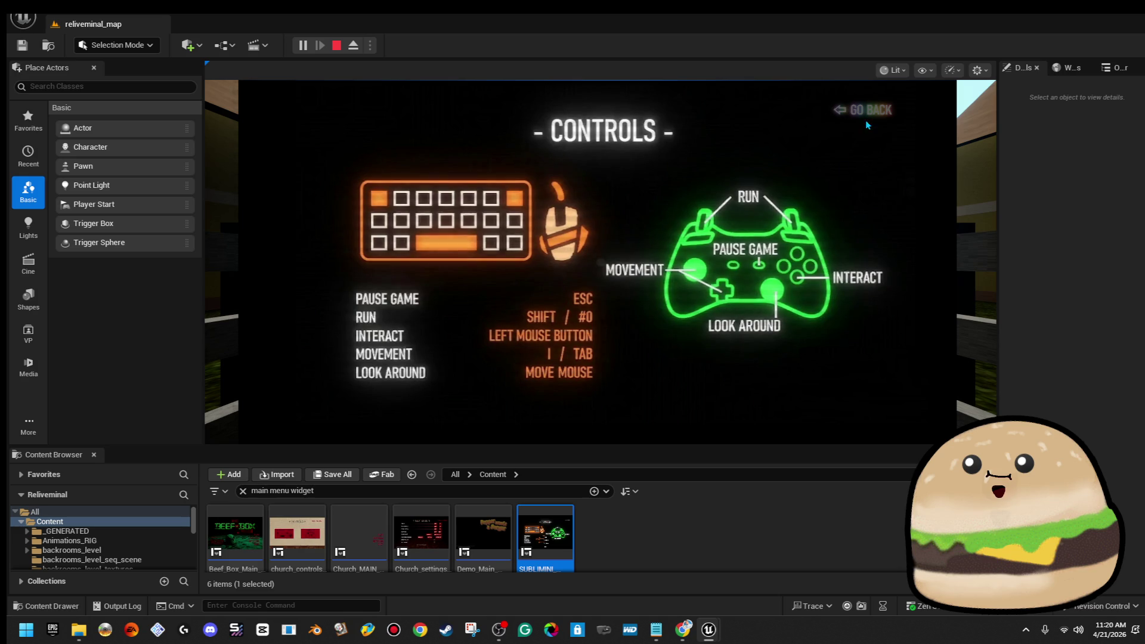
{"action": "left_click", "coordinate": [867, 123]}
{"action": "left_click", "coordinate": [618, 348]}
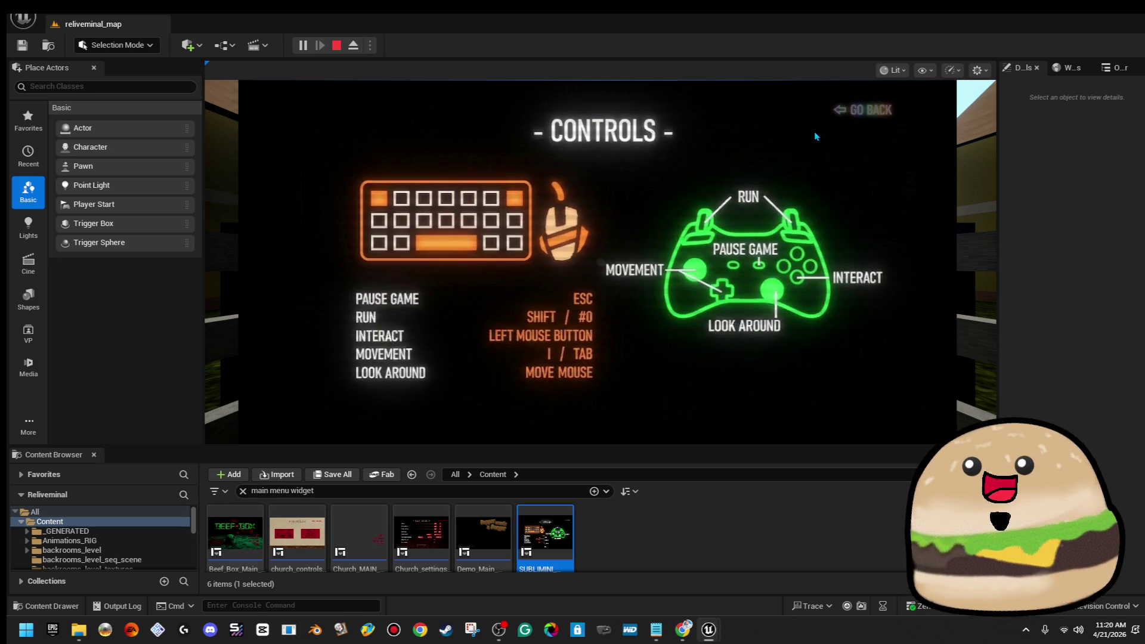
{"action": "left_click", "coordinate": [840, 118]}
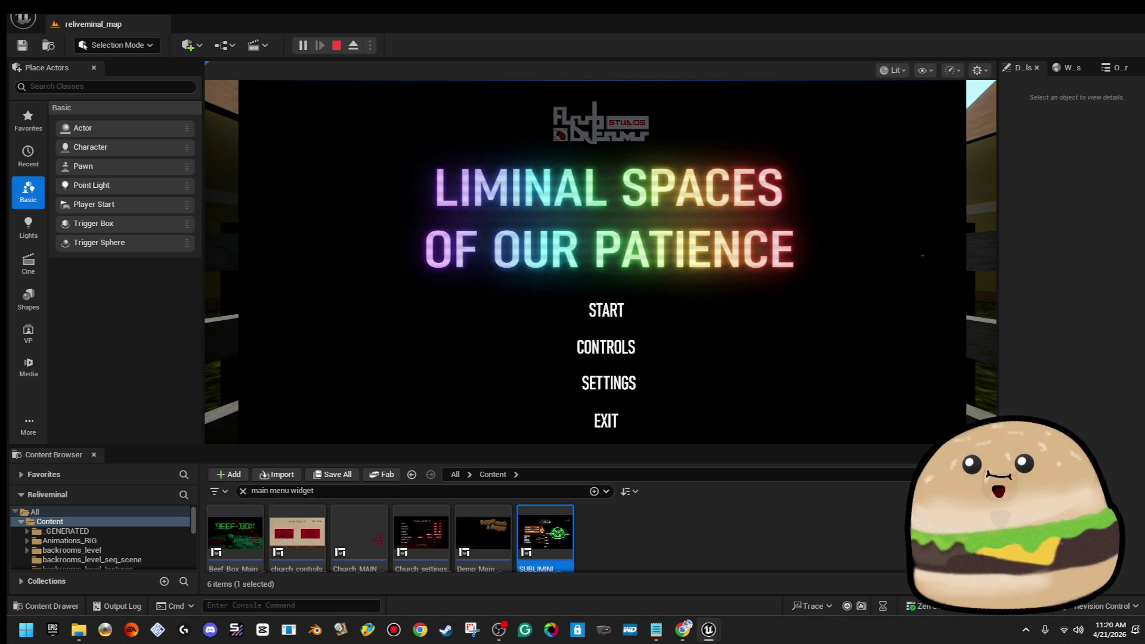
{"action": "key", "text": "Escape"}
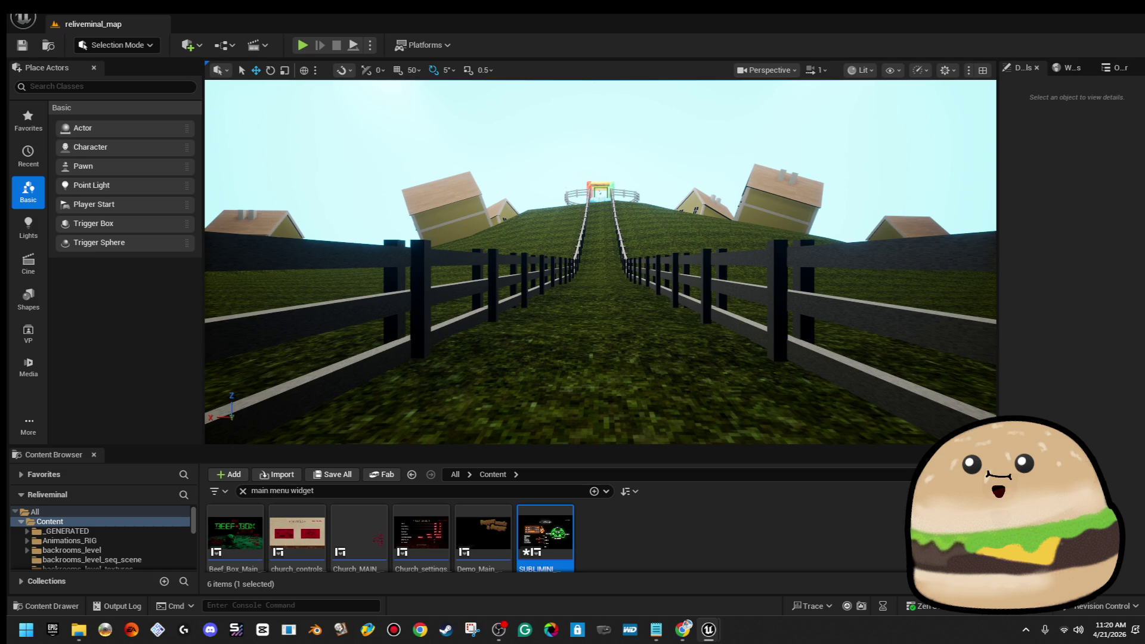
Step: Run another quick play session with Alt+P, stop it, and open SUBLIMINI_MAIN_MENU
{"action": "key", "text": "alt+p"}
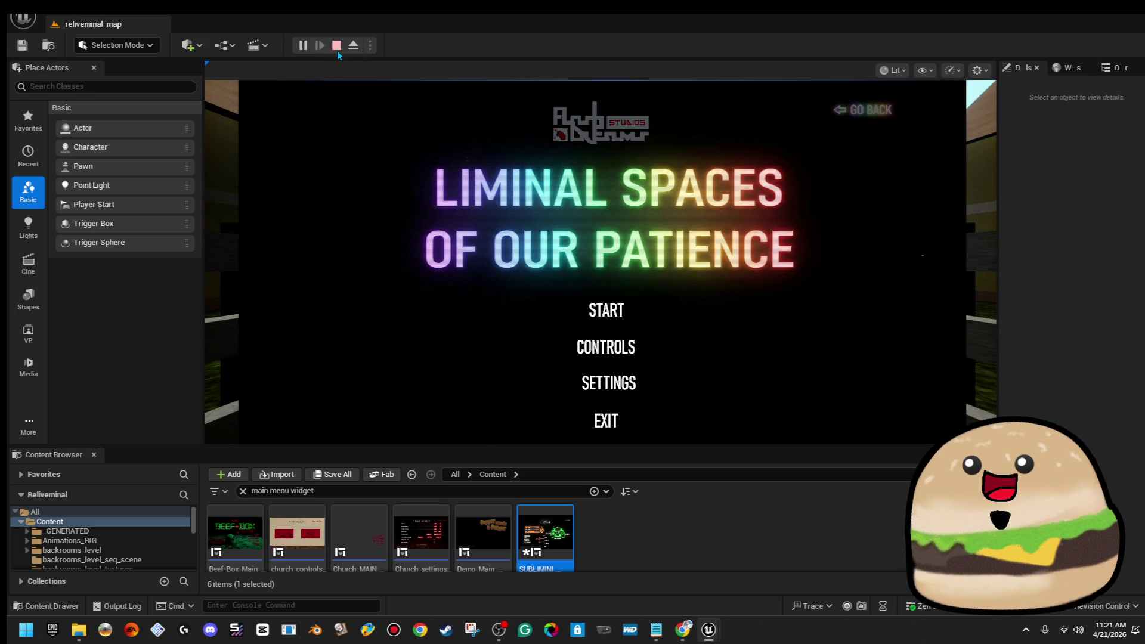
{"action": "left_click", "coordinate": [337, 48]}
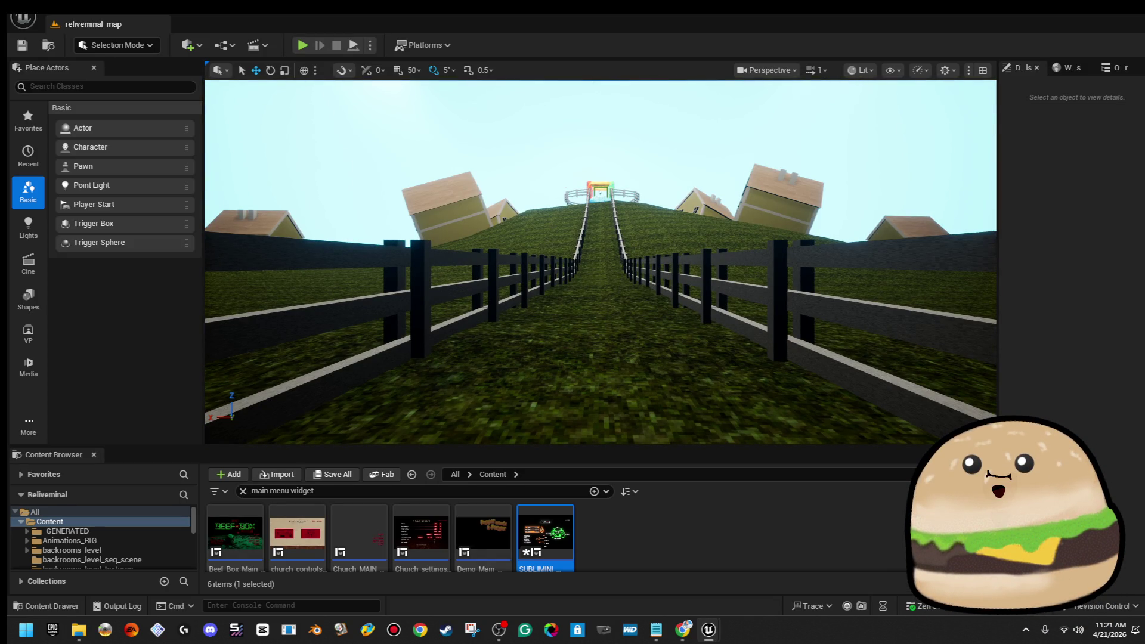
{"action": "double_click", "coordinate": [545, 536]}
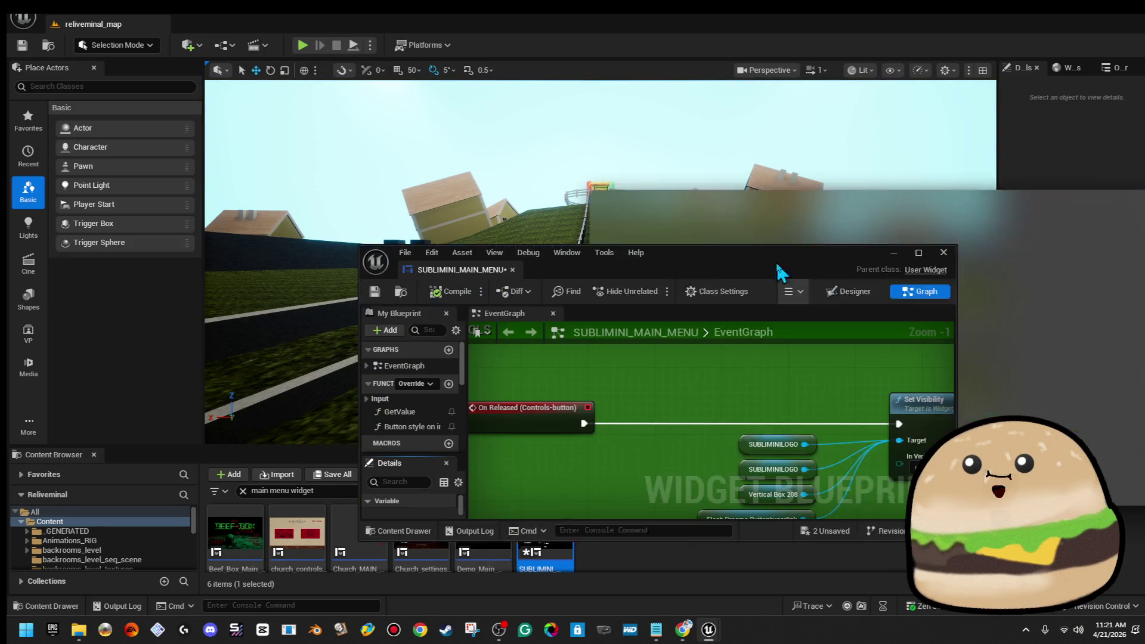
Step: Maximise the blueprint editor and bring the start-game logic and Main Menu Items group into view
{"action": "double_click", "coordinate": [362, 251]}
{"action": "scroll", "coordinate": [538, 368], "scroll_direction": "down", "scroll_amount": 3}
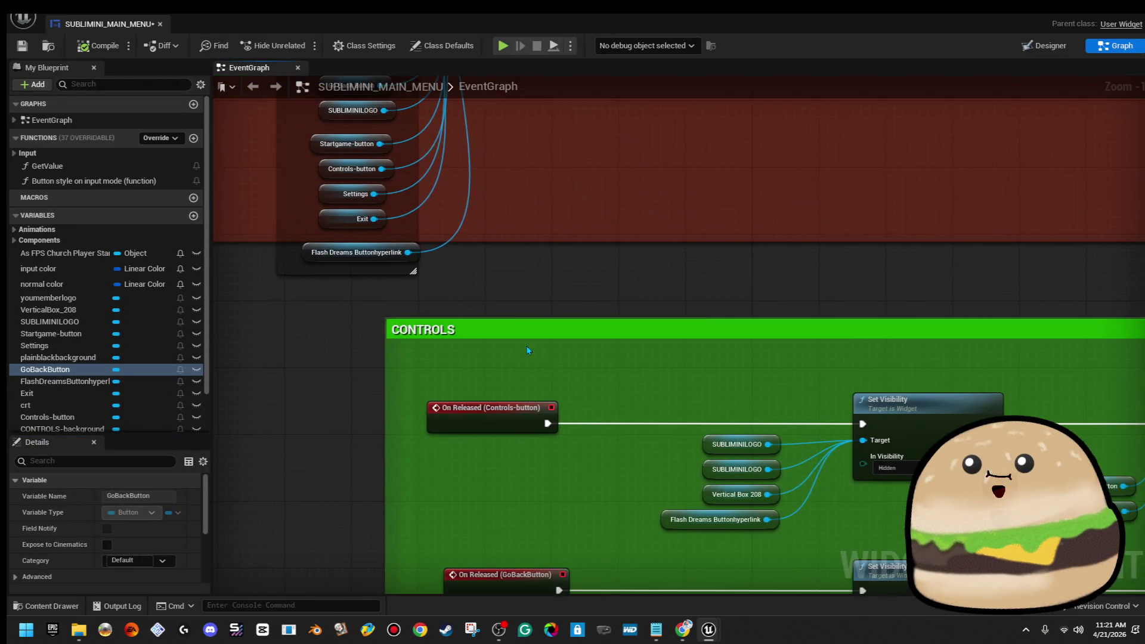
{"action": "scroll", "coordinate": [471, 275], "scroll_direction": "up", "scroll_amount": 3}
{"action": "left_click_drag", "start_coordinate": [372, 271], "coordinate": [536, 318]}
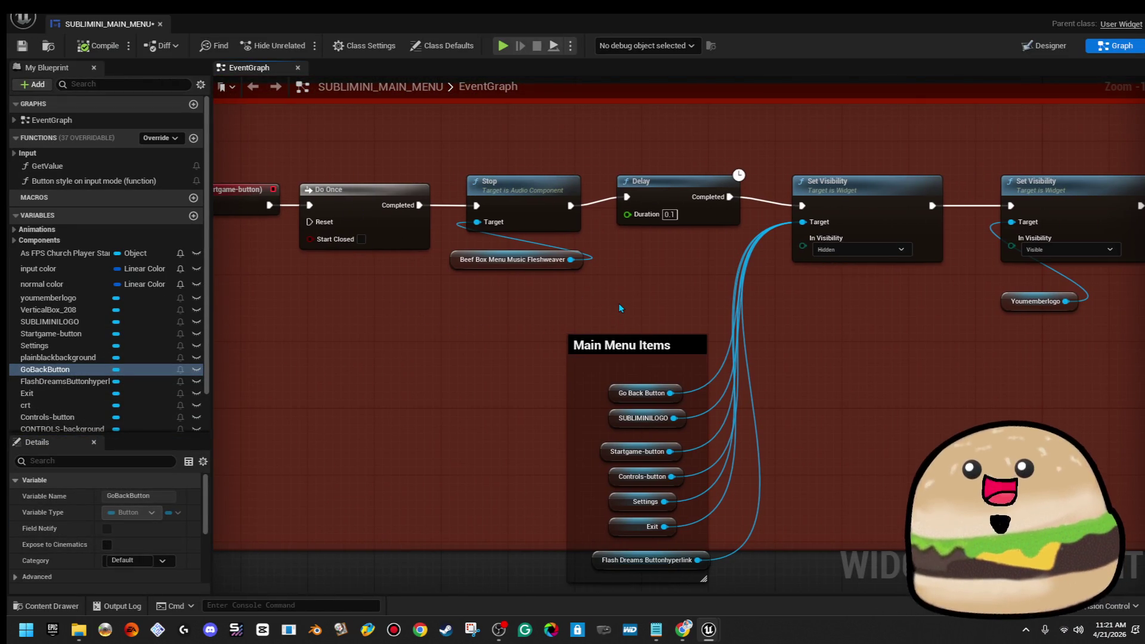
{"action": "left_click_drag", "start_coordinate": [617, 303], "coordinate": [478, 291]}
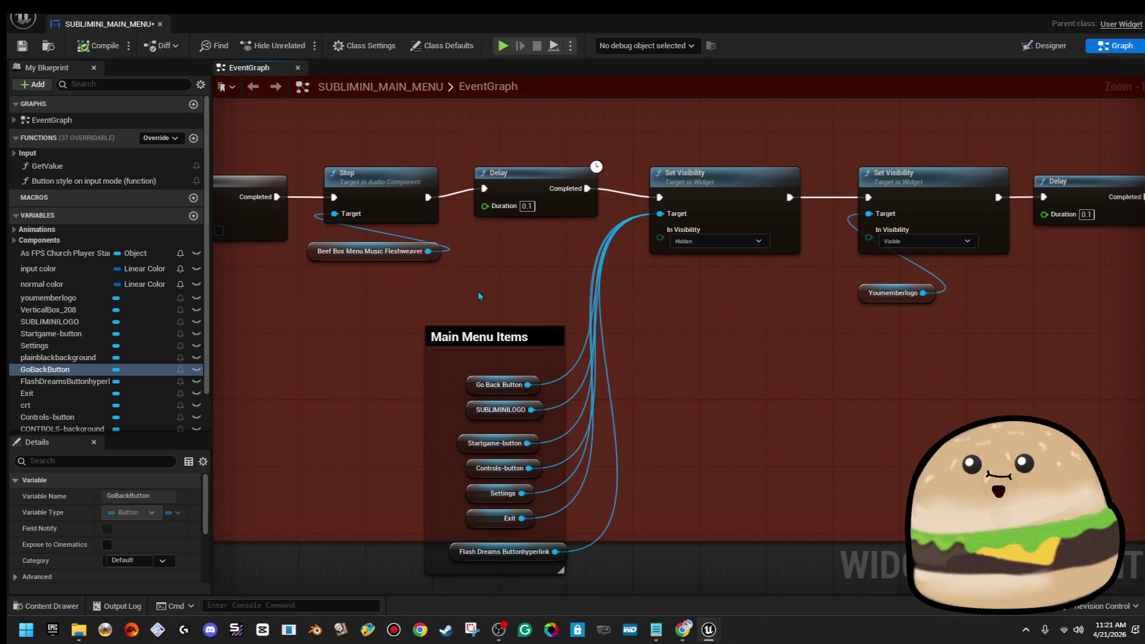
{"action": "scroll", "coordinate": [713, 326], "scroll_direction": "up", "scroll_amount": 1}
{"action": "left_click_drag", "start_coordinate": [713, 326], "coordinate": [728, 255]}
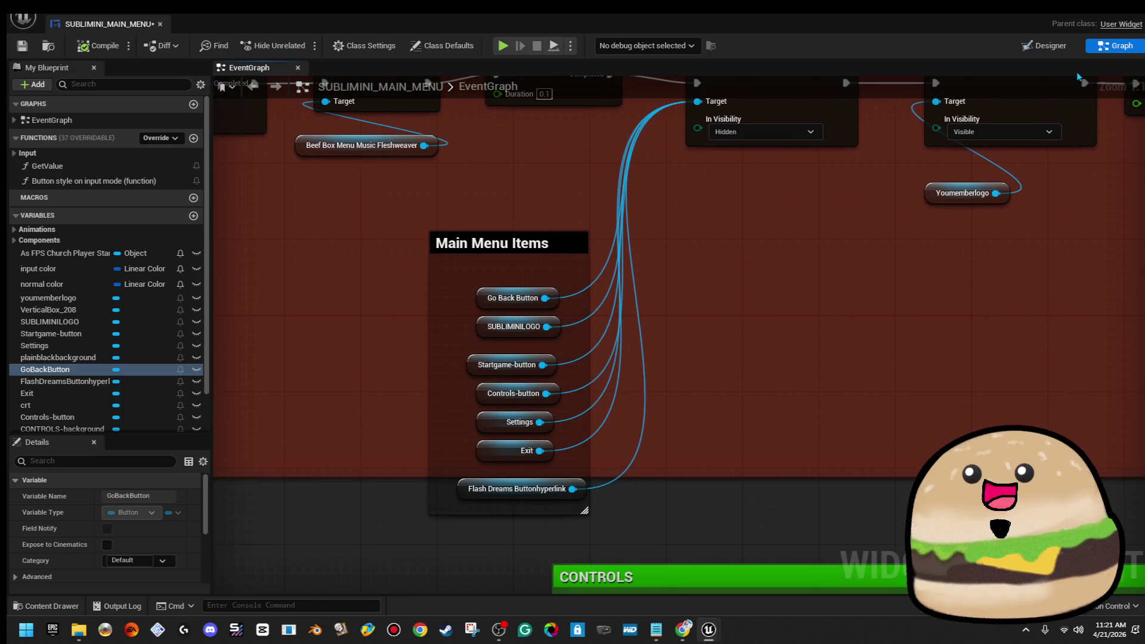
Step: Check the GO BACK button on the Designer canvas
{"action": "left_click", "coordinate": [1046, 46]}
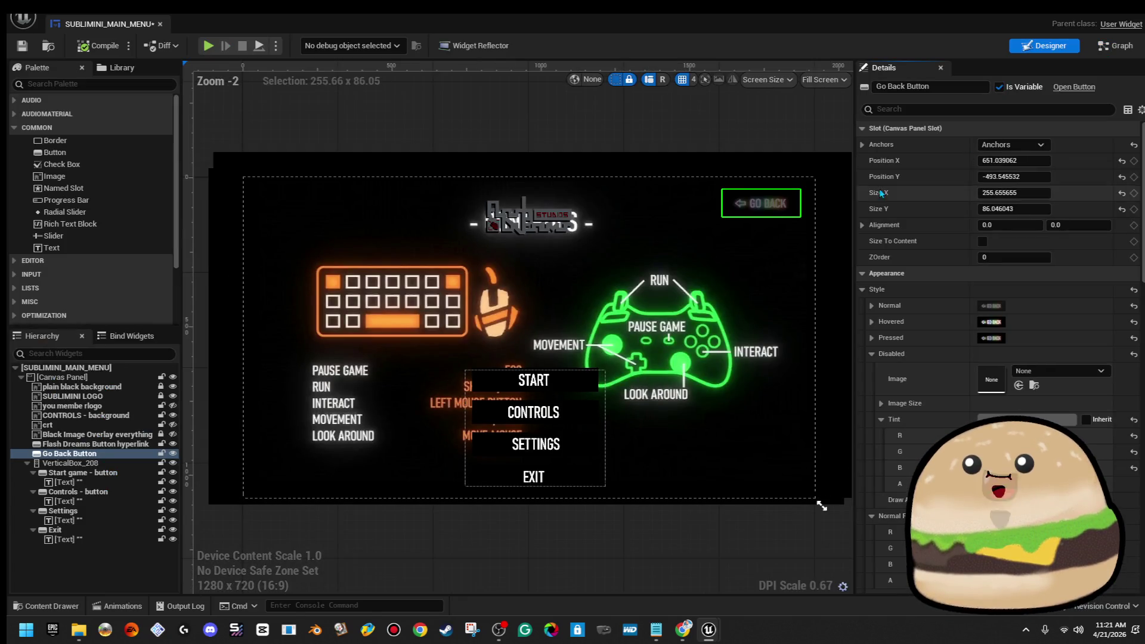
{"action": "right_click", "coordinate": [805, 84]}
{"action": "left_click", "coordinate": [748, 141]}
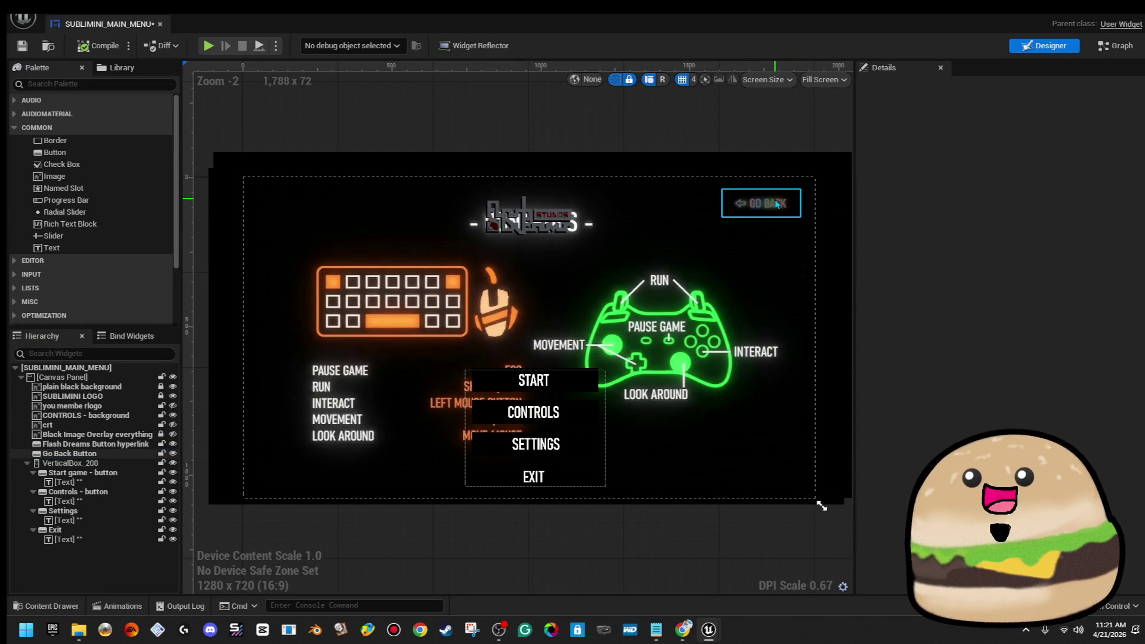
{"action": "left_click", "coordinate": [775, 204]}
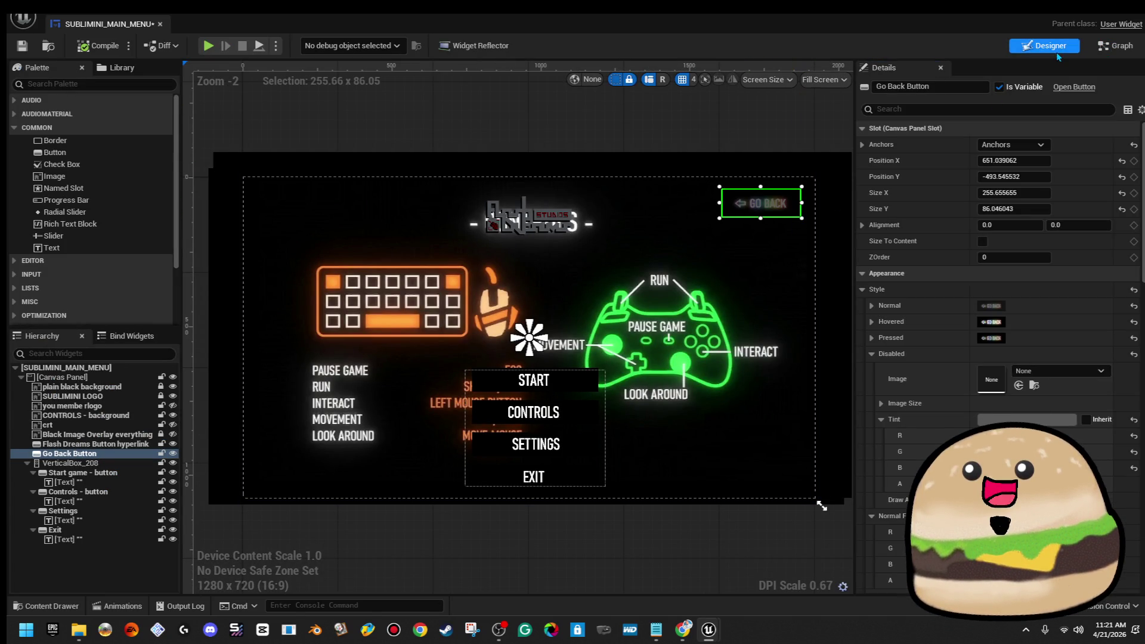
Step: Add a Flash Dreams Buttonhyperlink getter in the graph, delete it, and select the Go Back Button getter
{"action": "left_click", "coordinate": [1109, 46]}
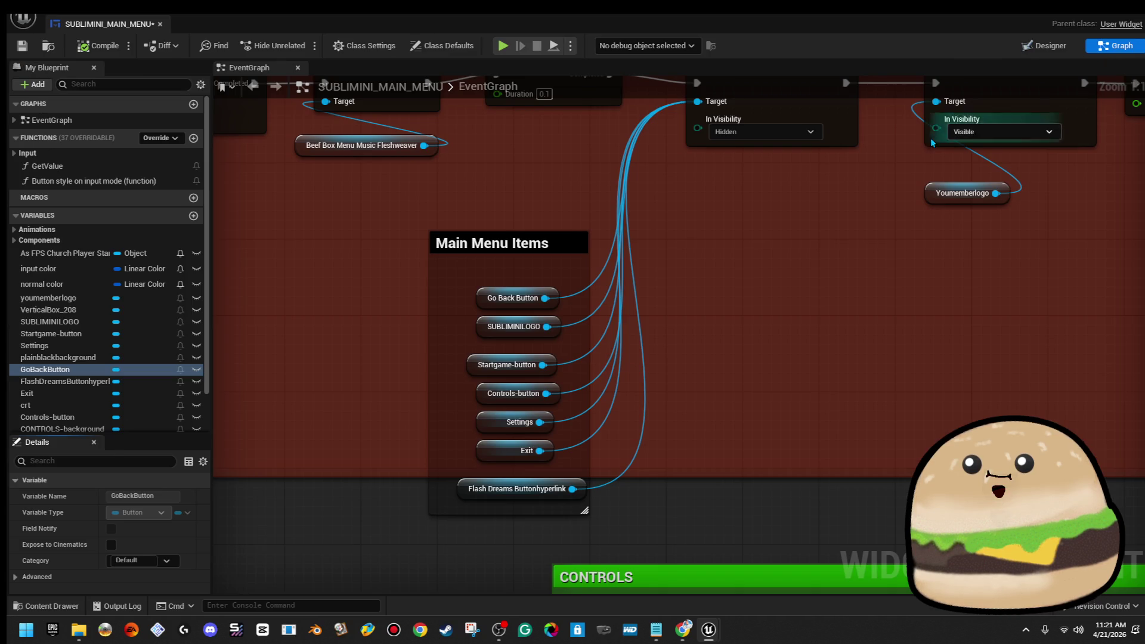
{"action": "right_click", "coordinate": [752, 242]}
{"action": "mouse_move", "coordinate": [74, 382]}
{"action": "left_mouse_down"}
{"action": "mouse_move", "coordinate": [485, 296]}
{"action": "mouse_move", "coordinate": [658, 292]}
{"action": "mouse_move", "coordinate": [612, 319]}
{"action": "left_mouse_up"}
{"action": "left_click", "coordinate": [692, 314]}
{"action": "key", "text": "Delete"}
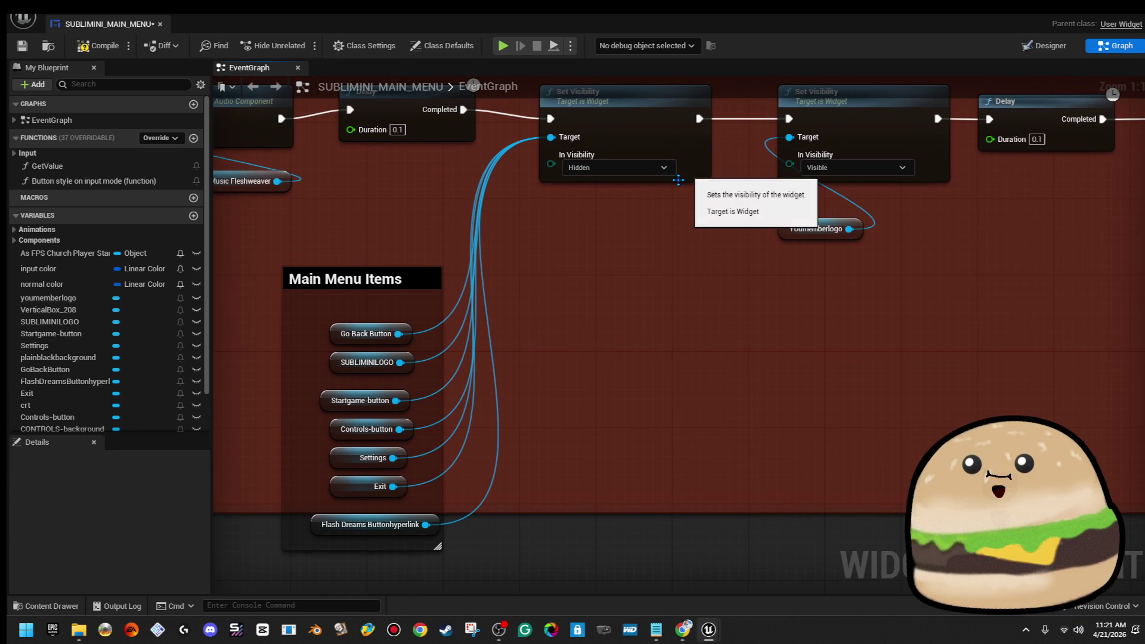
{"action": "left_click", "coordinate": [335, 337]}
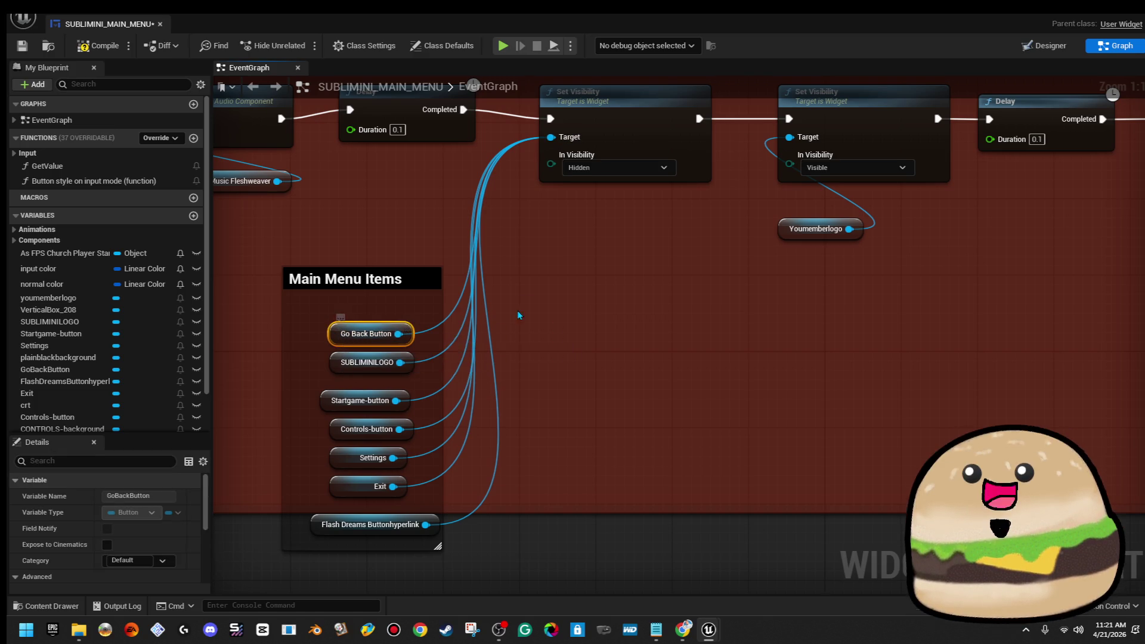
{"action": "left_click_drag", "start_coordinate": [518, 314], "coordinate": [538, 371]}
{"action": "left_click_drag", "start_coordinate": [411, 395], "coordinate": [607, 372]}
{"action": "type", "text": "hidd"}
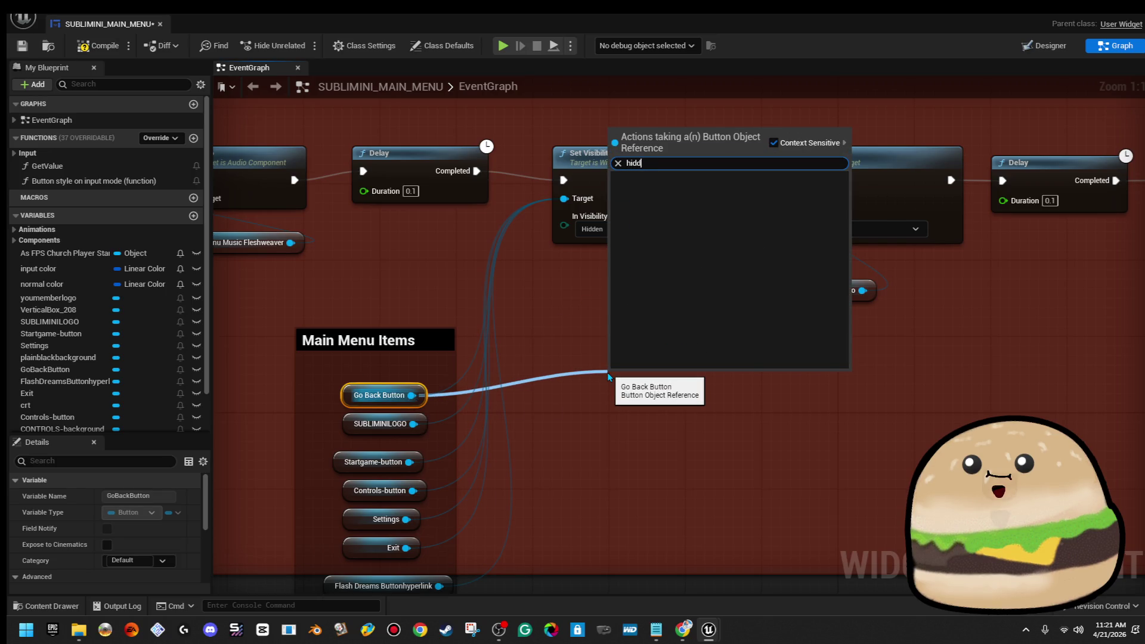
{"action": "key", "text": "BackSpace"}
{"action": "key", "text": "BackSpace"}
{"action": "key", "text": "BackSpace"}
{"action": "type", "text": "visi"}
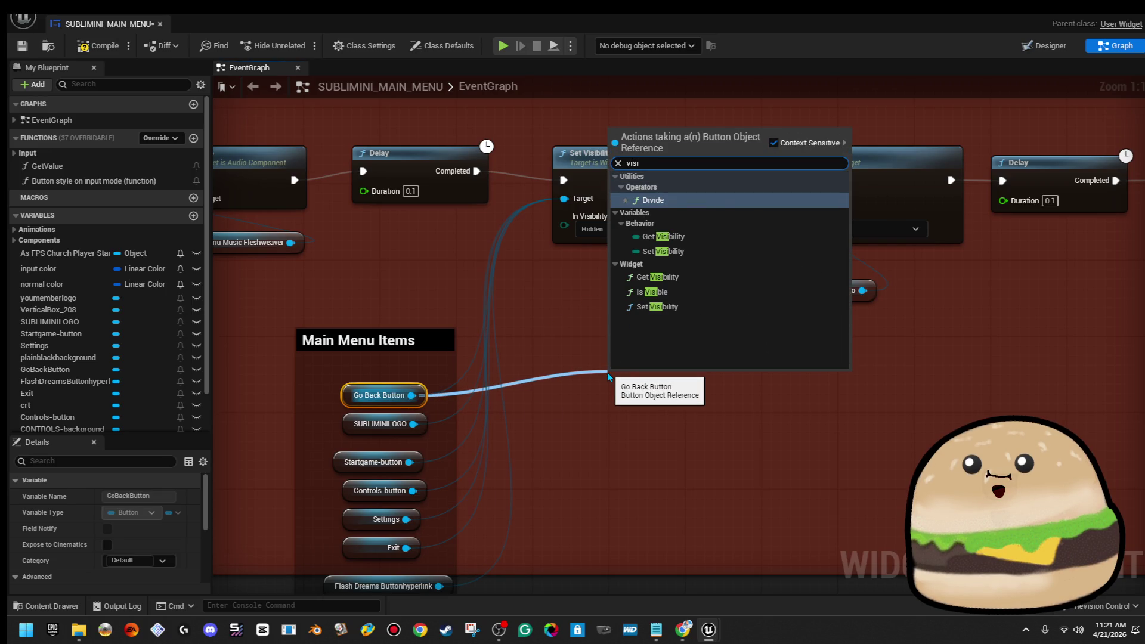
{"action": "left_click", "coordinate": [672, 306]}
{"action": "left_click_drag", "start_coordinate": [725, 384], "coordinate": [692, 298]}
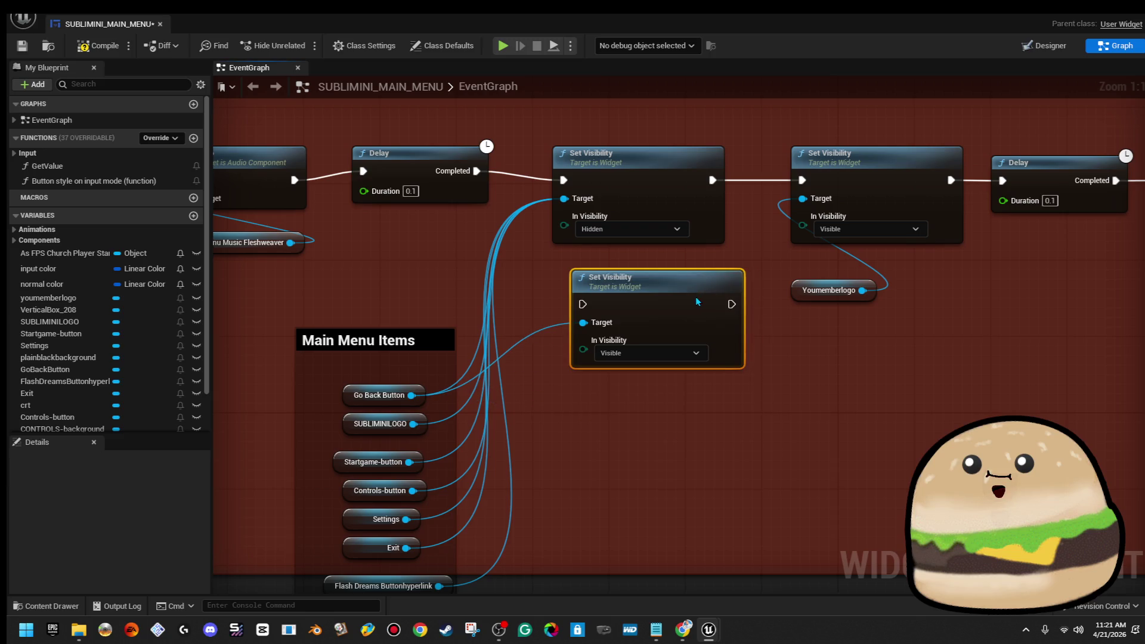
{"action": "left_click", "coordinate": [668, 353]}
{"action": "left_click", "coordinate": [679, 394]}
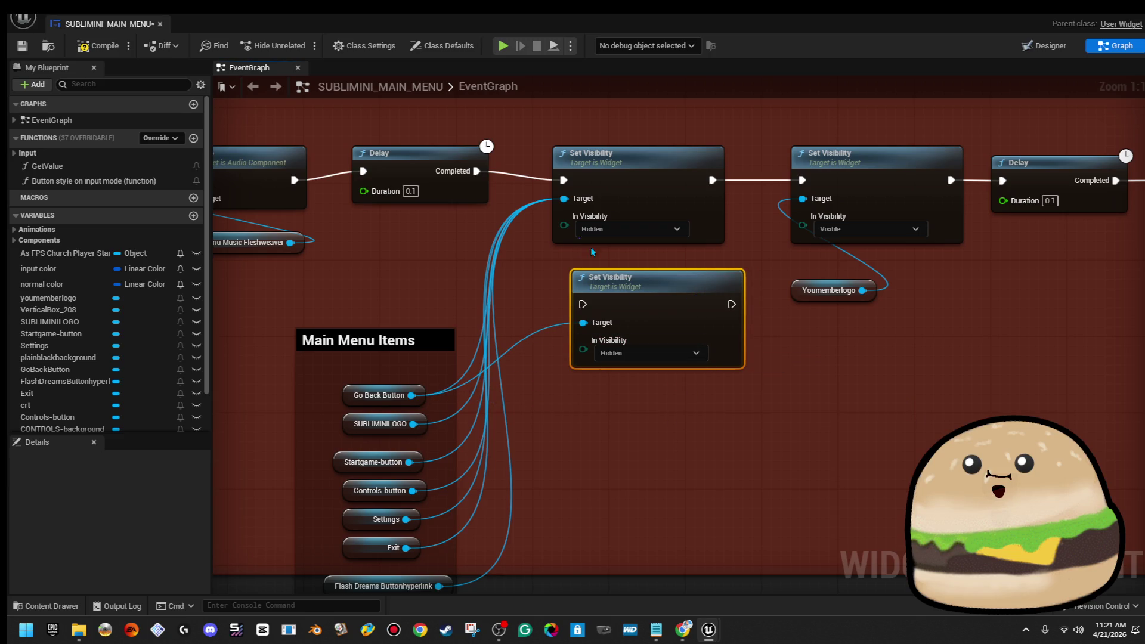
{"action": "left_click", "coordinate": [706, 190]}
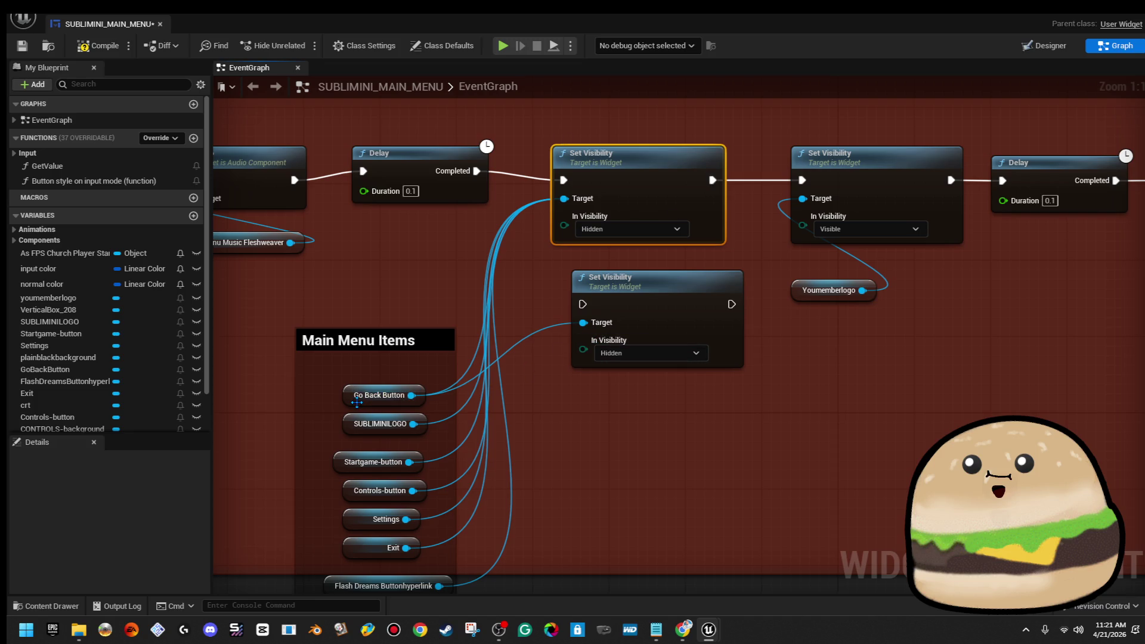
{"action": "mouse_move", "coordinate": [364, 398]}
{"action": "left_mouse_down"}
{"action": "mouse_move", "coordinate": [542, 415]}
{"action": "mouse_move", "coordinate": [535, 427]}
{"action": "left_mouse_up"}
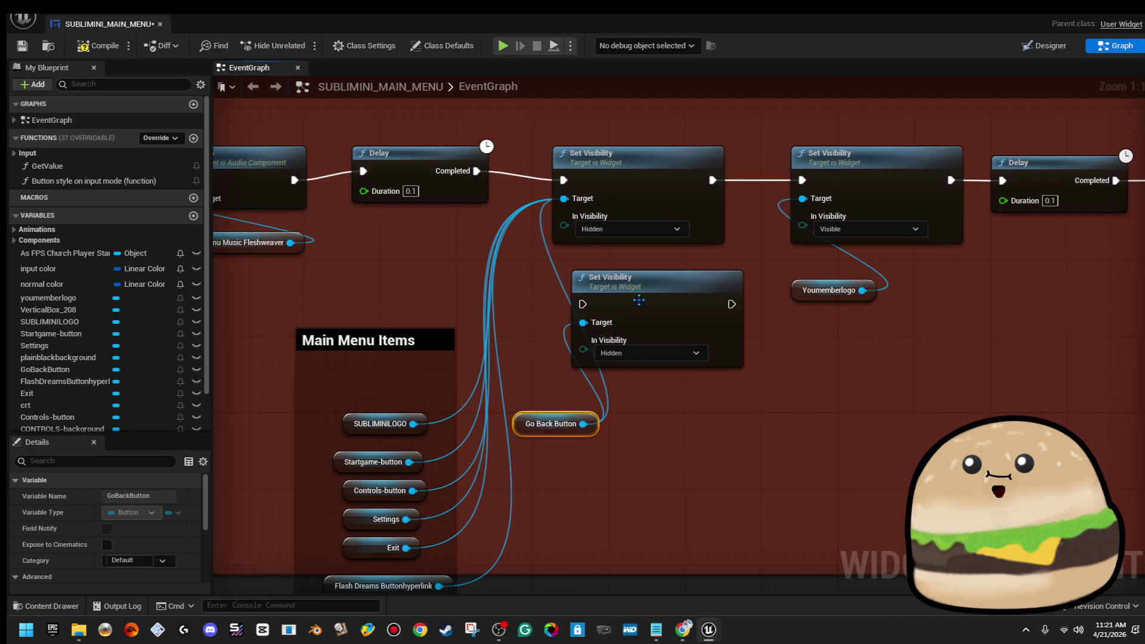
{"action": "mouse_move", "coordinate": [582, 304]}
{"action": "left_mouse_down"}
{"action": "mouse_move", "coordinate": [715, 195]}
{"action": "mouse_move", "coordinate": [712, 180]}
{"action": "left_mouse_up"}
{"action": "mouse_move", "coordinate": [732, 304]}
{"action": "left_mouse_down"}
{"action": "mouse_move", "coordinate": [745, 318]}
{"action": "mouse_move", "coordinate": [801, 180]}
{"action": "left_mouse_up"}
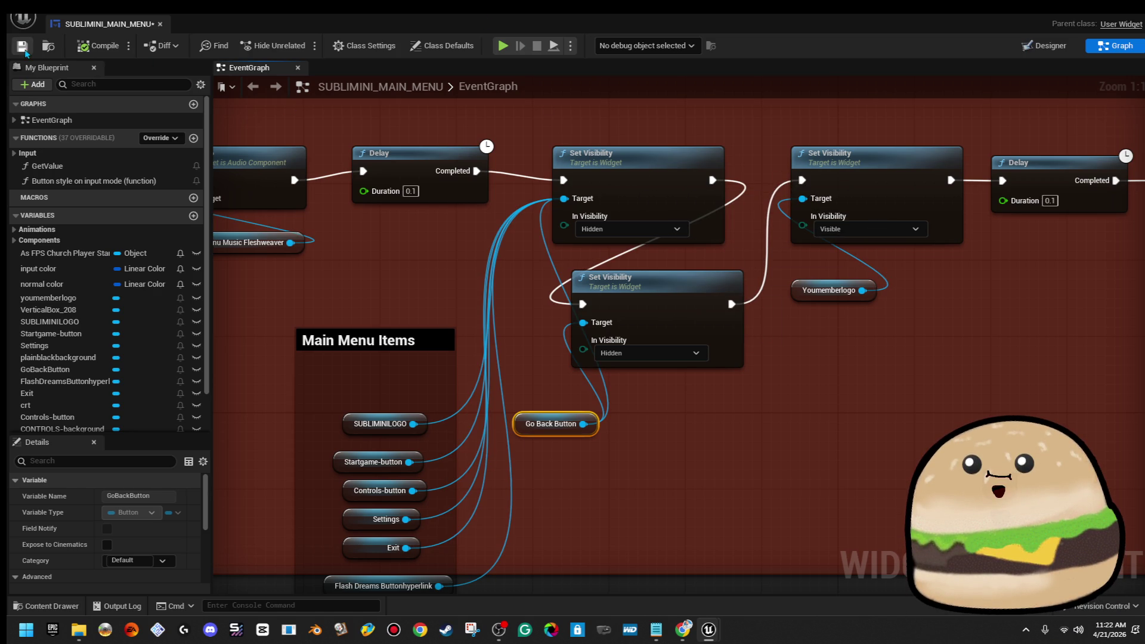
{"action": "key", "text": "ctrl+z"}
{"action": "key", "text": "ctrl+z"}
{"action": "key", "text": "ctrl+z"}
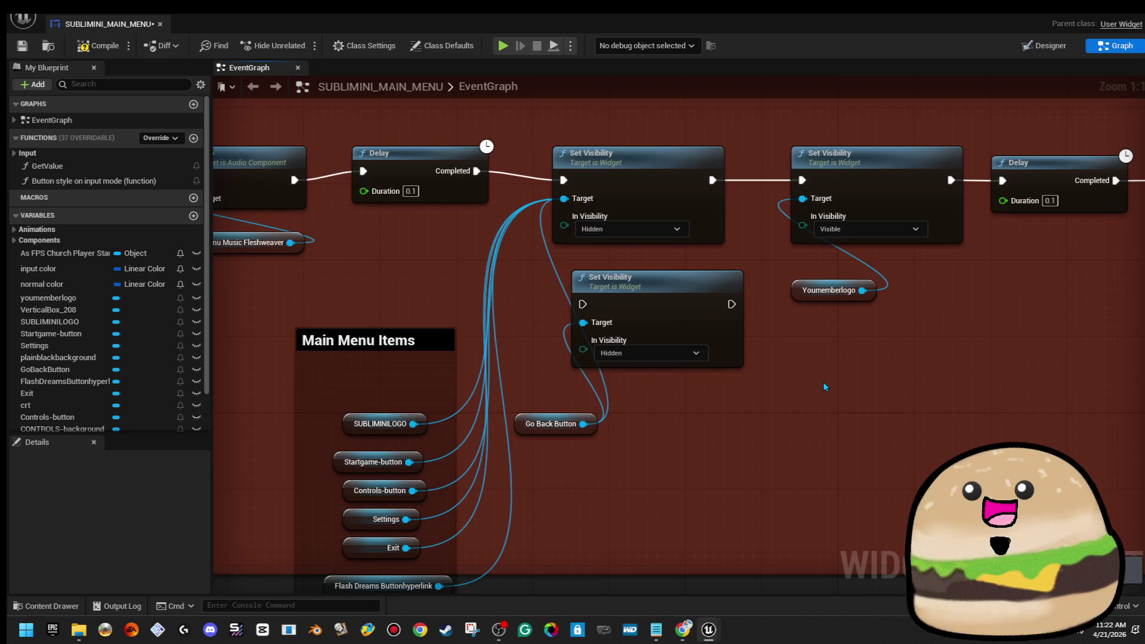
{"action": "key", "text": "ctrl+z"}
{"action": "key", "text": "ctrl+z"}
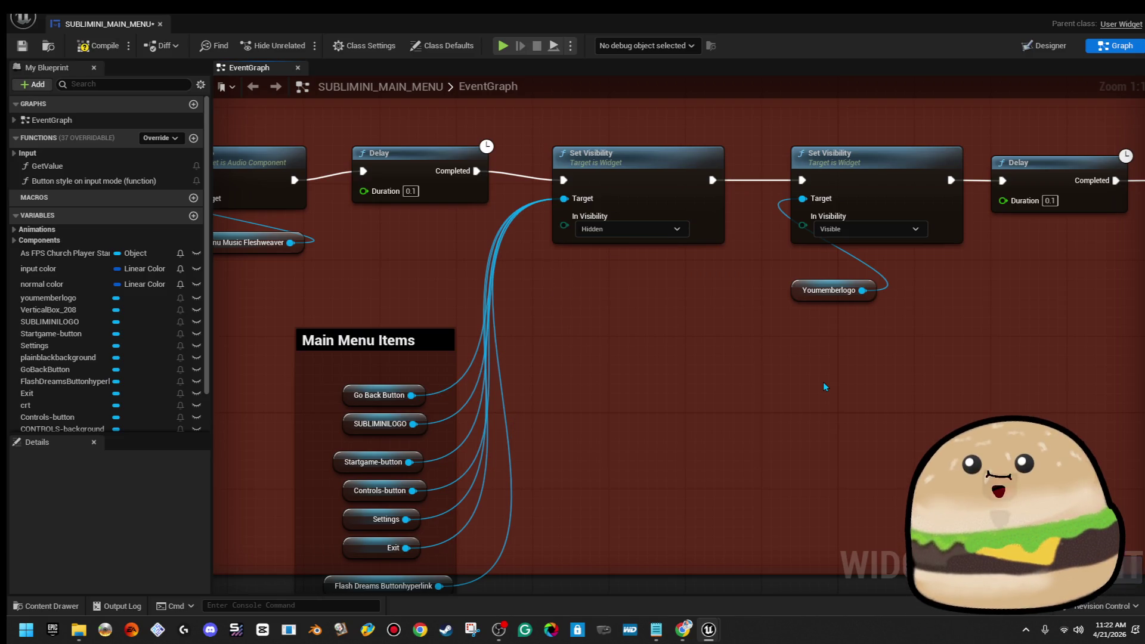
{"action": "scroll", "coordinate": [824, 386], "scroll_direction": "down", "scroll_amount": 2}
{"action": "left_click", "coordinate": [454, 395]}
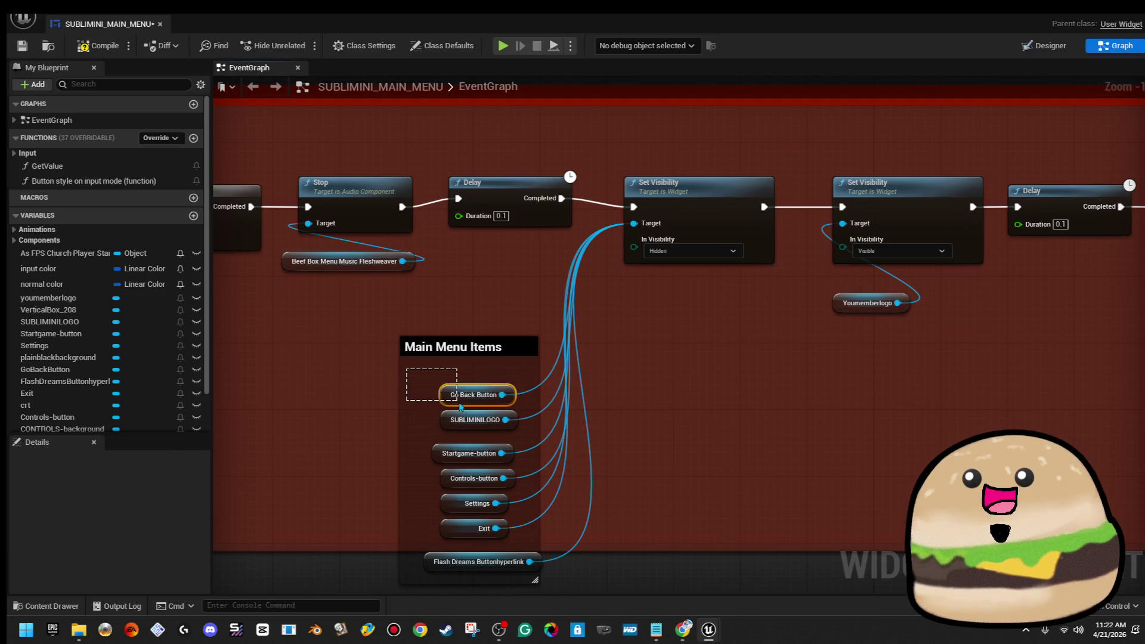
Step: Move the Go Back Button node beside the startup Hidden Set Visibility node, below CONTROLS-background
{"action": "right_click", "coordinate": [444, 393]}
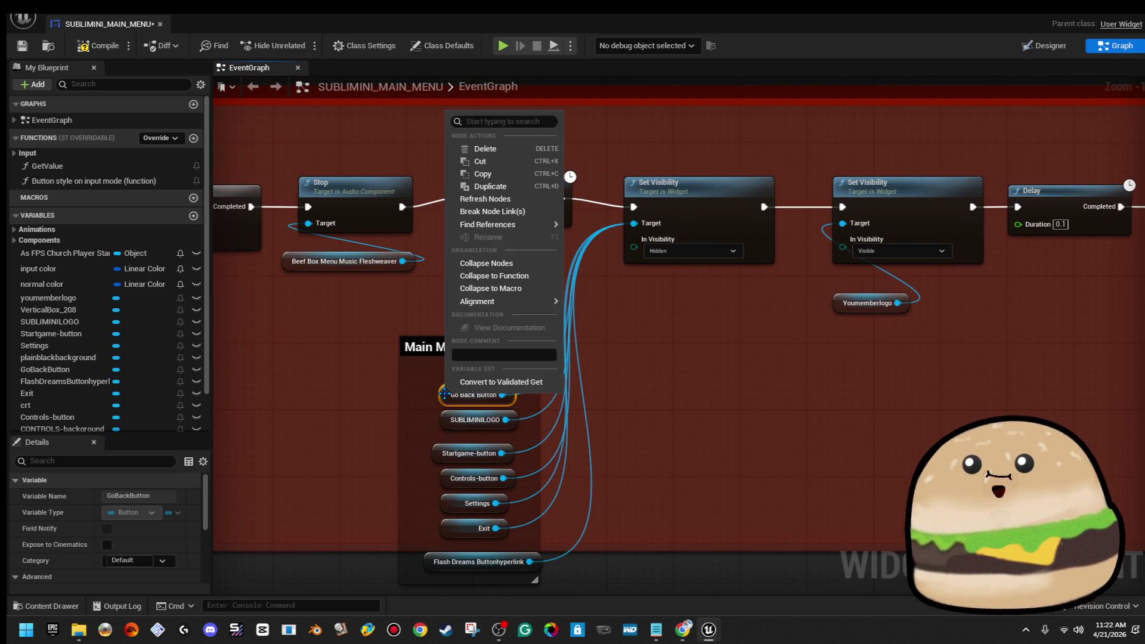
{"action": "left_click", "coordinate": [504, 162]}
{"action": "scroll", "coordinate": [504, 166], "scroll_direction": "down", "scroll_amount": 3}
{"action": "scroll", "coordinate": [631, 334], "scroll_direction": "up", "scroll_amount": 5}
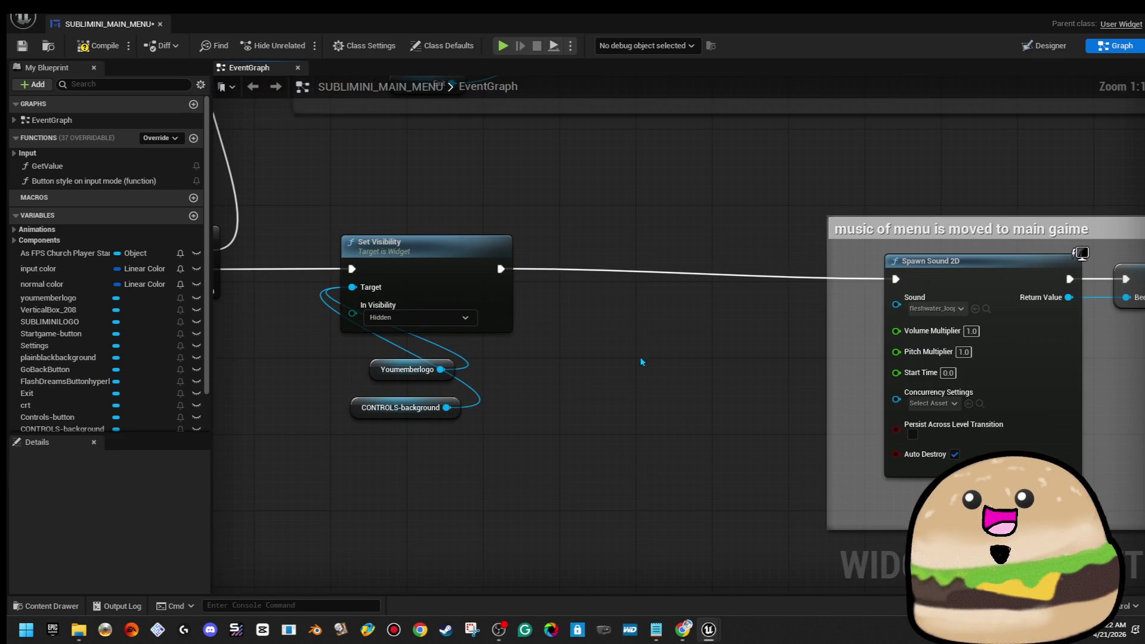
{"action": "mouse_move", "coordinate": [639, 356]}
{"action": "left_mouse_down"}
{"action": "mouse_move", "coordinate": [516, 346]}
{"action": "mouse_move", "coordinate": [605, 353]}
{"action": "left_mouse_up"}
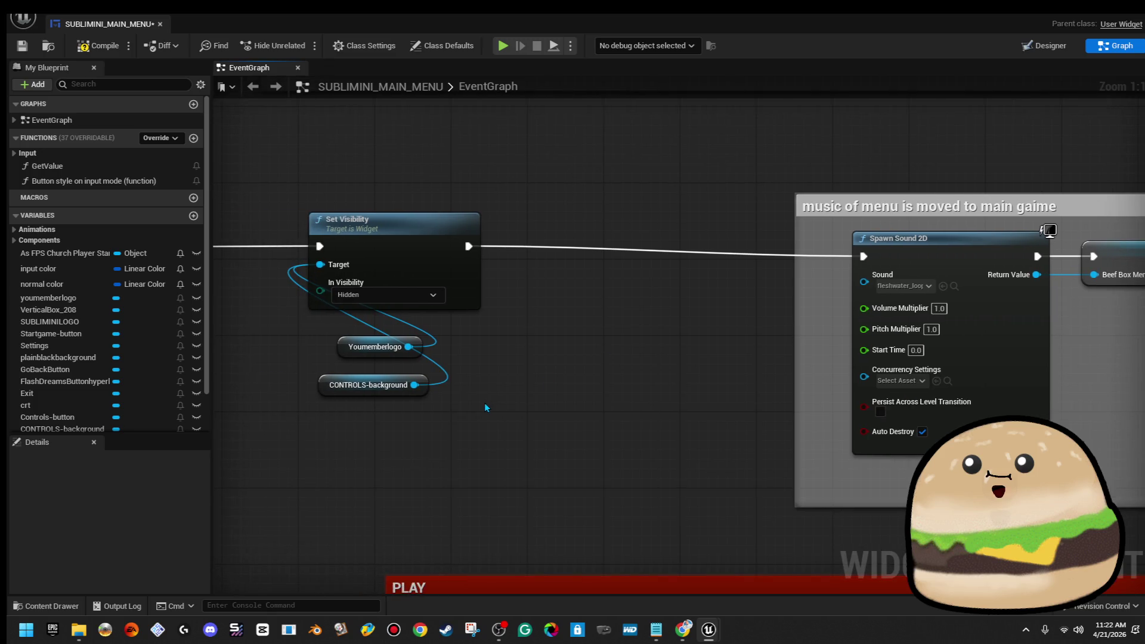
{"action": "key", "text": "ctrl+v"}
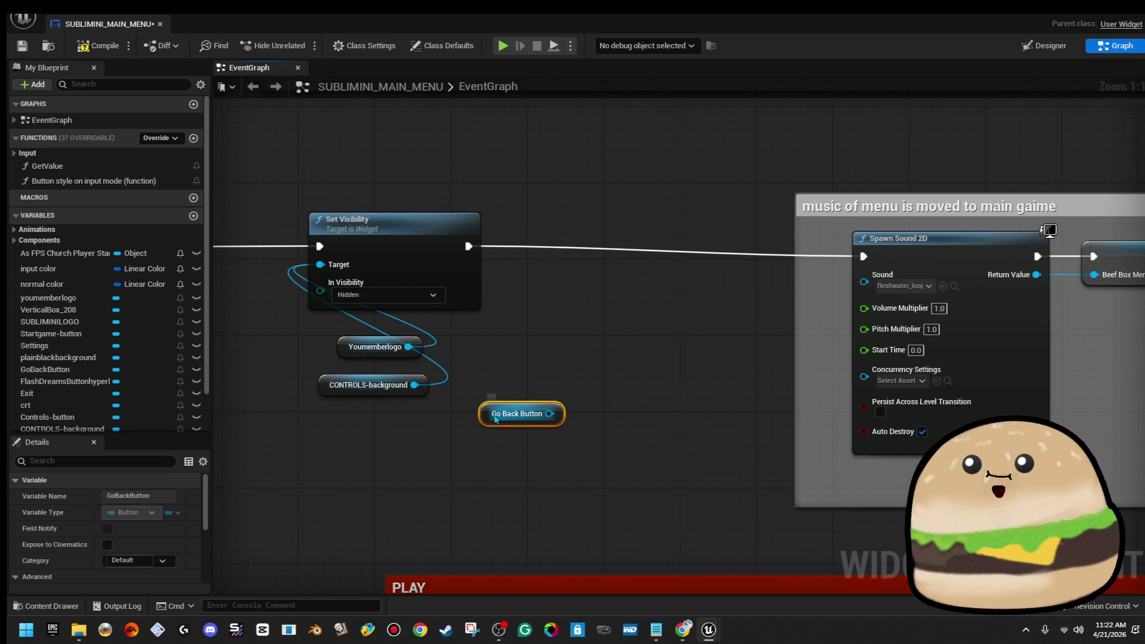
{"action": "mouse_move", "coordinate": [494, 419]}
{"action": "left_mouse_down"}
{"action": "mouse_move", "coordinate": [351, 427]}
{"action": "mouse_move", "coordinate": [345, 417]}
{"action": "mouse_move", "coordinate": [343, 432]}
{"action": "mouse_move", "coordinate": [320, 264]}
{"action": "left_mouse_up"}
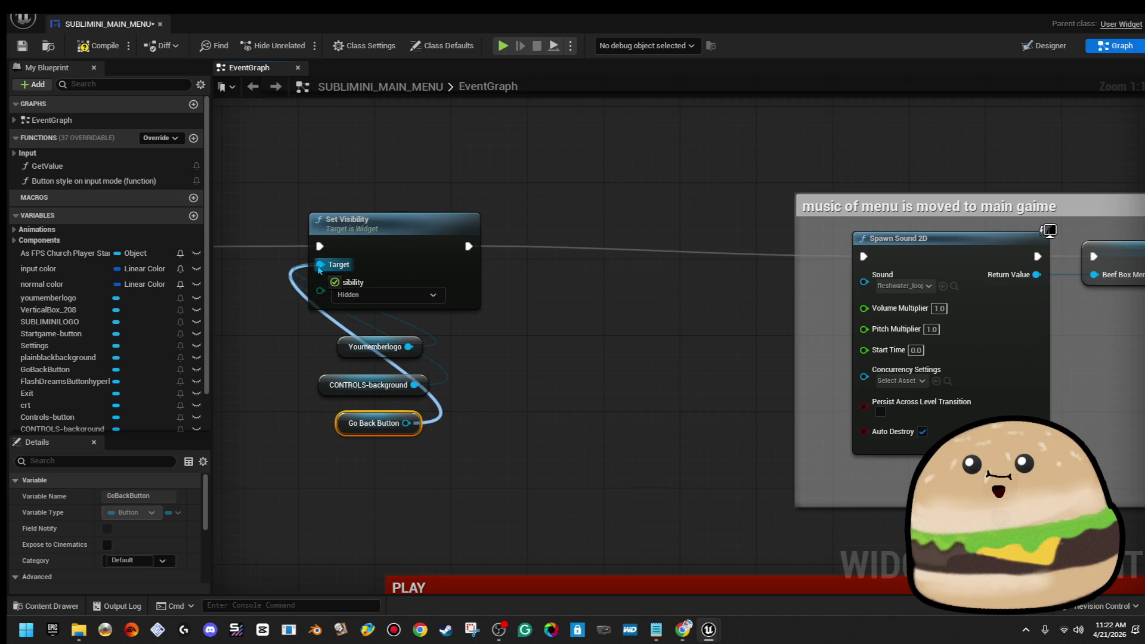
Step: Compile and save SUBLIMINI_MAIN_MENU, then close its editor
{"action": "left_click", "coordinate": [100, 48]}
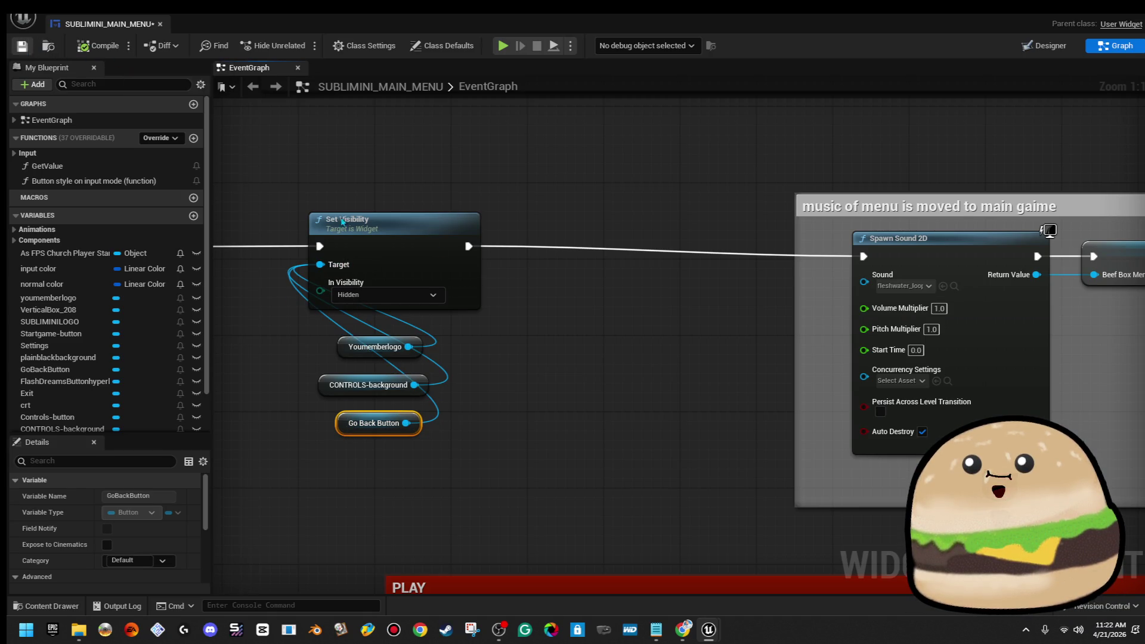
{"action": "key", "text": "ctrl+s"}
{"action": "scroll", "coordinate": [532, 241], "scroll_direction": "down", "scroll_amount": 4}
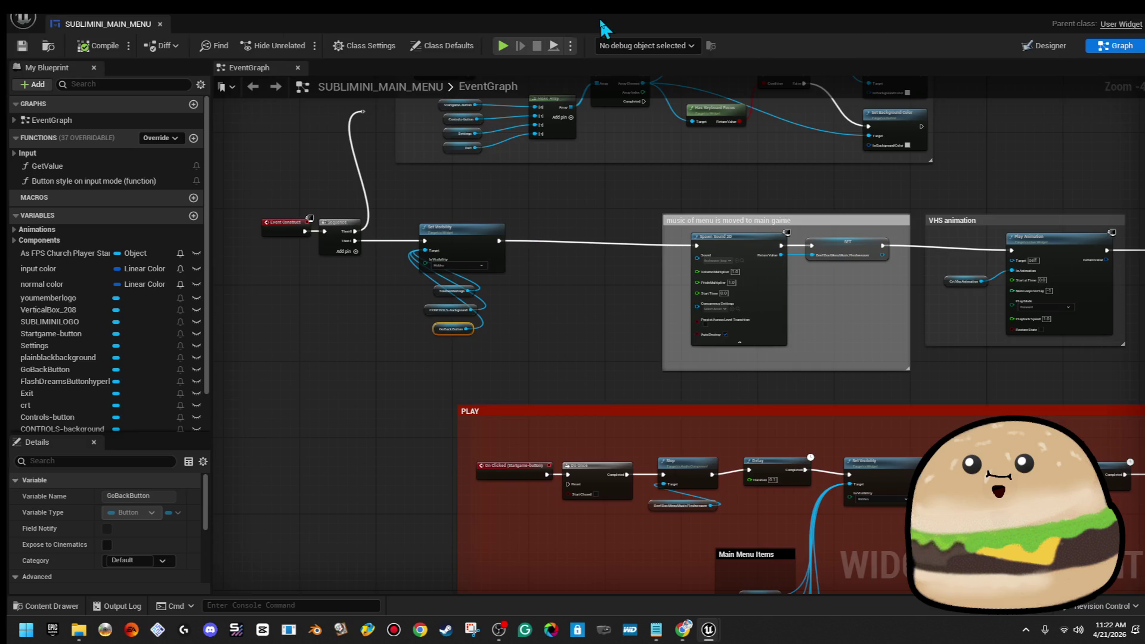
{"action": "left_click", "coordinate": [1131, 7]}
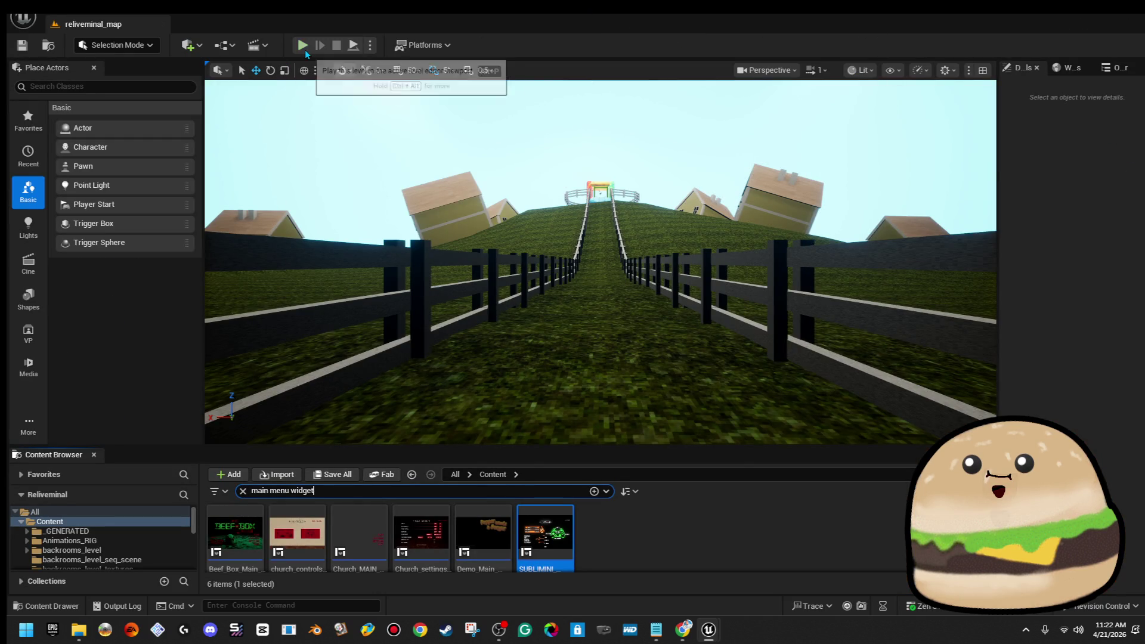
Step: Play the level, opening CONTROLS and returning with GO BACK twice to check visibility
{"action": "left_click", "coordinate": [302, 46]}
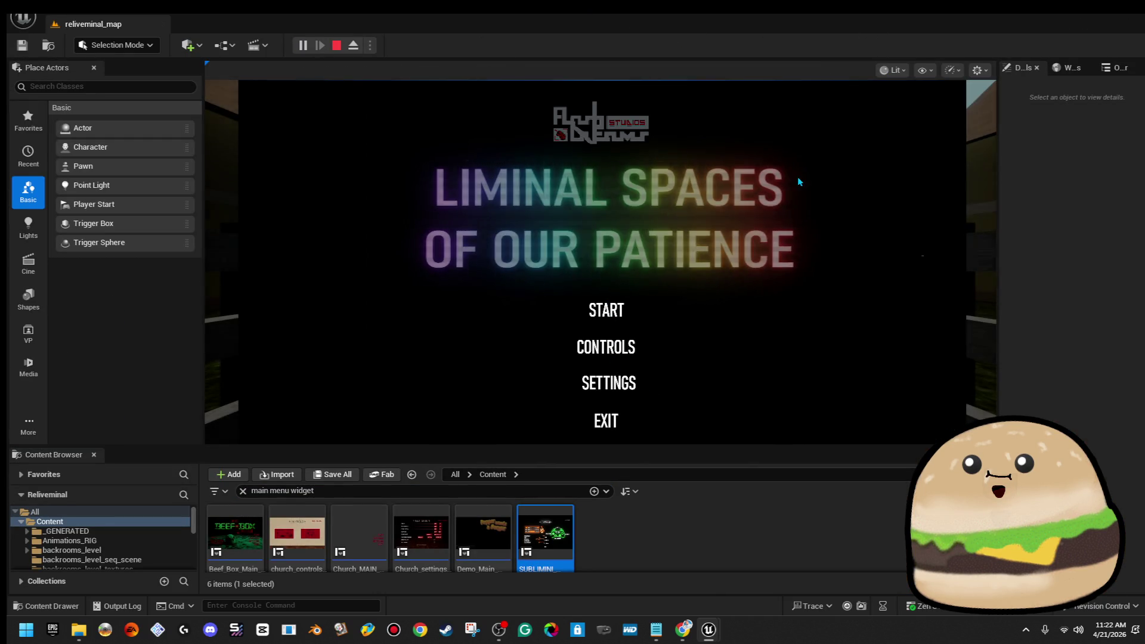
{"action": "left_click", "coordinate": [606, 349]}
{"action": "left_click", "coordinate": [879, 111]}
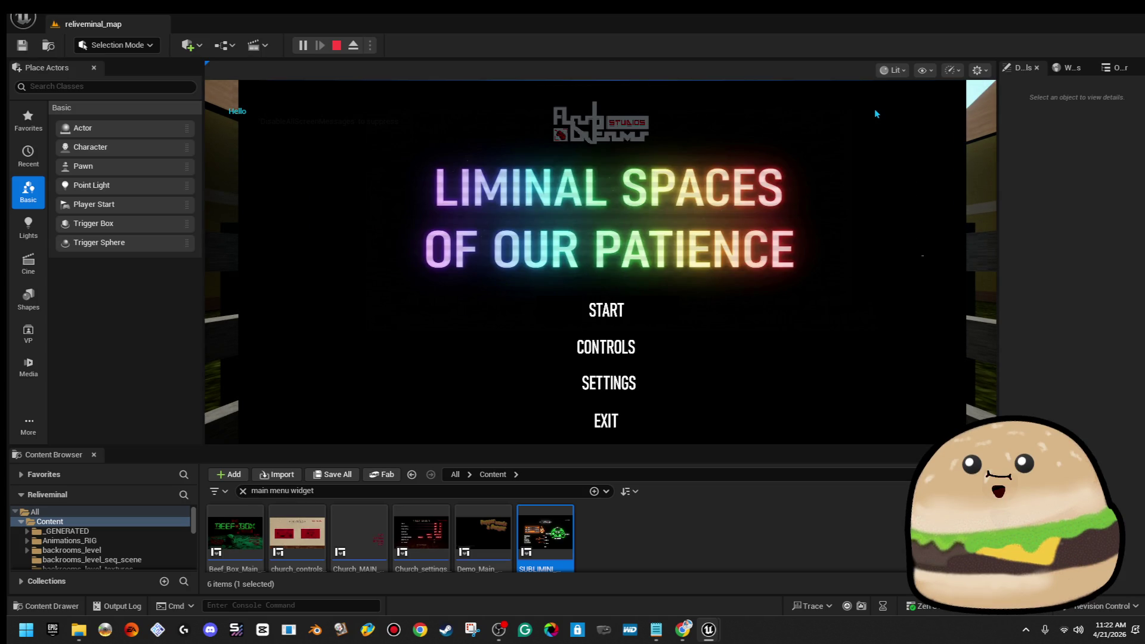
{"action": "left_click", "coordinate": [593, 346]}
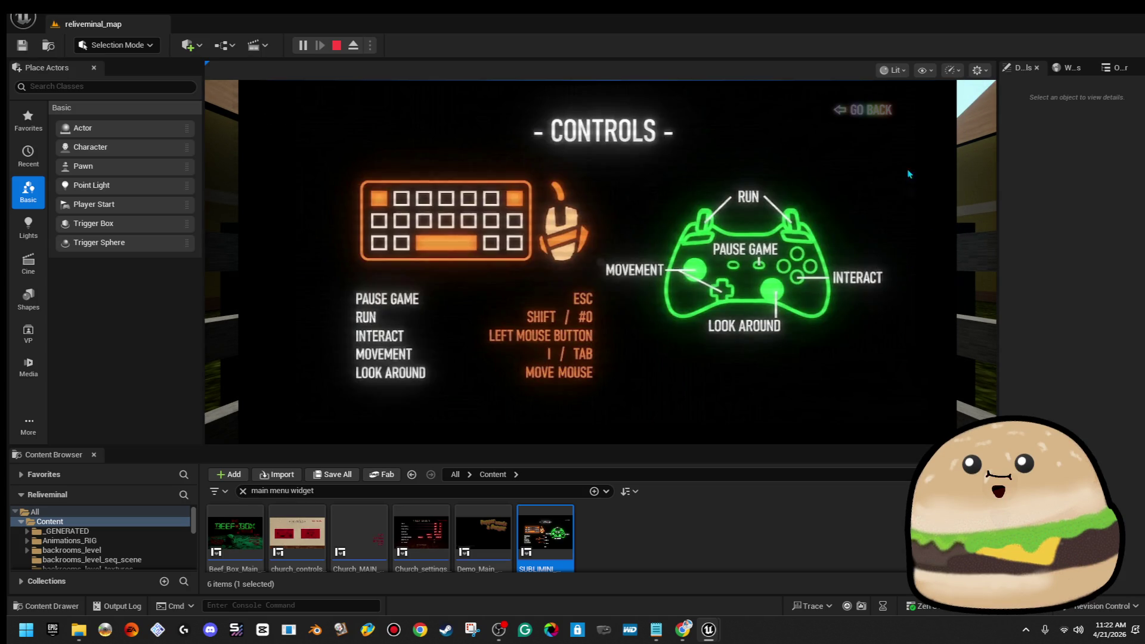
{"action": "left_click", "coordinate": [862, 116]}
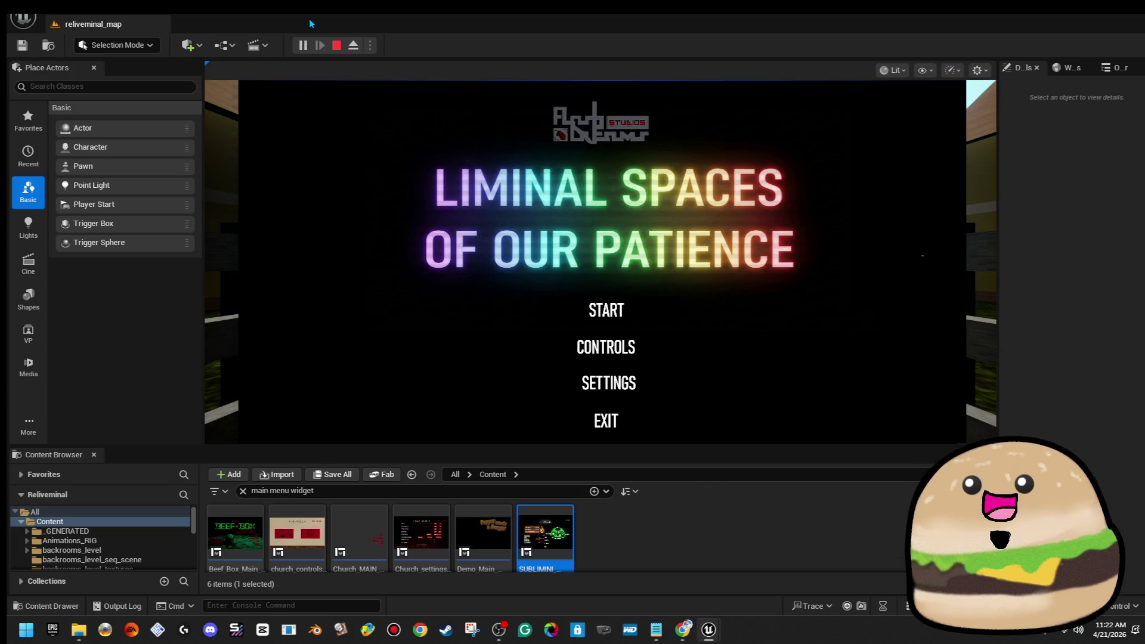
Step: Stop the play session and reopen SUBLIMINI_MAIN_MENU in a maximized widget editor
{"action": "key", "text": "Escape"}
{"action": "double_click", "coordinate": [545, 536]}
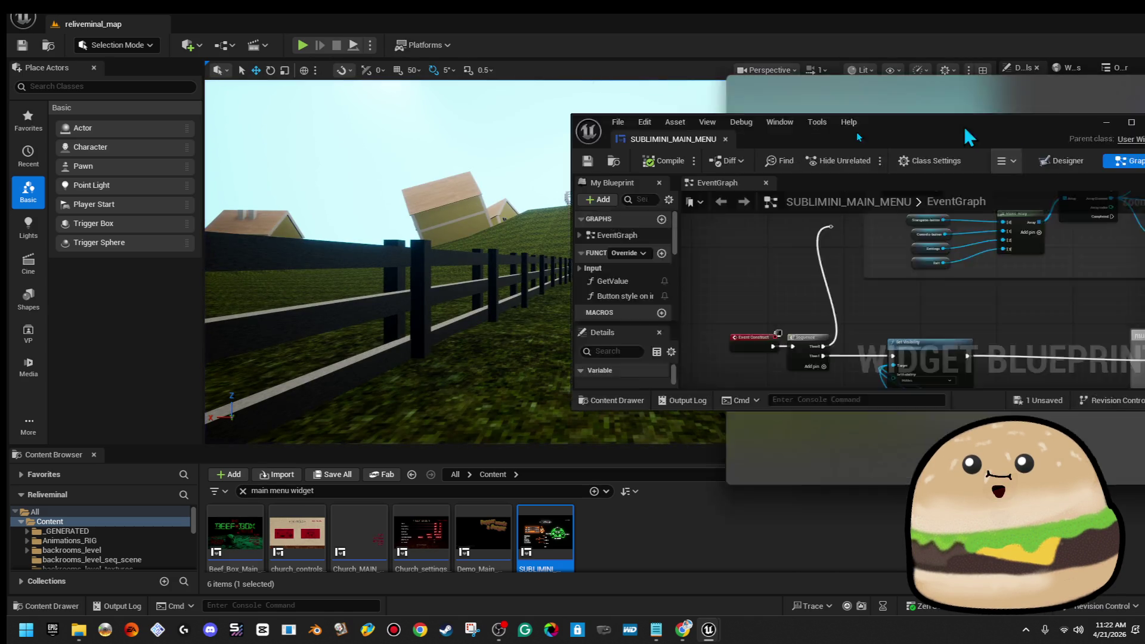
{"action": "double_click", "coordinate": [551, 183]}
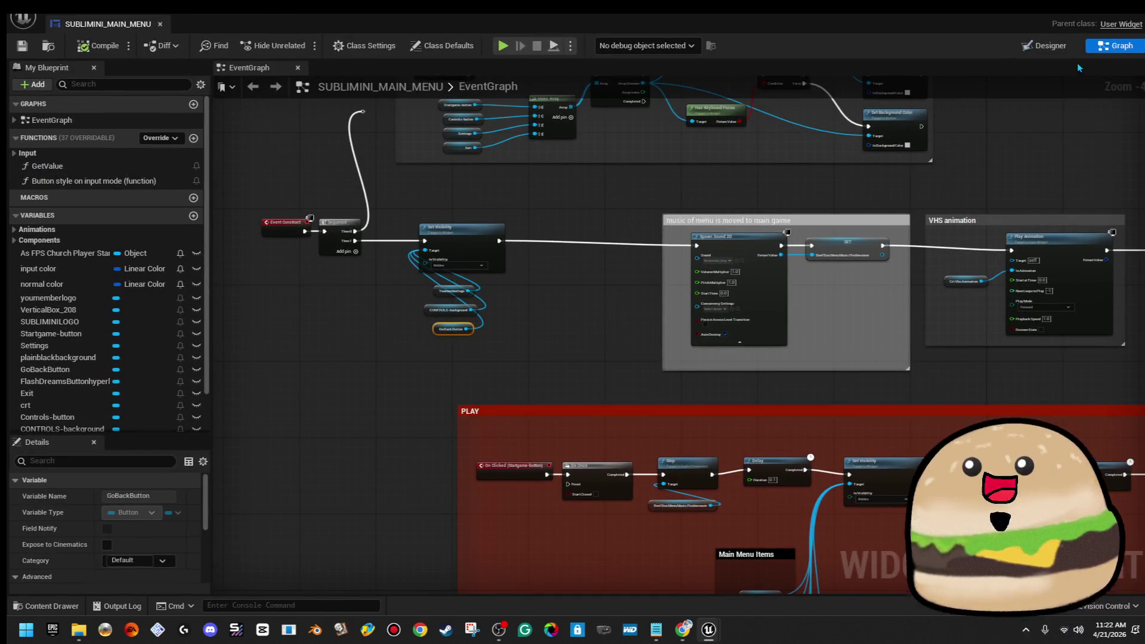
Step: In Designer, enlarge the Go Back button, shift it slightly right, then compile and save
{"action": "left_click", "coordinate": [1044, 45]}
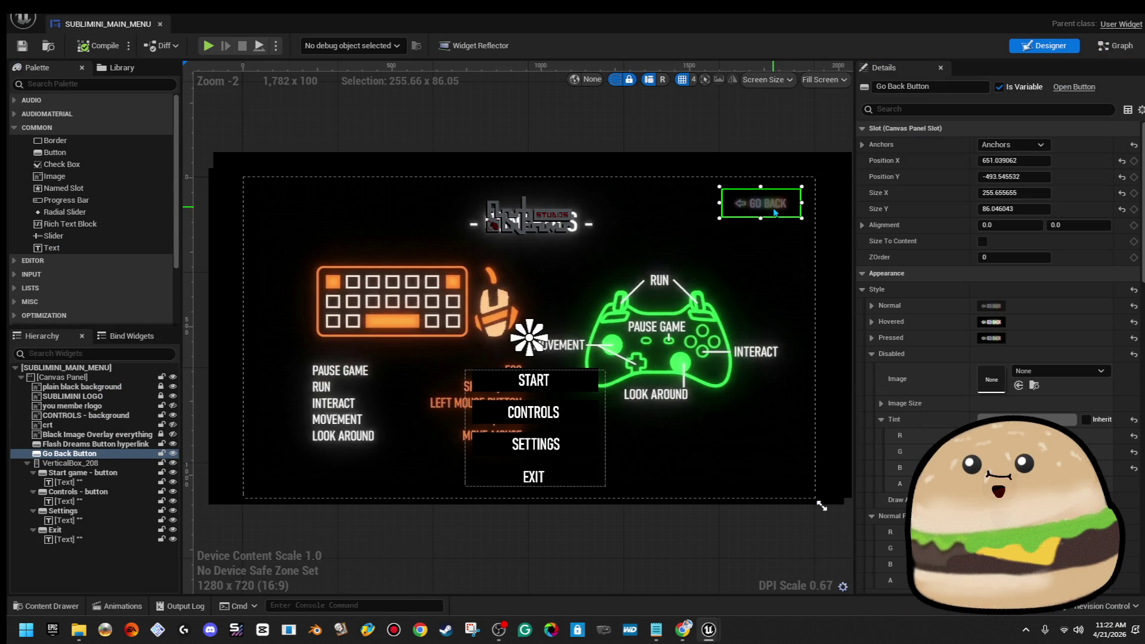
{"action": "left_click_drag", "start_coordinate": [711, 227], "coordinate": [702, 231]}
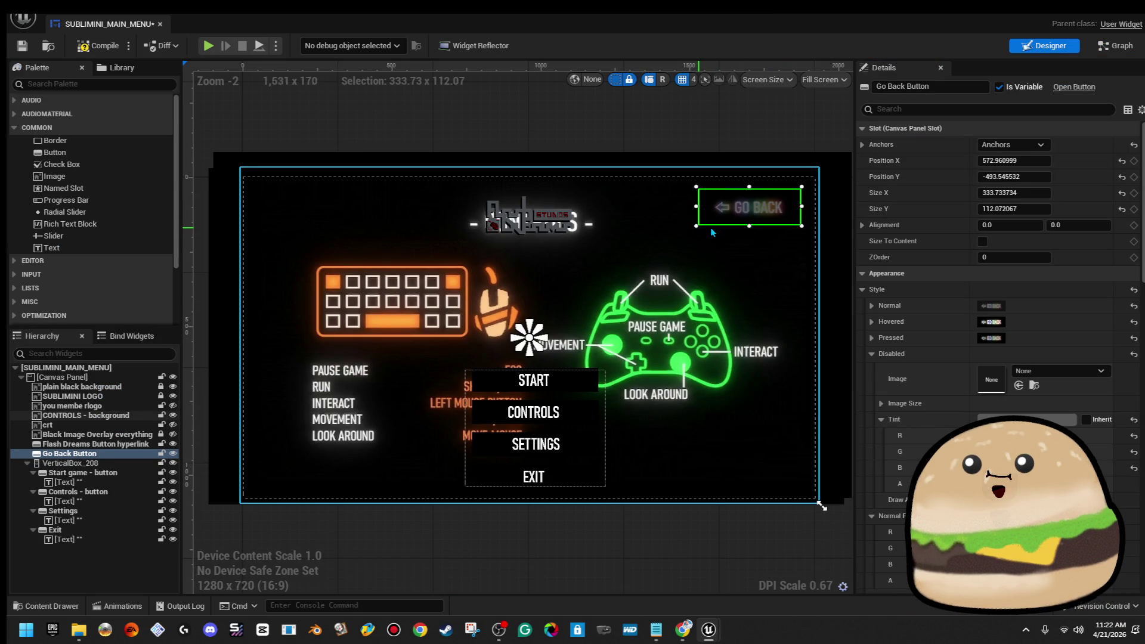
{"action": "left_click", "coordinate": [783, 136]}
{"action": "left_click", "coordinate": [757, 215]}
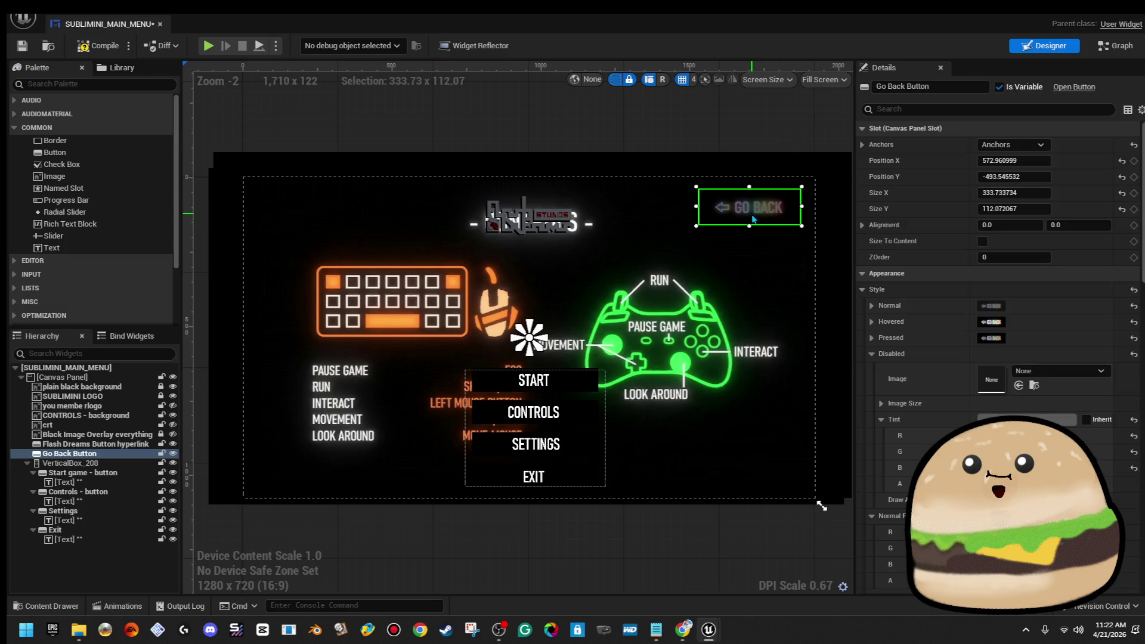
{"action": "left_click_drag", "start_coordinate": [756, 219], "coordinate": [766, 219]}
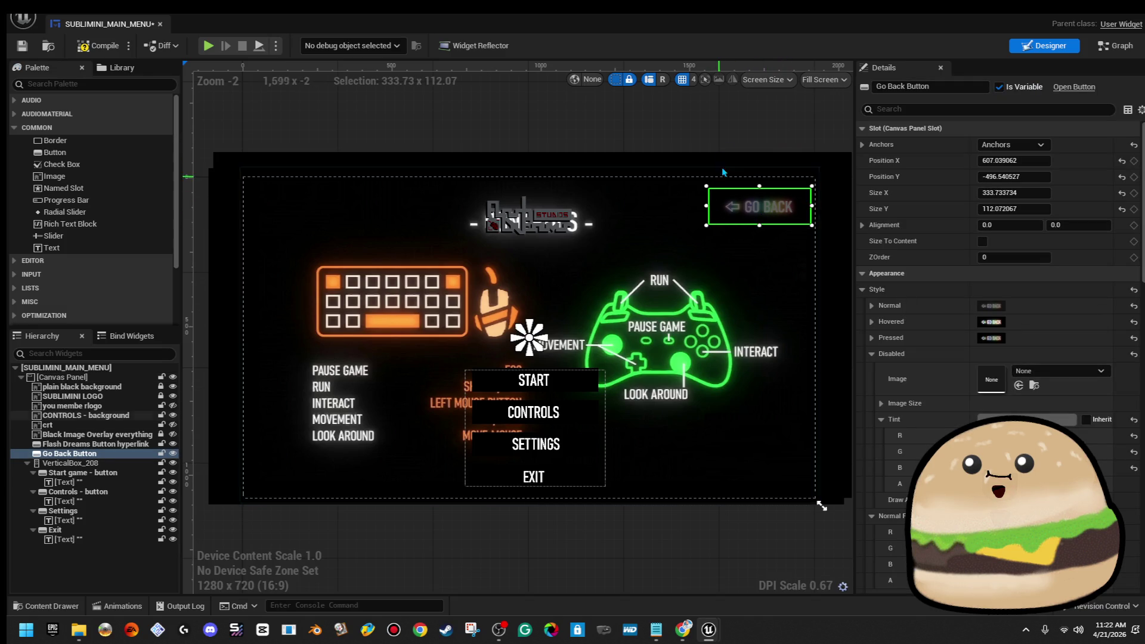
{"action": "left_click", "coordinate": [705, 210]}
{"action": "left_click", "coordinate": [759, 132]}
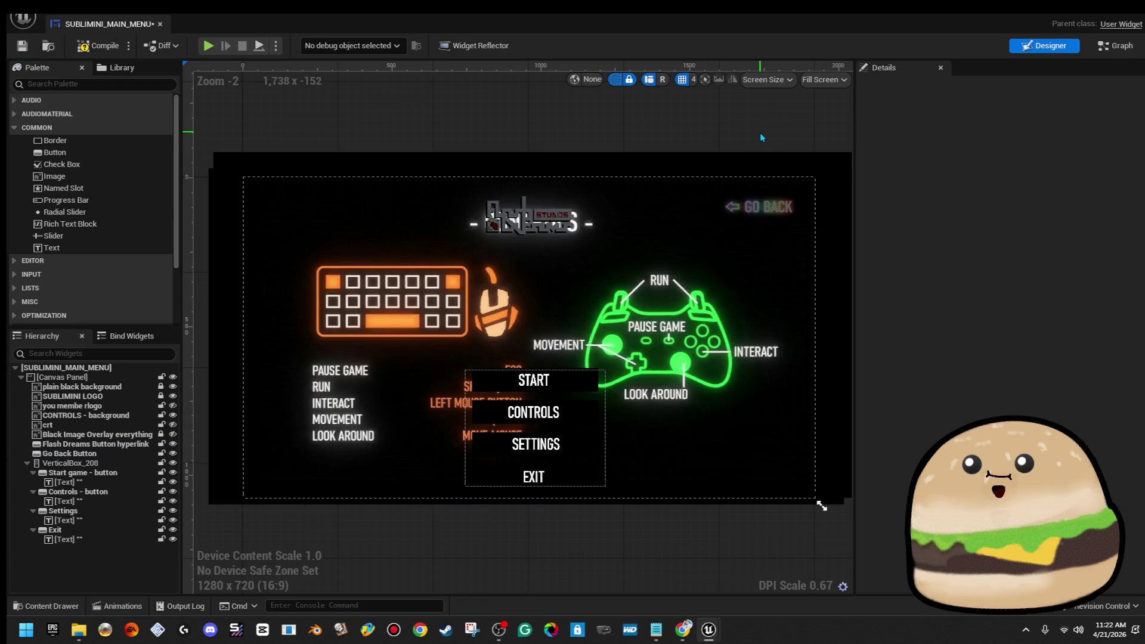
{"action": "left_click", "coordinate": [98, 45]}
{"action": "left_click", "coordinate": [22, 45]}
Step: Move the Go Back button to the canvas's top-left corner, save, and return to the level editor
{"action": "mouse_move", "coordinate": [747, 206]}
{"action": "left_mouse_down"}
{"action": "mouse_move", "coordinate": [524, 333]}
{"action": "mouse_move", "coordinate": [327, 205]}
{"action": "mouse_move", "coordinate": [302, 211]}
{"action": "left_mouse_up"}
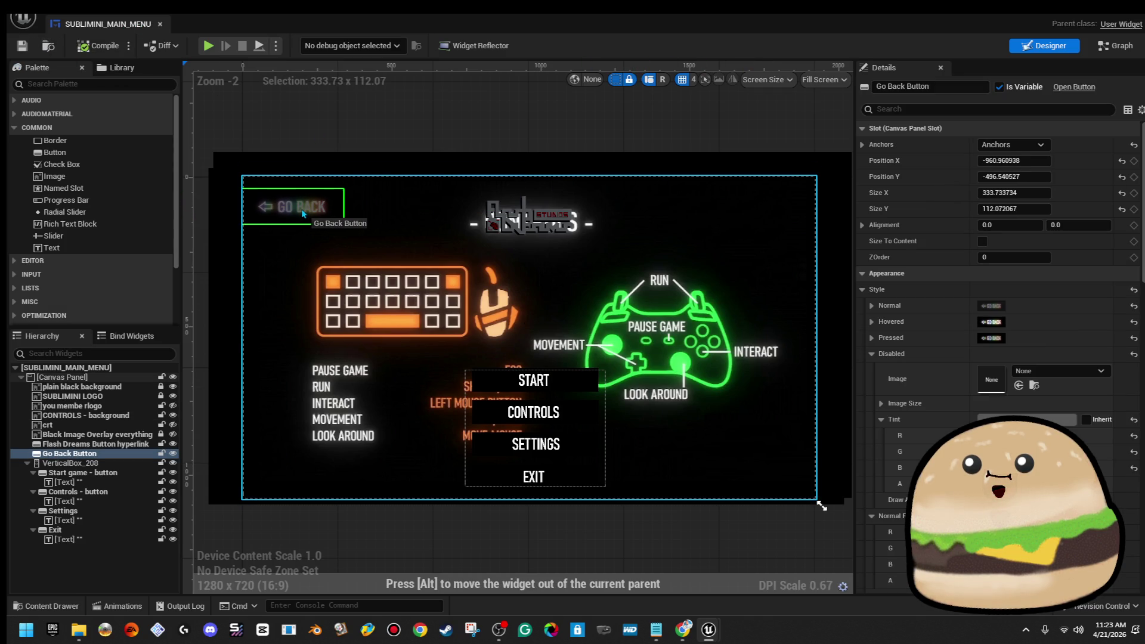
{"action": "left_click", "coordinate": [330, 158]}
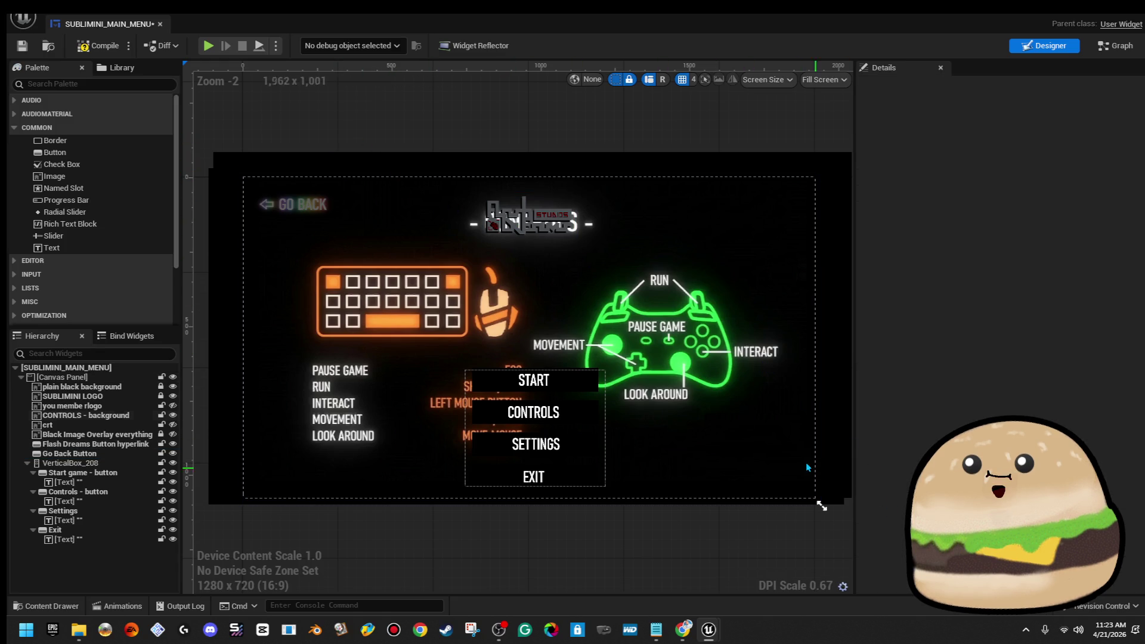
{"action": "left_click", "coordinate": [25, 50]}
{"action": "left_click", "coordinate": [1120, 53]}
{"action": "left_click_drag", "start_coordinate": [544, 29], "coordinate": [1144, 30]}
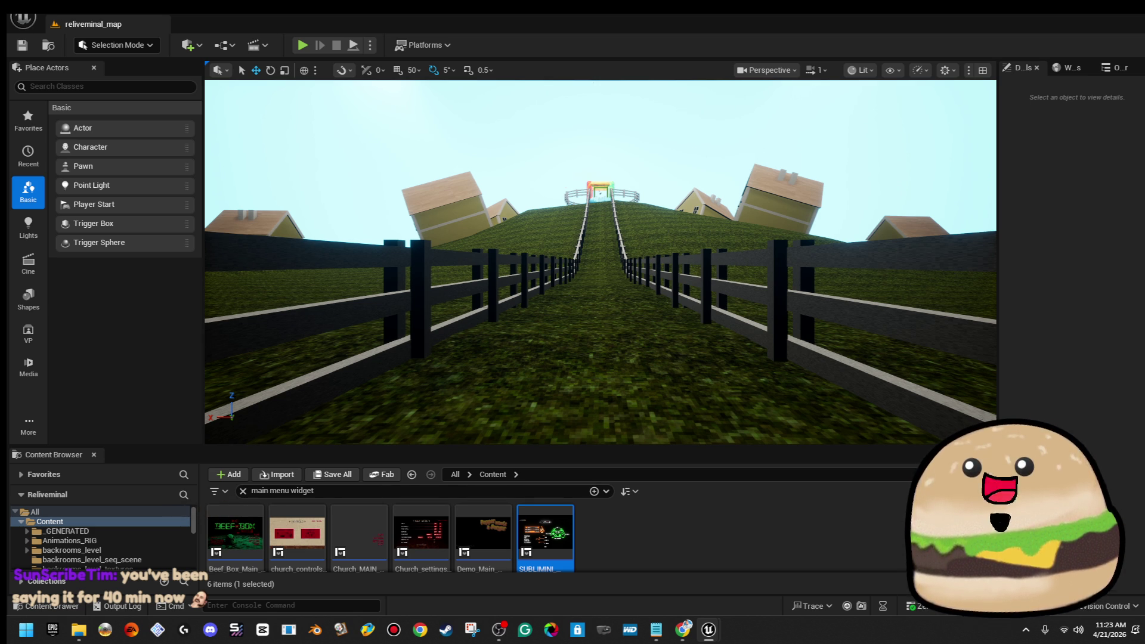
Step: Play with Alt+P, alternating CONTROLS and the top-left GO BACK three times, then stop
{"action": "key", "text": "alt+p"}
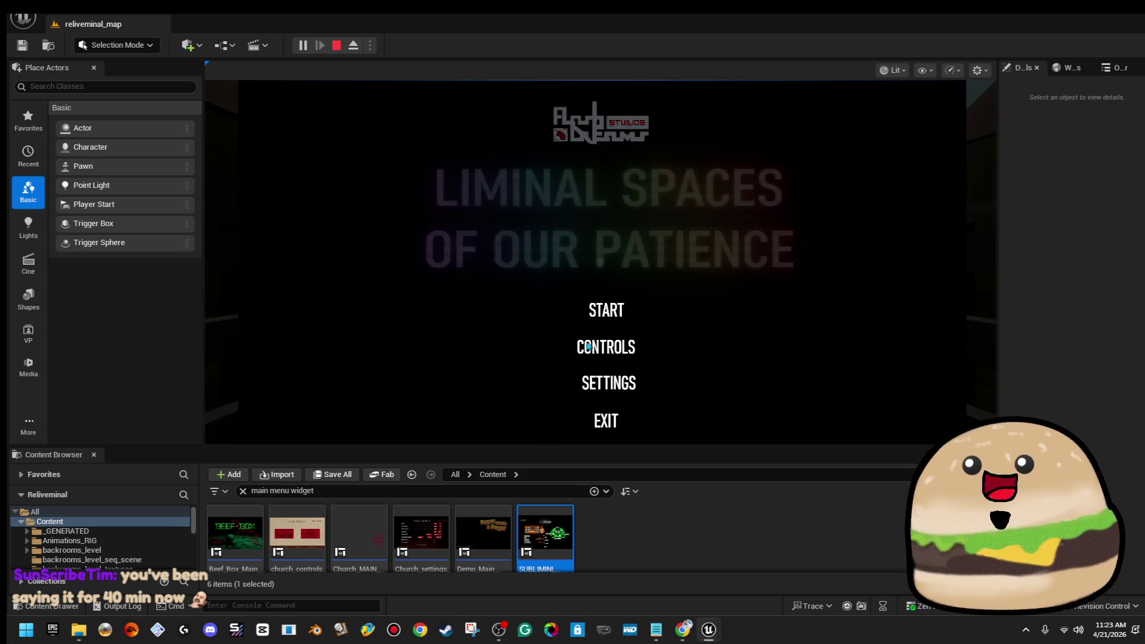
{"action": "left_click", "coordinate": [589, 347]}
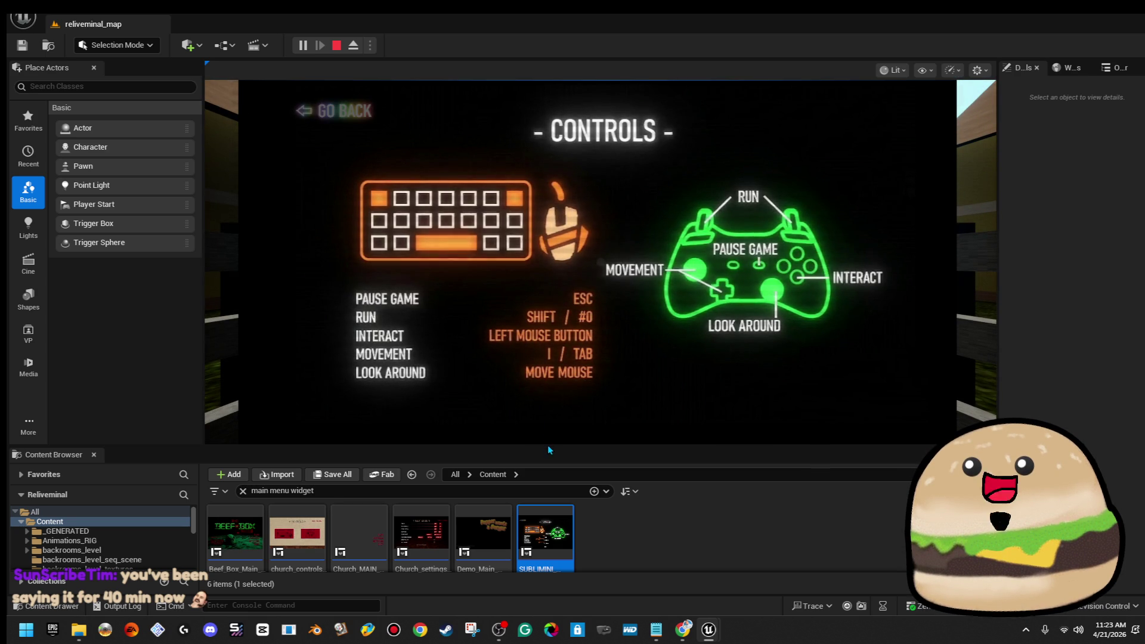
{"action": "left_click_drag", "start_coordinate": [548, 445], "coordinate": [547, 522]}
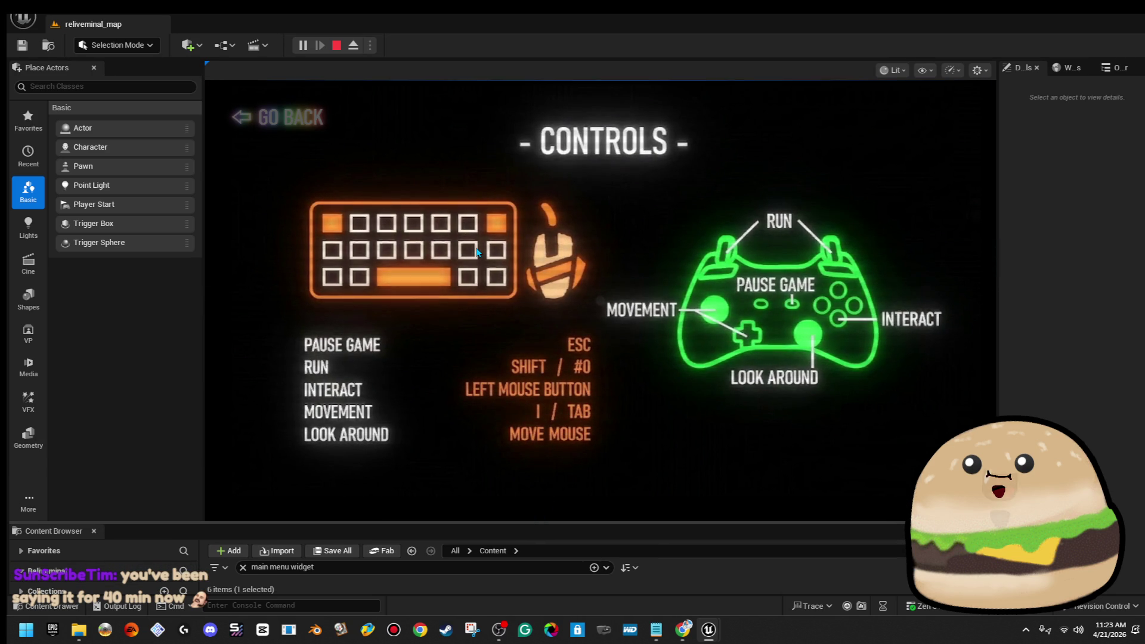
{"action": "left_click", "coordinate": [315, 128]}
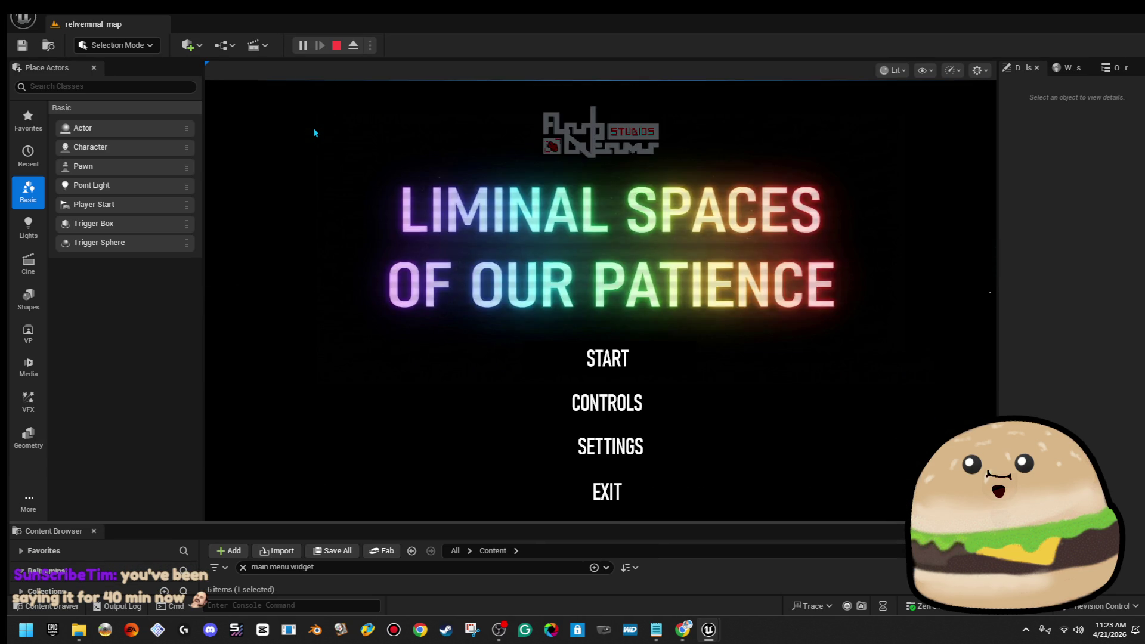
{"action": "left_click", "coordinate": [639, 414]}
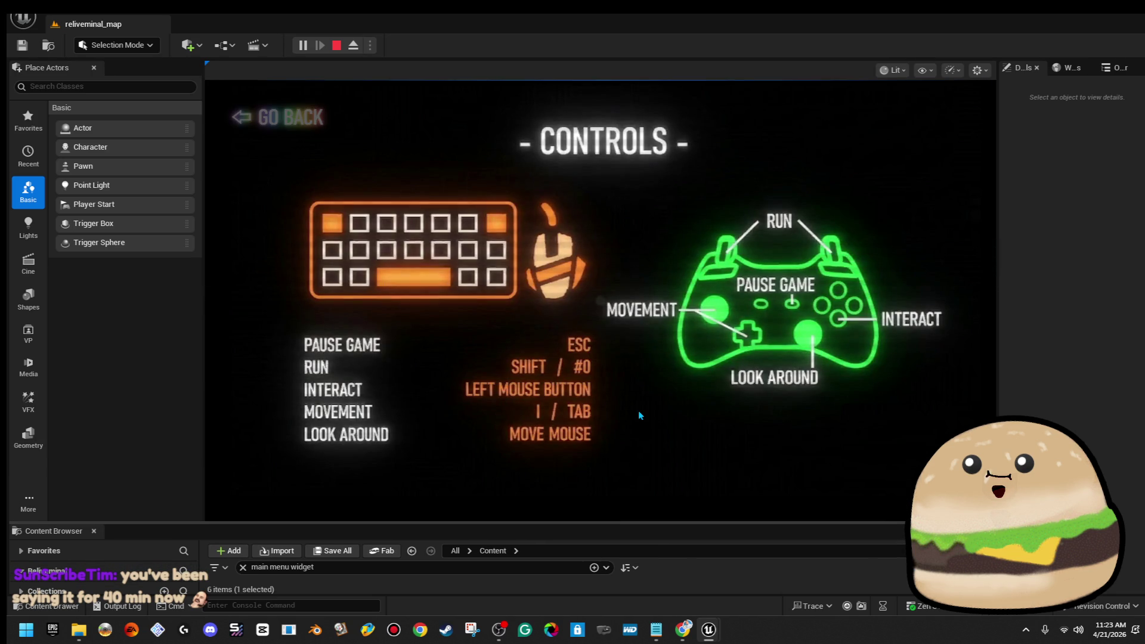
{"action": "left_click", "coordinate": [282, 126]}
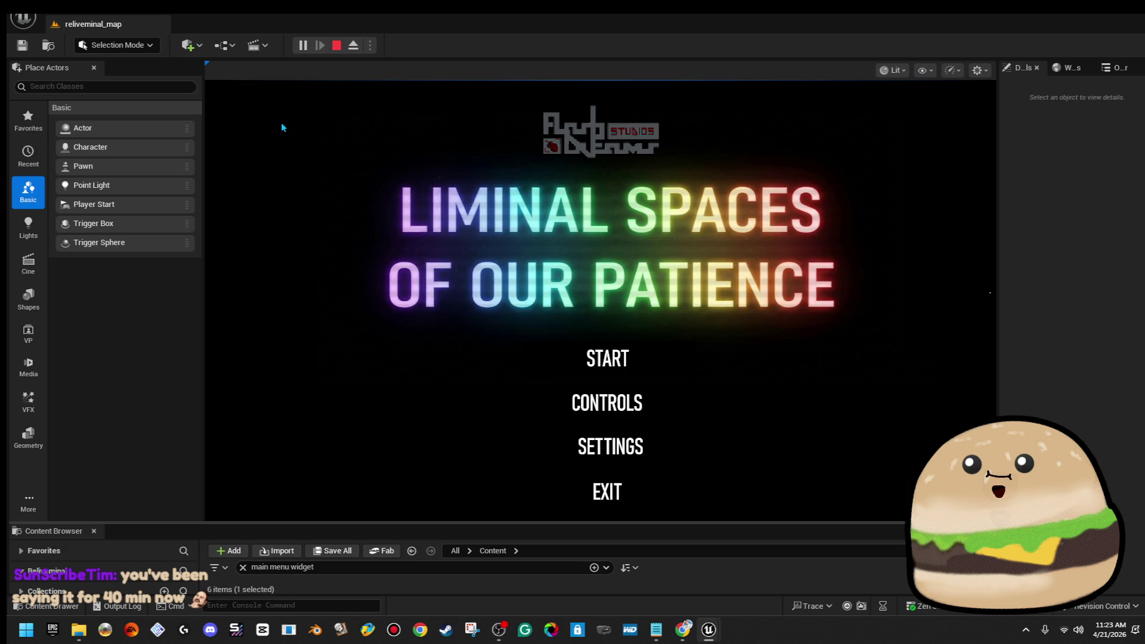
{"action": "left_click", "coordinate": [618, 409]}
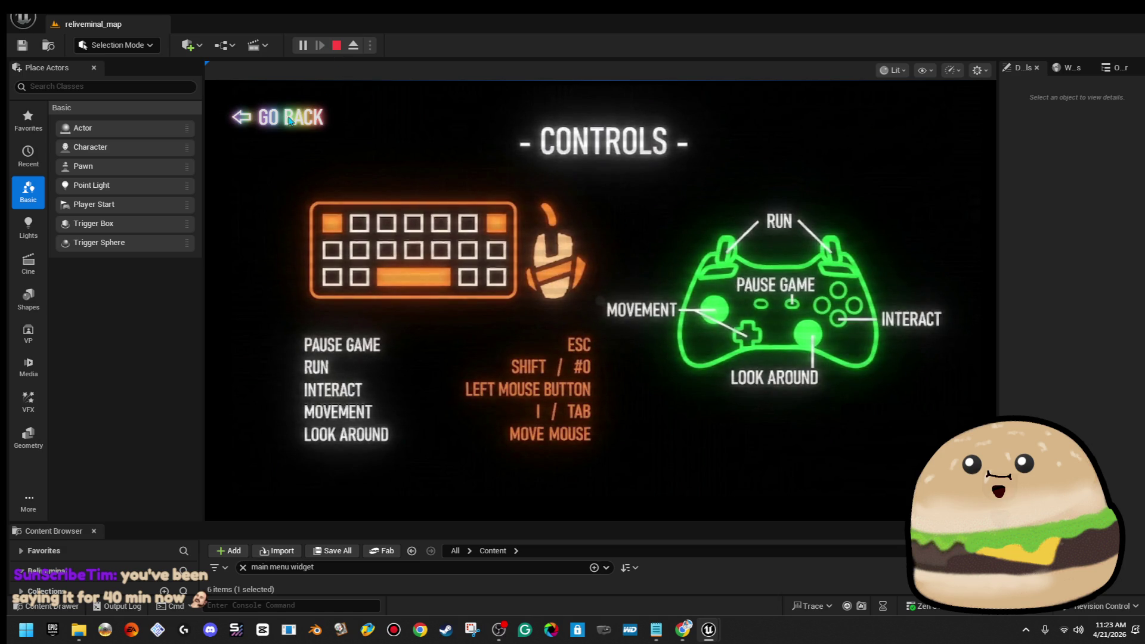
{"action": "left_click", "coordinate": [290, 121]}
{"action": "left_click", "coordinate": [337, 47]}
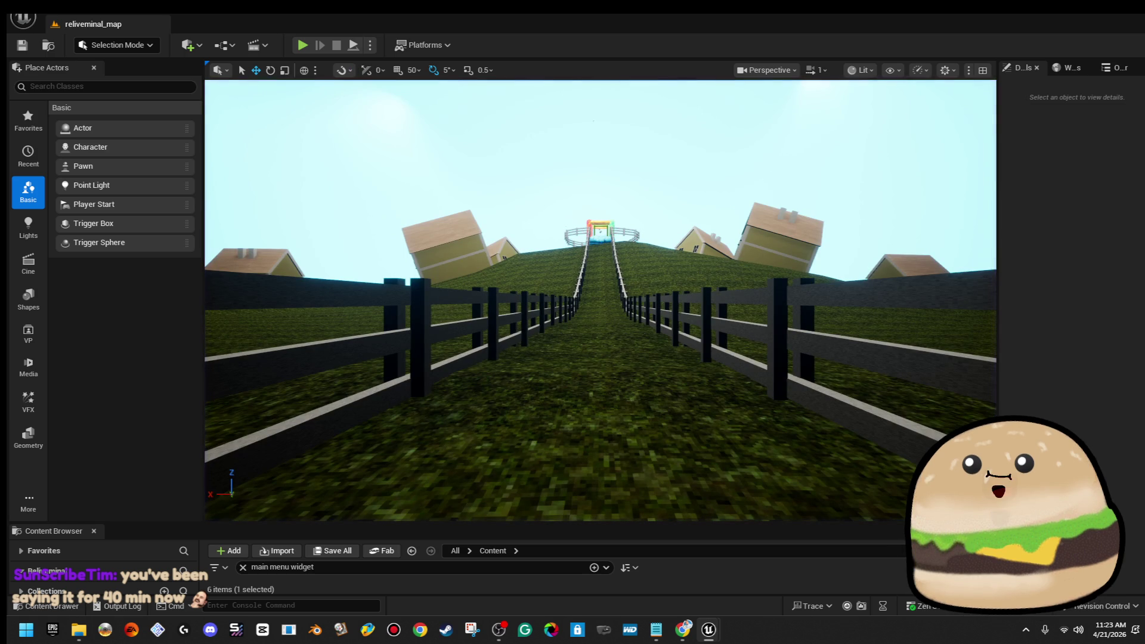
Step: Nudge the Go Back button slightly down-right in the maximized widget editor
{"action": "double_click", "coordinate": [776, 102]}
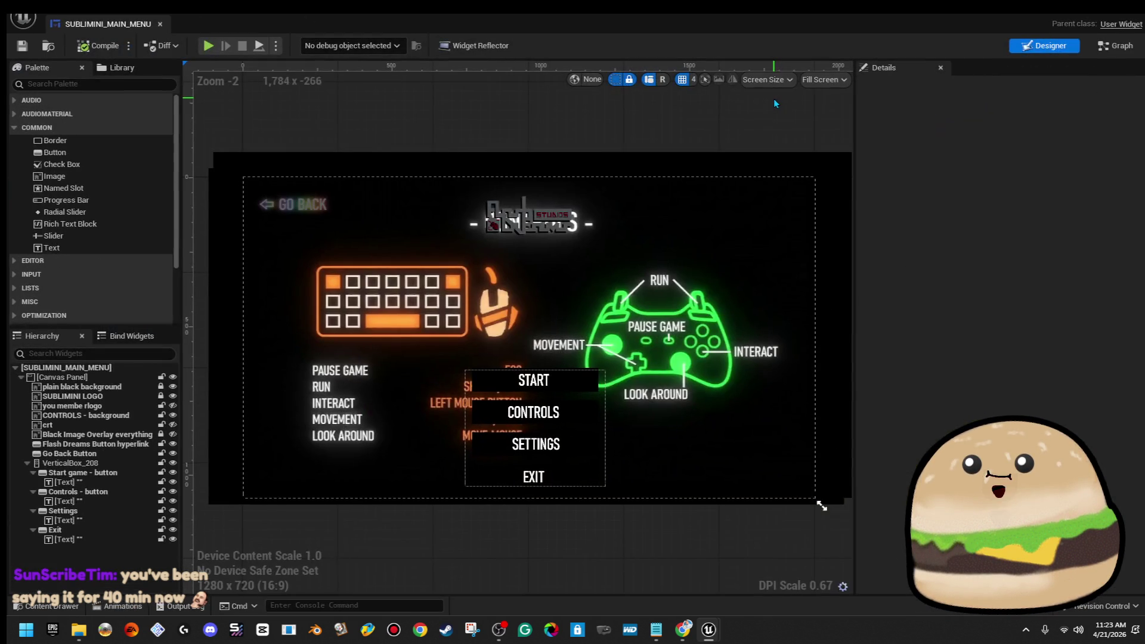
{"action": "left_click_drag", "start_coordinate": [295, 209], "coordinate": [304, 216]}
{"action": "left_click", "coordinate": [319, 144]}
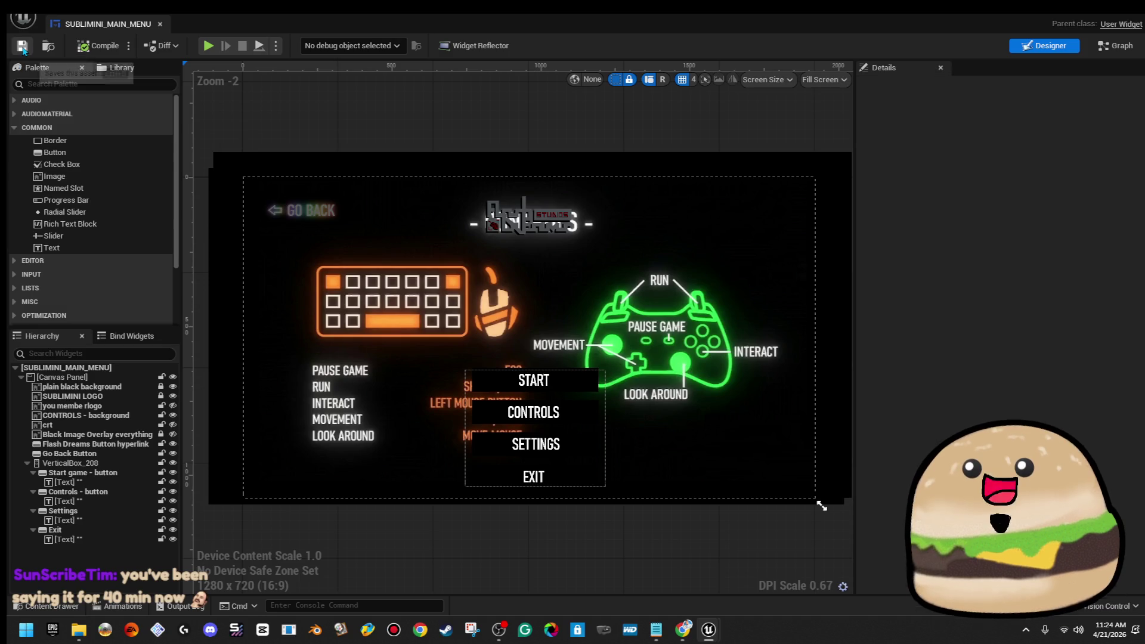
Step: Close Unreal Engine with Alt+F4, saving content when prompted
{"action": "key", "text": "alt+Tab"}
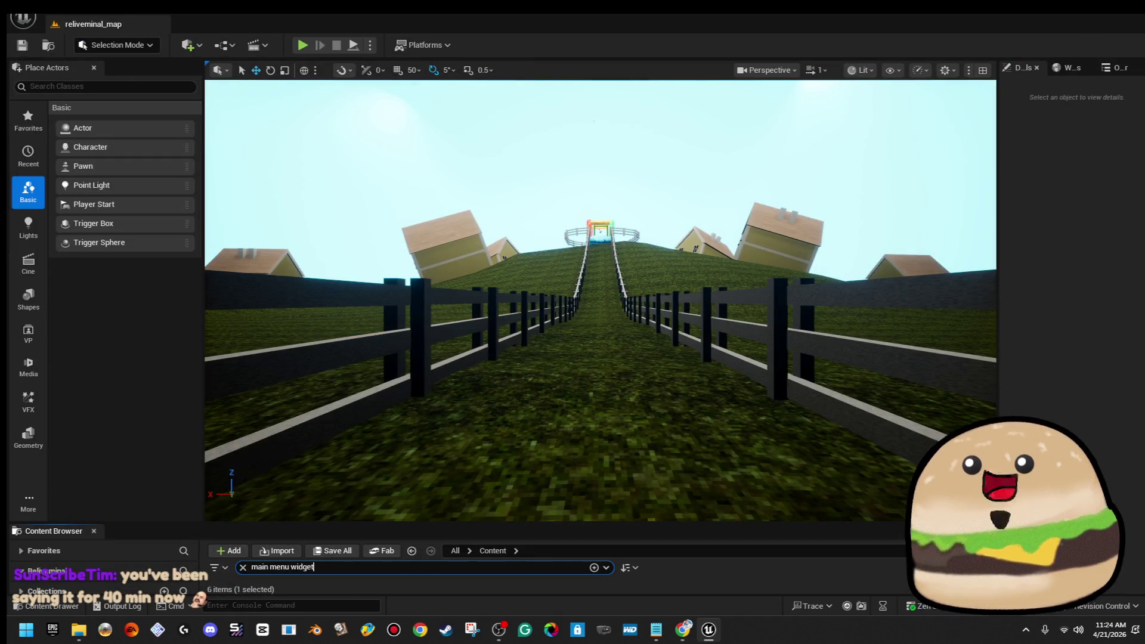
{"action": "key", "text": "alt+F4"}
{"action": "left_click", "coordinate": [614, 449]}
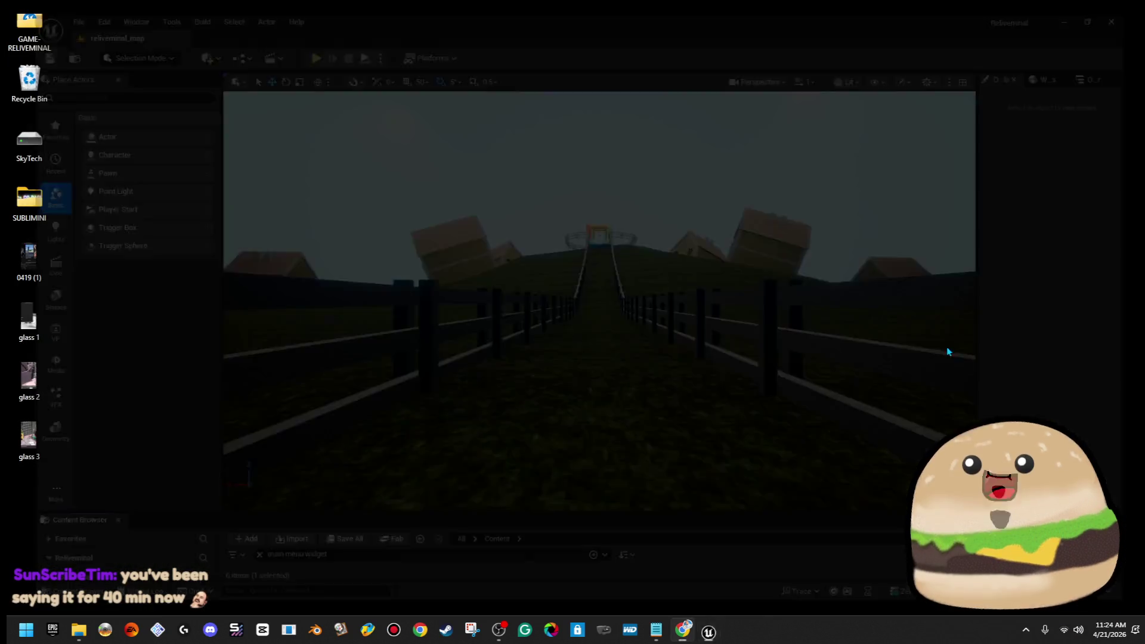